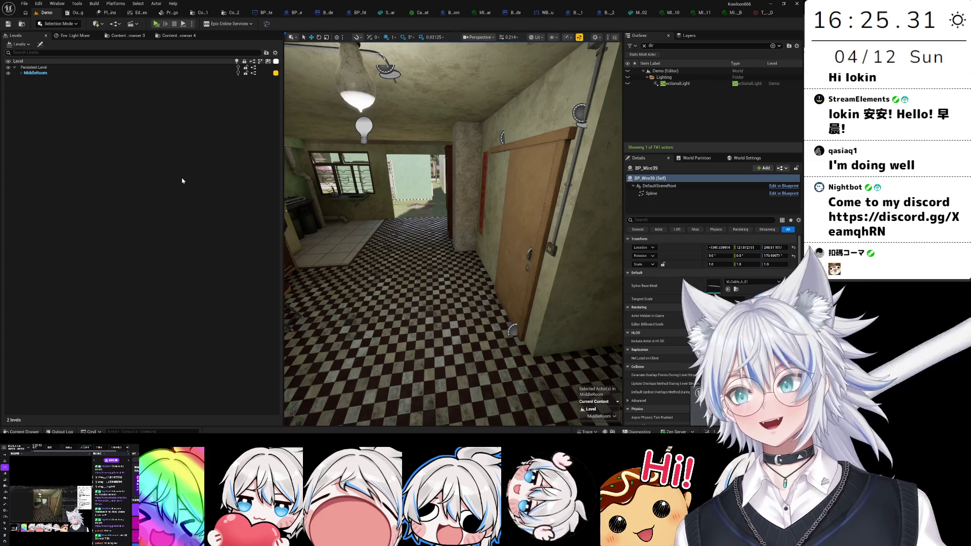
# - Frame BP_Wire39, then select its Spline component and the point nearest the lamp
pyautogui.press('f')
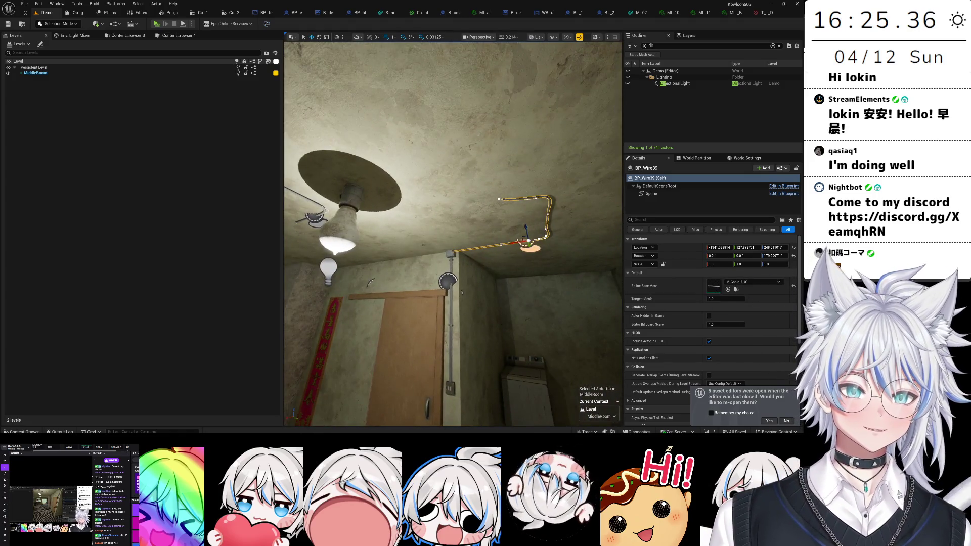
pyautogui.click(651, 193)
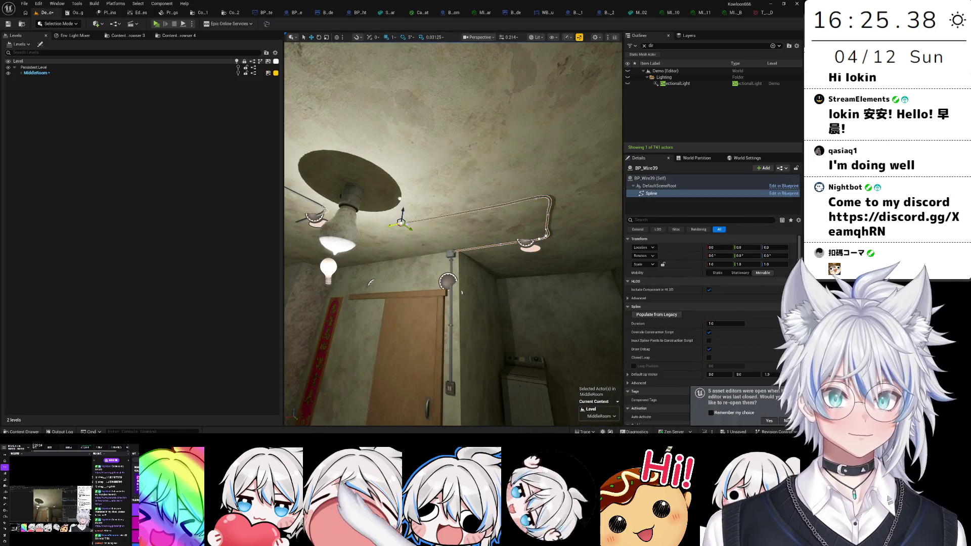
pyautogui.click(392, 221)
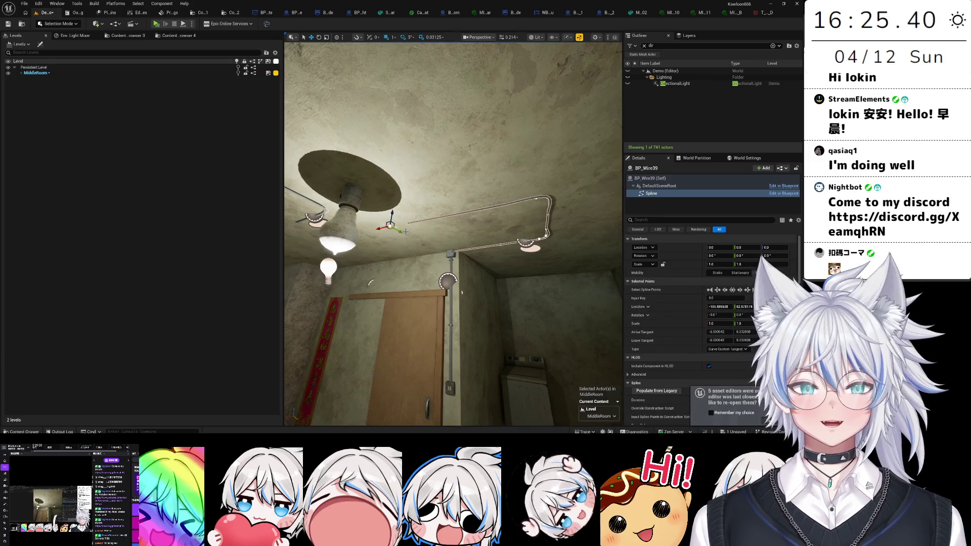
pyautogui.scroll(5, 453, 234)
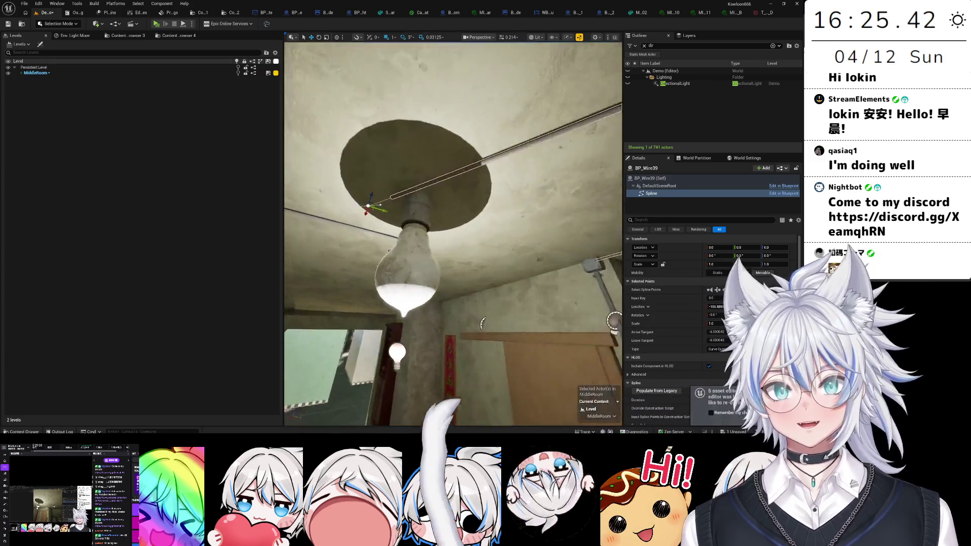
pyautogui.moveTo(362, 206)
pyautogui.mouseDown()
pyautogui.moveTo(385, 213)
pyautogui.moveTo(362, 206)
pyautogui.moveTo(394, 204)
pyautogui.moveTo(420, 240)
pyautogui.mouseUp()
pyautogui.moveTo(503, 258)
pyautogui.mouseDown()
pyautogui.moveTo(395, 230)
pyautogui.moveTo(553, 313)
pyautogui.moveTo(538, 289)
pyautogui.mouseUp()
# - Drag that spline point beside the lamp and down from its socket
pyautogui.moveTo(455, 253); pyautogui.dragTo(455, 172)
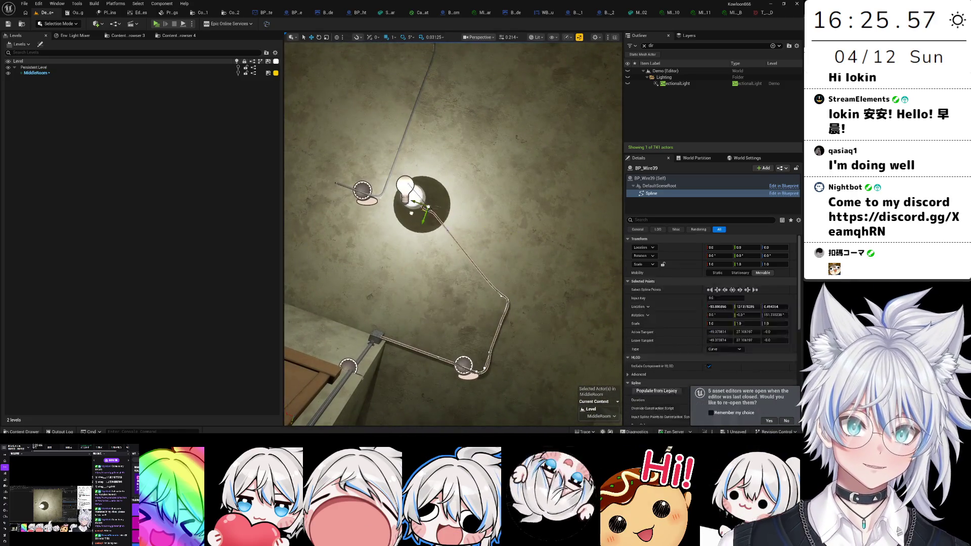
pyautogui.moveTo(420, 217)
pyautogui.mouseDown()
pyautogui.moveTo(410, 275)
pyautogui.moveTo(385, 243)
pyautogui.mouseUp()
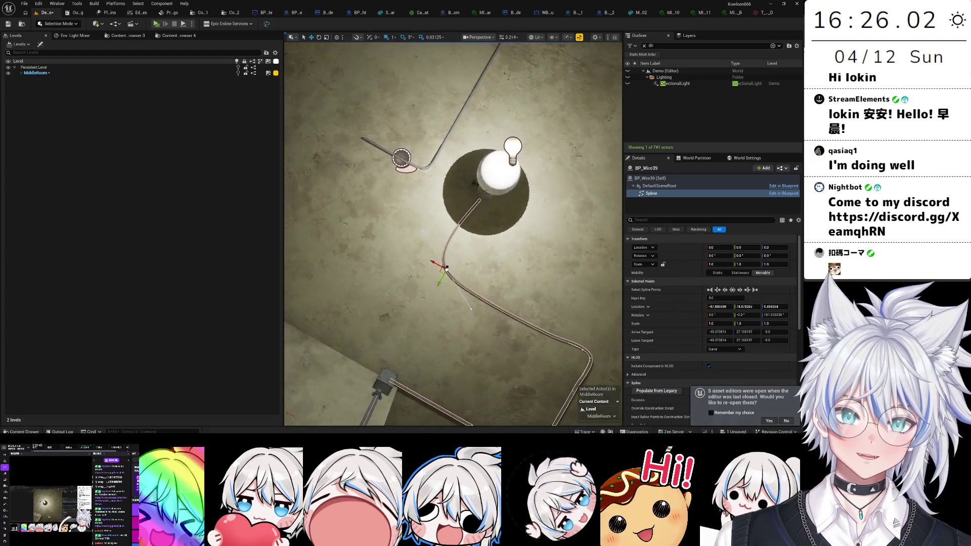
pyautogui.moveTo(455, 265)
pyautogui.mouseDown()
pyautogui.moveTo(455, 343)
pyautogui.moveTo(472, 256)
pyautogui.mouseUp()
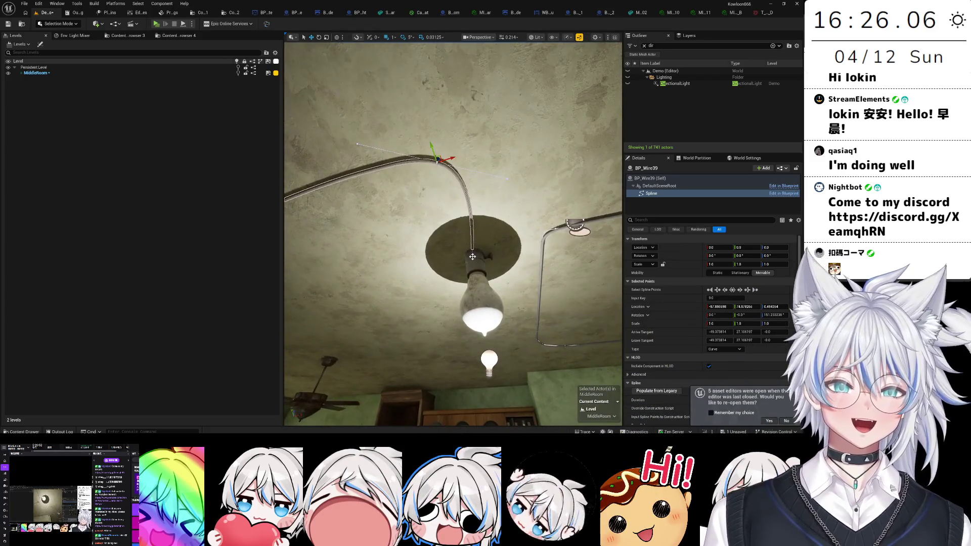
# - Adjust the point's tangent handle so the wire curves smoothly into the lamp socket
pyautogui.click(507, 177)
pyautogui.moveTo(519, 175); pyautogui.dragTo(447, 178)
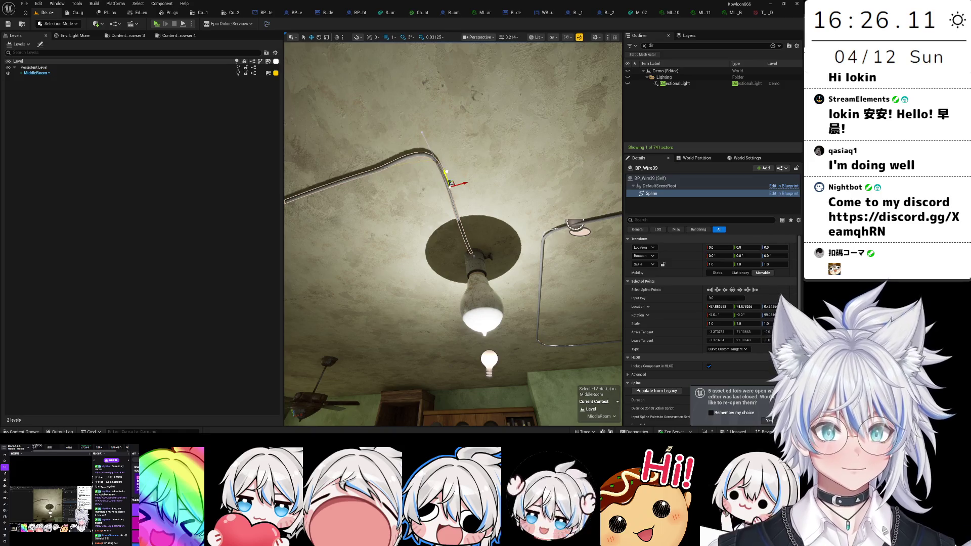
pyautogui.moveTo(449, 183)
pyautogui.mouseDown()
pyautogui.moveTo(450, 167)
pyautogui.moveTo(448, 193)
pyautogui.moveTo(430, 198)
pyautogui.mouseUp()
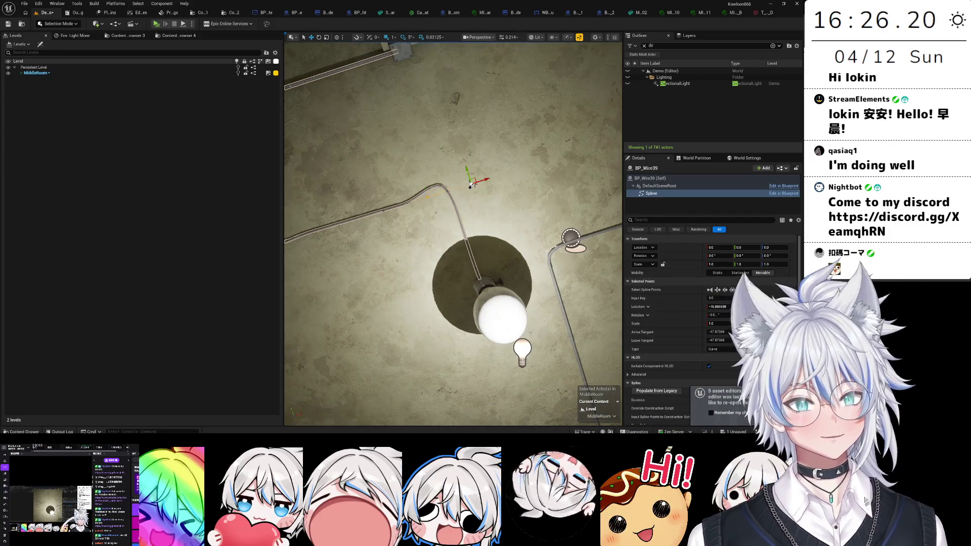
pyautogui.moveTo(470, 183)
pyautogui.mouseDown()
pyautogui.moveTo(447, 192)
pyautogui.moveTo(453, 181)
pyautogui.moveTo(438, 171)
pyautogui.moveTo(427, 197)
pyautogui.mouseUp()
pyautogui.moveTo(489, 213)
pyautogui.mouseDown()
pyautogui.moveTo(489, 182)
pyautogui.moveTo(489, 212)
pyautogui.moveTo(557, 253)
pyautogui.moveTo(612, 270)
pyautogui.moveTo(589, 246)
pyautogui.mouseUp()
pyautogui.click(558, 254)
# - Check the wire running across the ceiling and down the wall, then switch to Grok
pyautogui.click(613, 270)
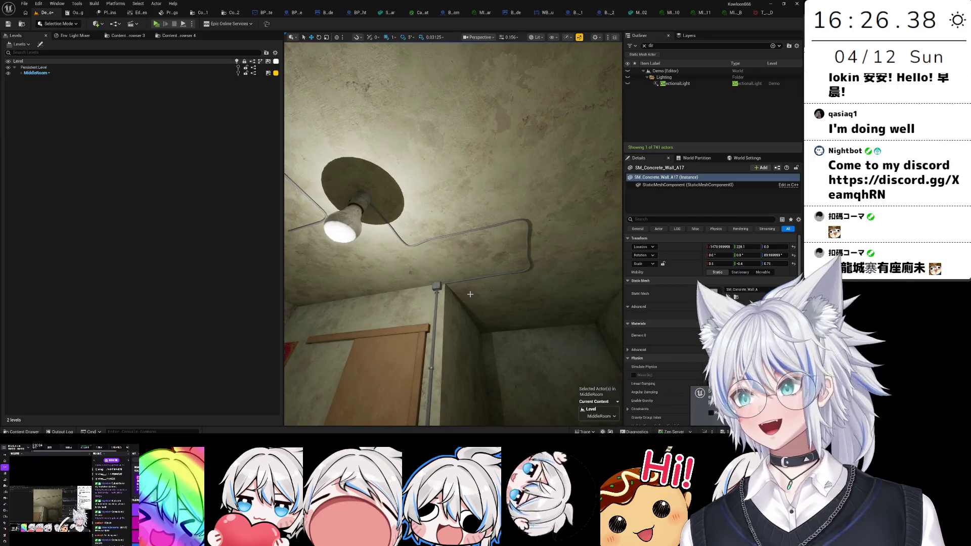
pyautogui.press('g')
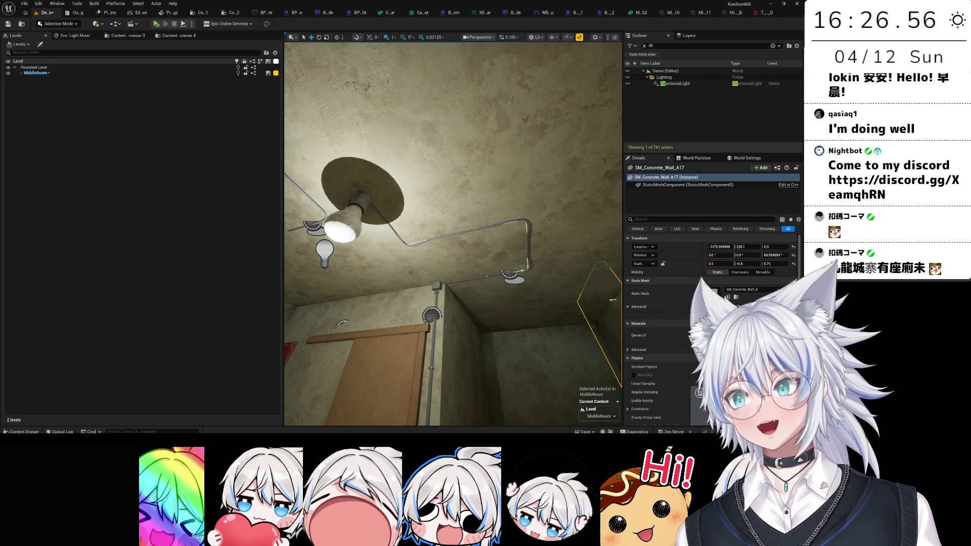
pyautogui.press('super+shift+Left')
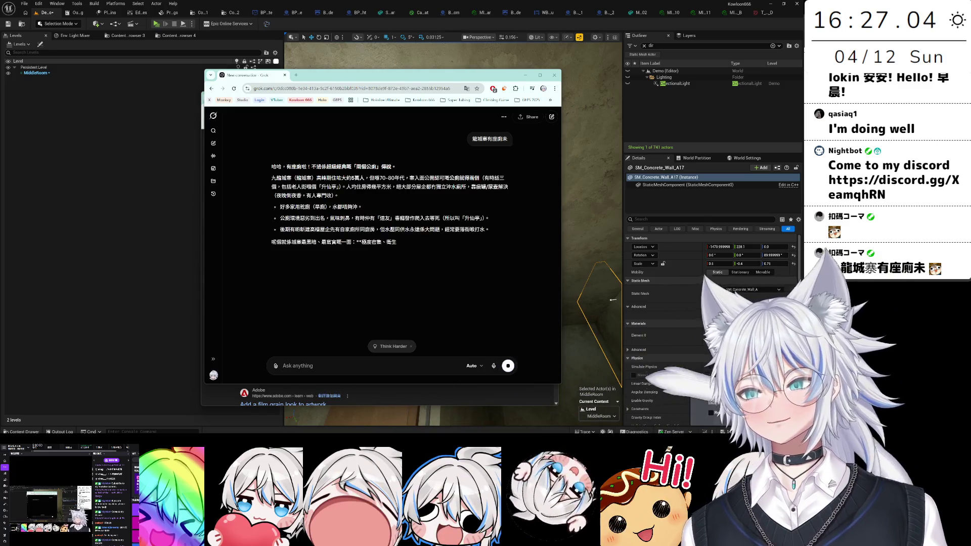
# - Stop Grok's reply on Kowloon Walled City toilets, read it, then minimize Chrome
pyautogui.click(508, 366)
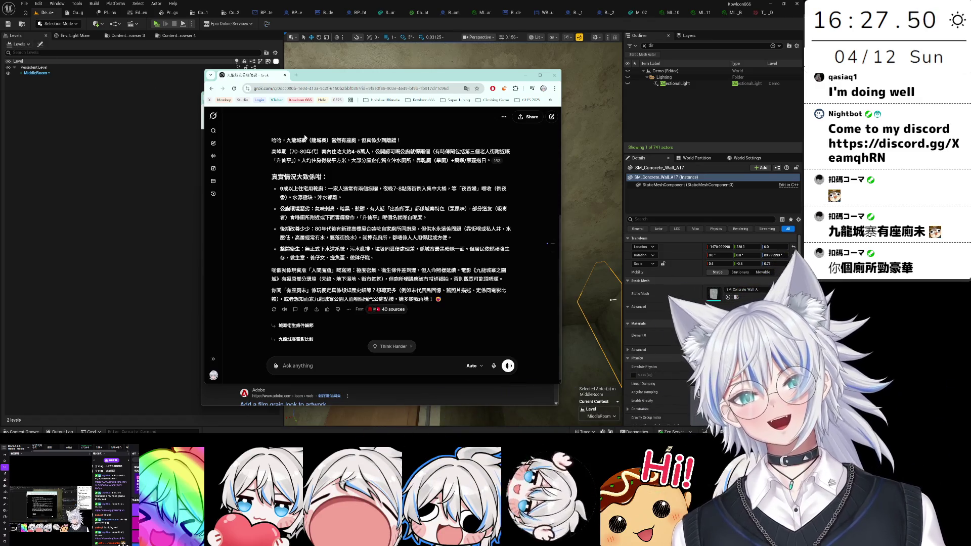
pyautogui.click(591, 244)
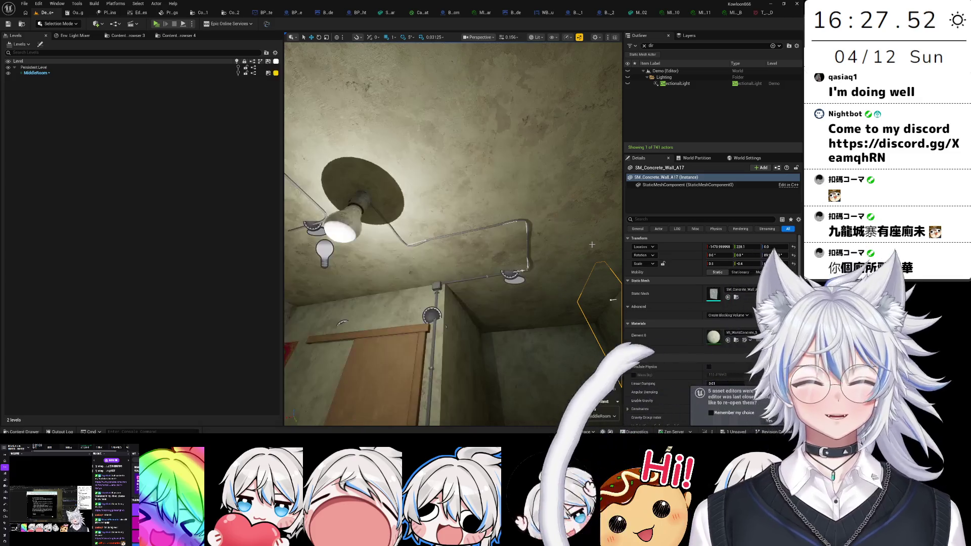
pyautogui.moveTo(466, 343)
pyautogui.mouseDown()
pyautogui.moveTo(458, 399)
pyautogui.moveTo(453, 354)
pyautogui.moveTo(445, 348)
pyautogui.moveTo(445, 364)
pyautogui.moveTo(425, 359)
pyautogui.mouseUp()
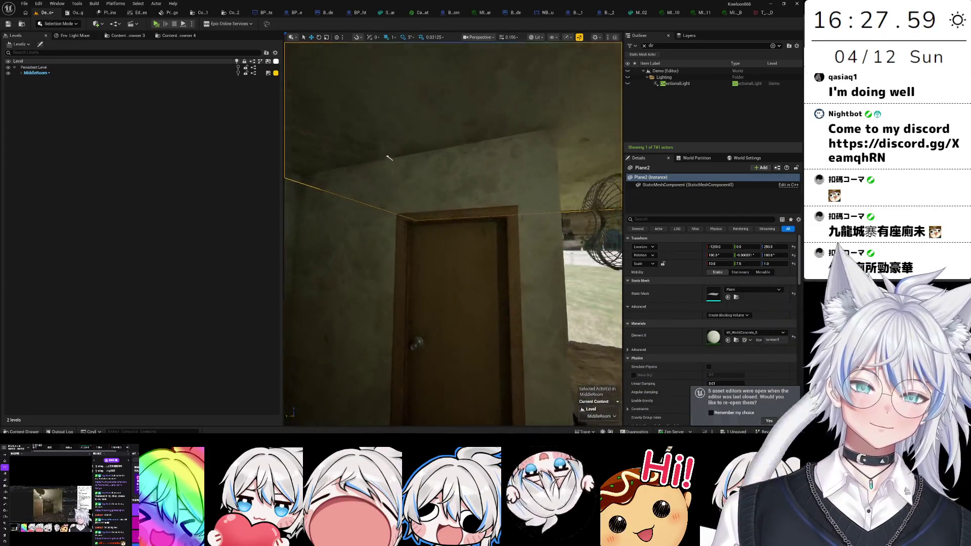
pyautogui.moveTo(425, 359); pyautogui.dragTo(394, 359)
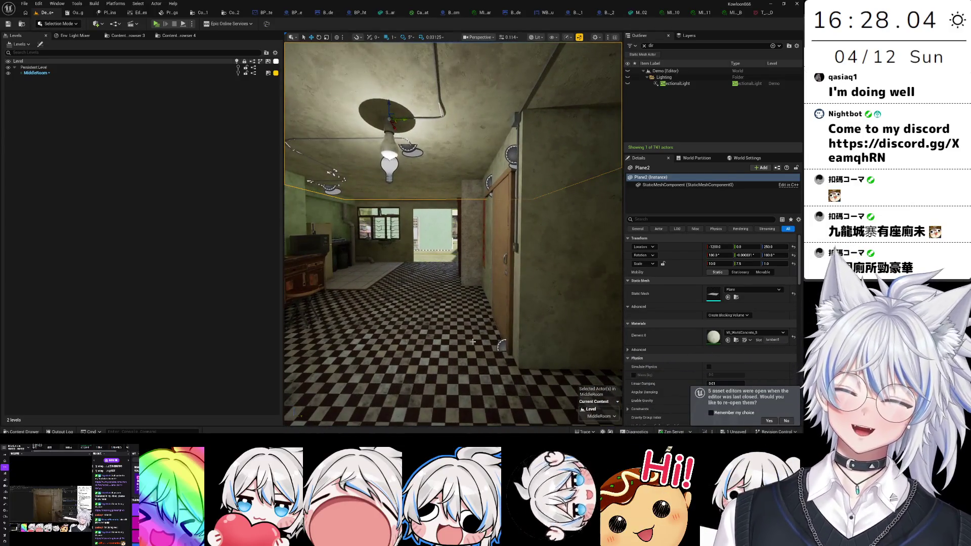
pyautogui.moveTo(394, 359)
pyautogui.mouseDown()
pyautogui.moveTo(434, 357)
pyautogui.moveTo(445, 334)
pyautogui.moveTo(431, 336)
pyautogui.mouseUp()
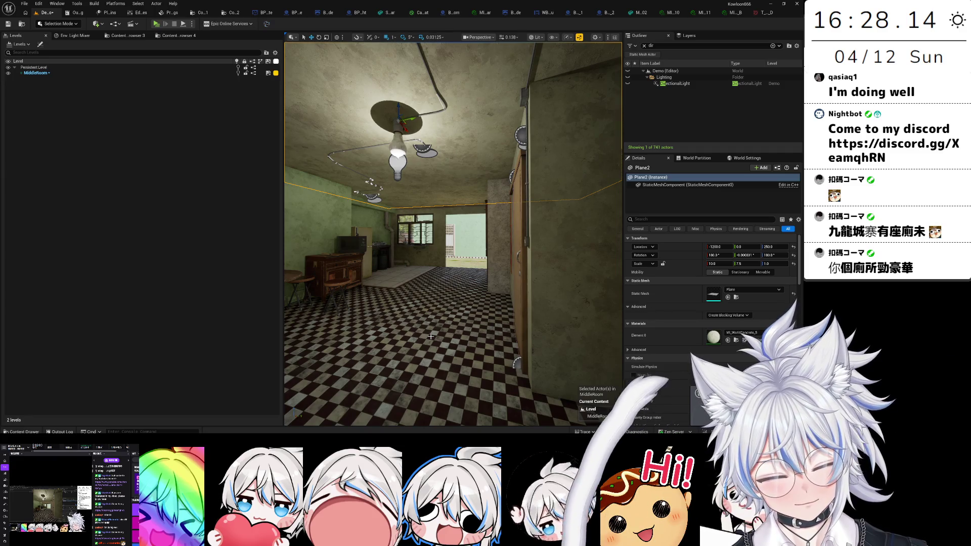
pyautogui.moveTo(430, 336)
pyautogui.mouseDown()
pyautogui.moveTo(452, 248)
pyautogui.moveTo(455, 303)
pyautogui.moveTo(455, 228)
pyautogui.moveTo(455, 284)
pyautogui.moveTo(478, 322)
pyautogui.mouseUp()
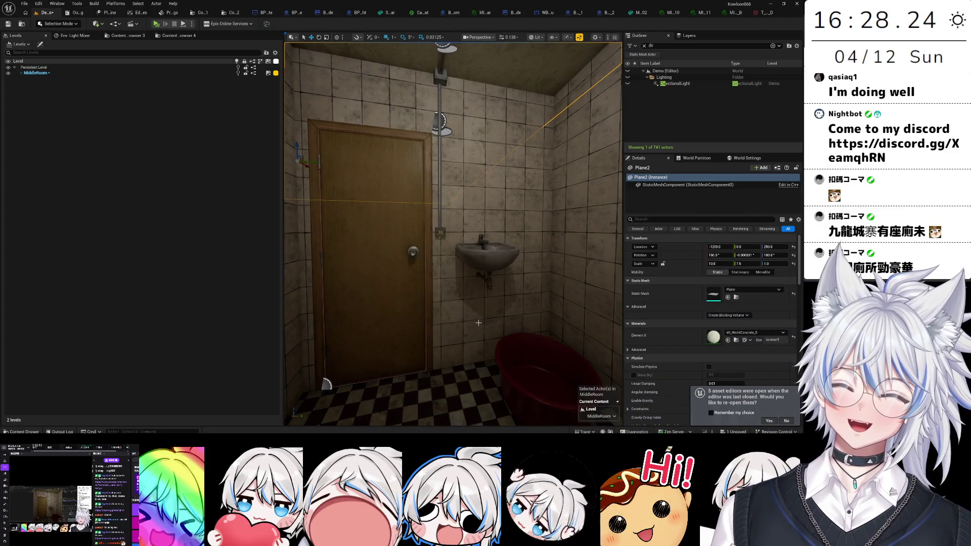
pyautogui.moveTo(478, 322); pyautogui.dragTo(582, 362)
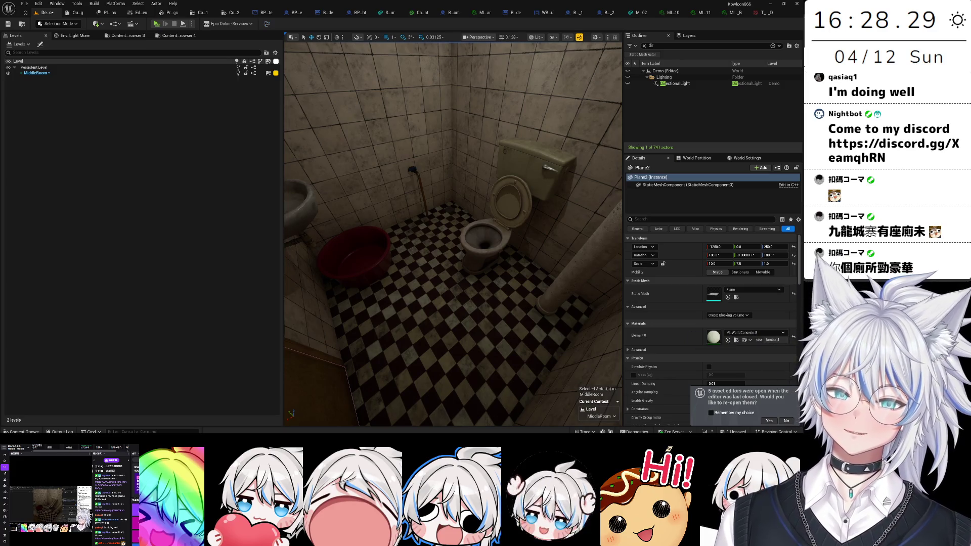
pyautogui.moveTo(581, 362)
pyautogui.mouseDown()
pyautogui.moveTo(511, 380)
pyautogui.moveTo(391, 351)
pyautogui.moveTo(516, 315)
pyautogui.mouseUp()
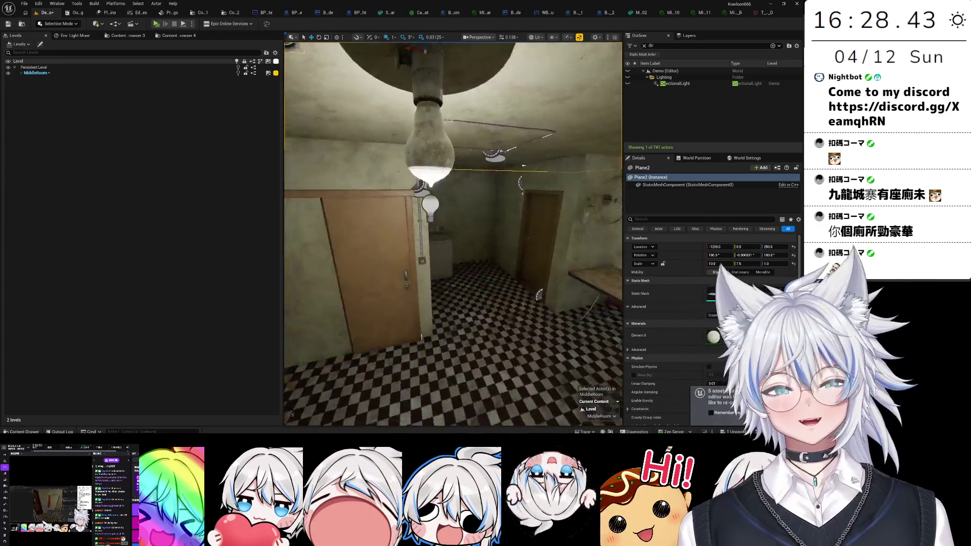
# - Add a Text Render Actor to the hallway via Quick Add
pyautogui.click(96, 24)
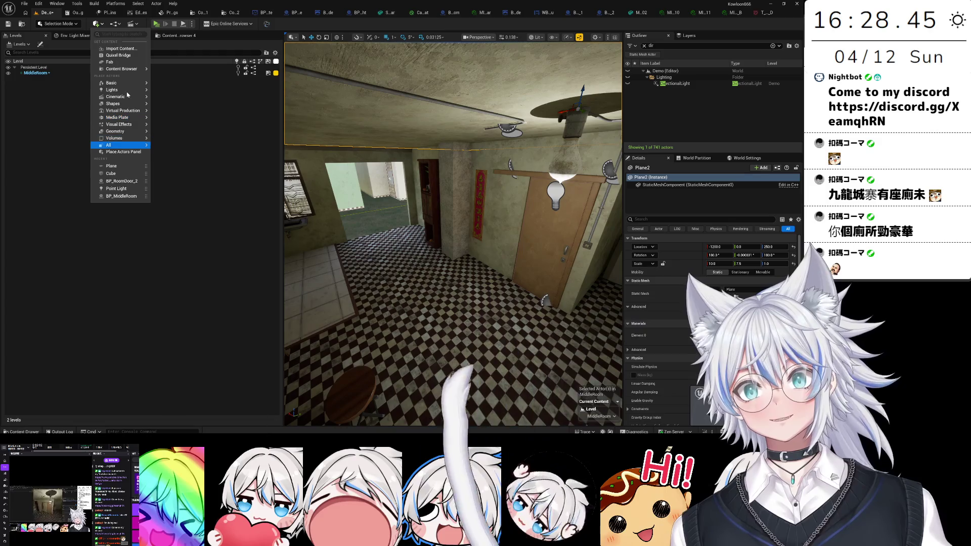
pyautogui.write('text')
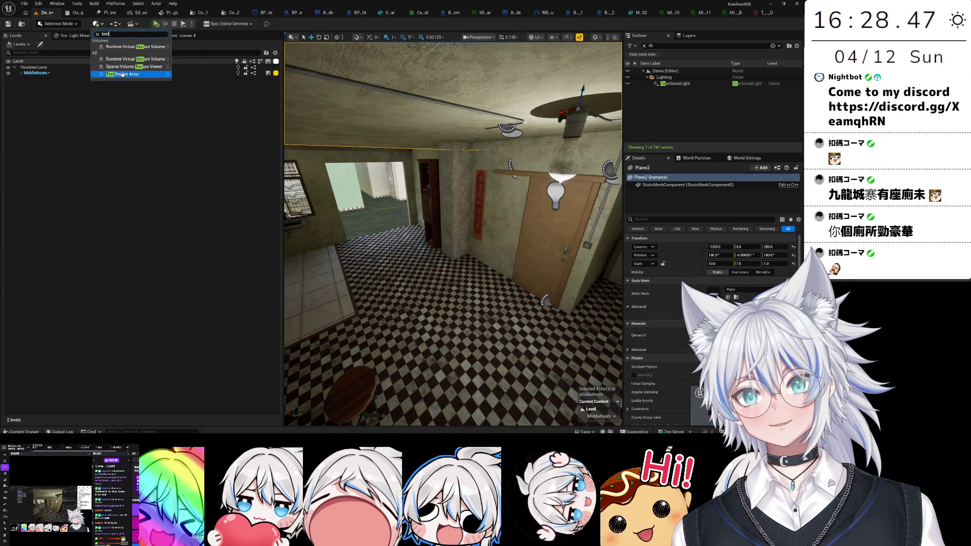
pyautogui.click(121, 75)
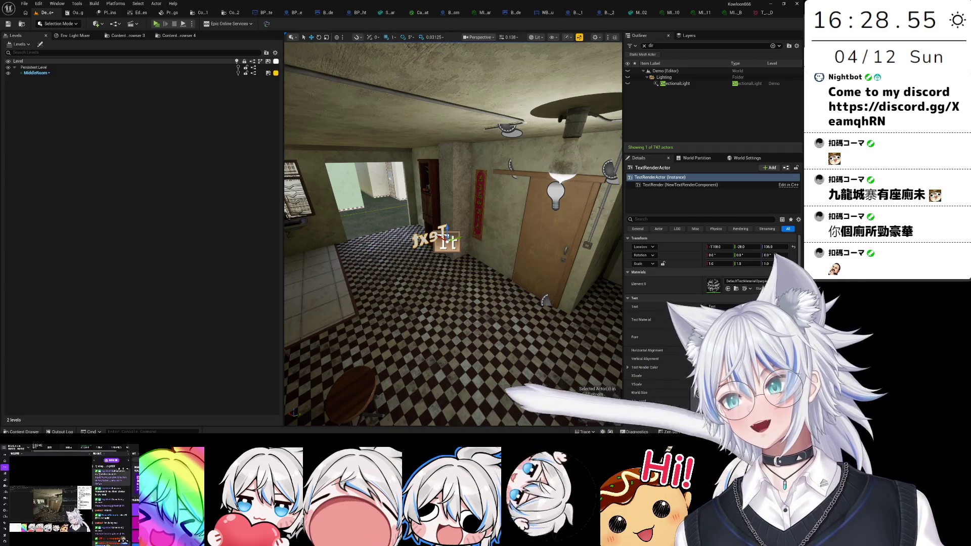
# - Set the label's Text field to 'Very good mansion already'
pyautogui.click(713, 307)
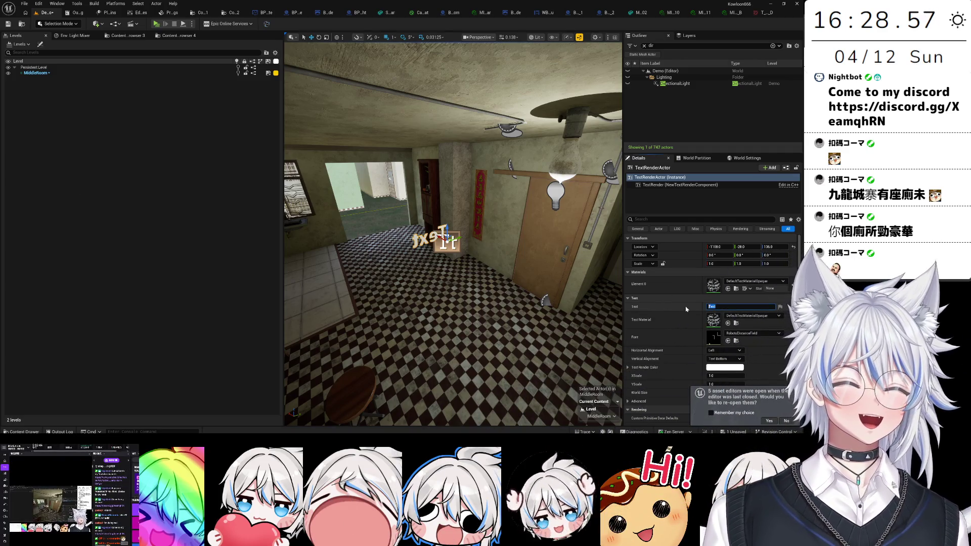
pyautogui.hotkey('ctrl', 'v')
pyautogui.click(743, 334)
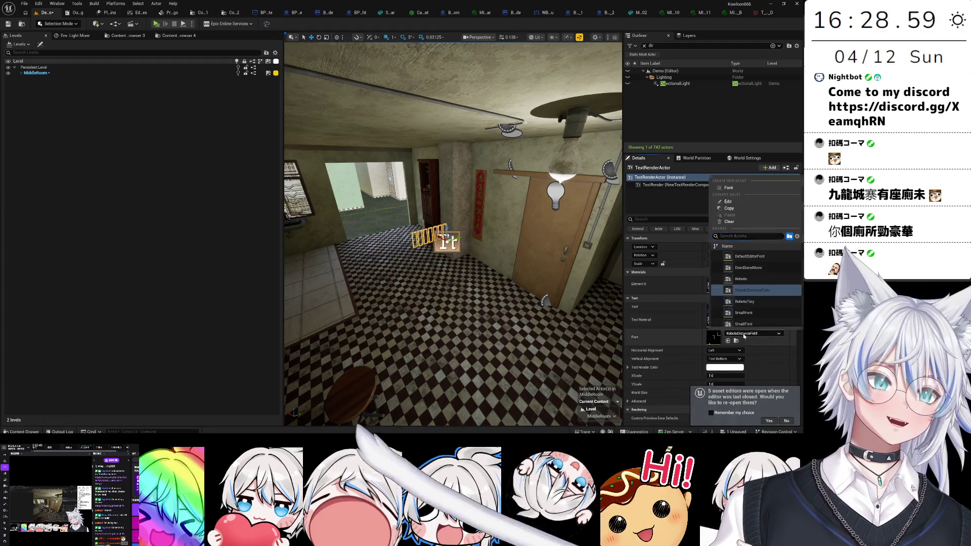
pyautogui.scroll(-2, 771, 318)
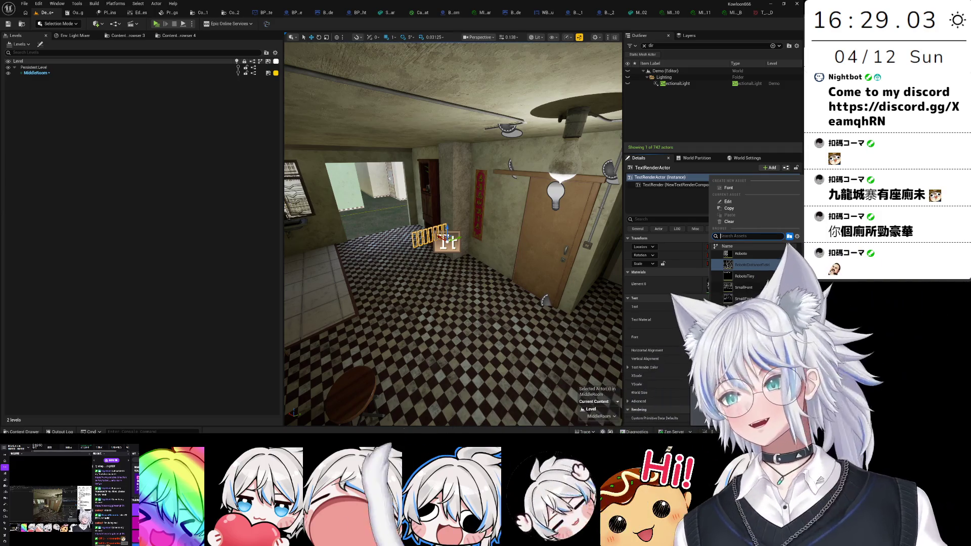
pyautogui.press('Escape')
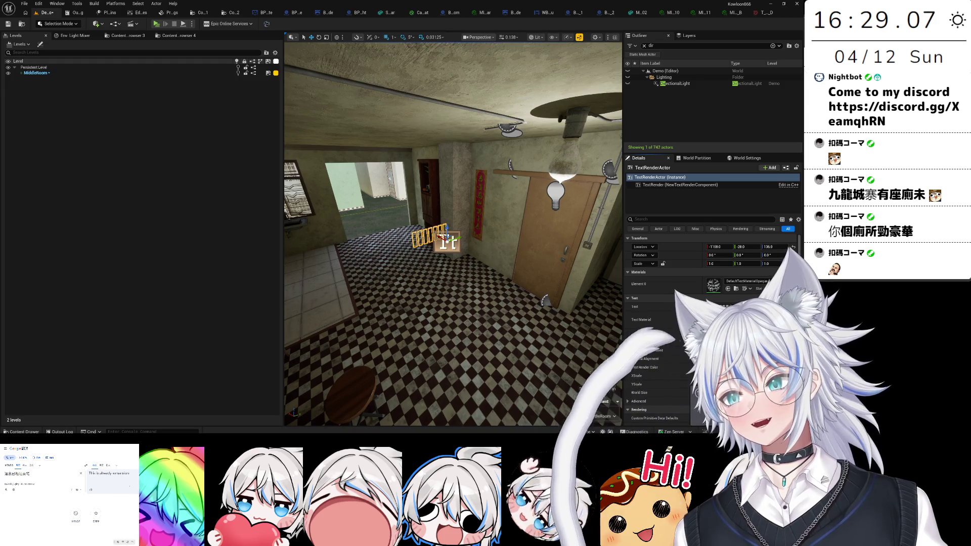
pyautogui.click(741, 307)
pyautogui.write('Very good')
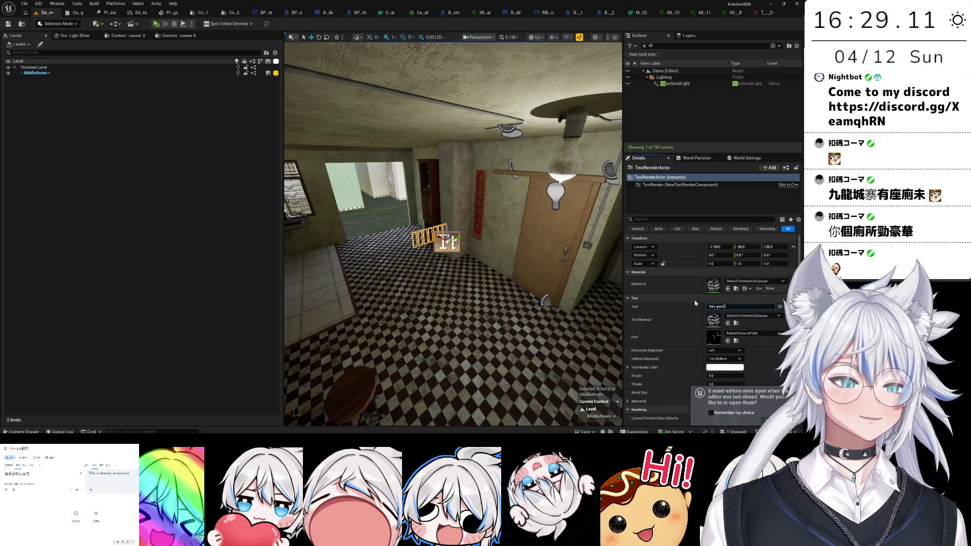
pyautogui.write(' mansion ab')
pyautogui.write('ready')
pyautogui.press('Return')
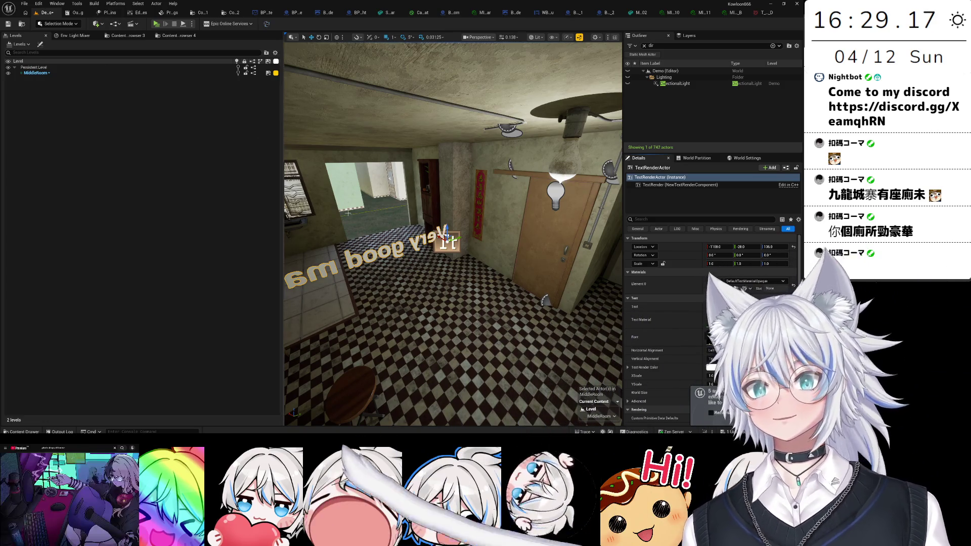
pyautogui.rightClick(444, 95)
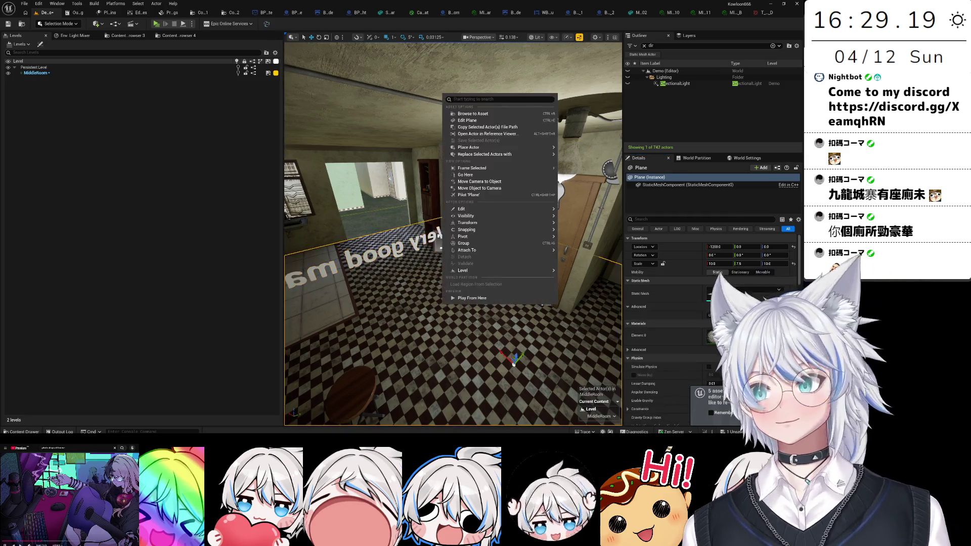
pyautogui.press('Escape')
pyautogui.moveTo(451, 239)
pyautogui.mouseDown()
pyautogui.moveTo(417, 247)
pyautogui.moveTo(581, 253)
pyautogui.moveTo(618, 305)
pyautogui.moveTo(410, 315)
pyautogui.mouseUp()
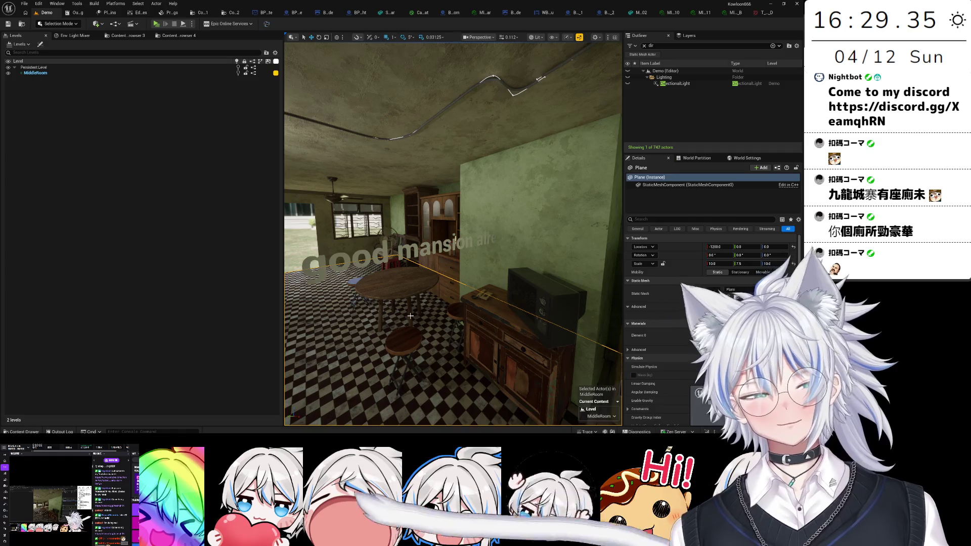
pyautogui.moveTo(410, 316); pyautogui.dragTo(324, 313)
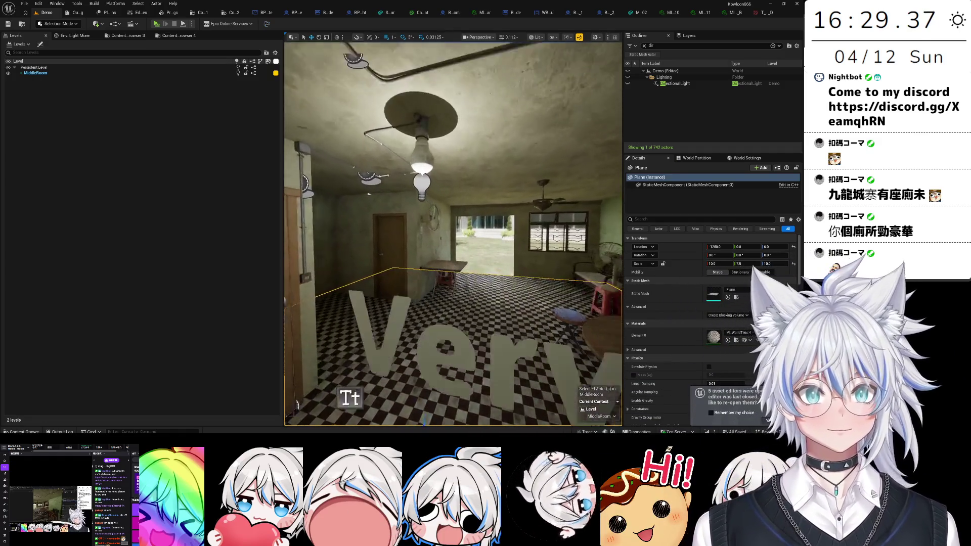
pyautogui.moveTo(453, 233); pyautogui.dragTo(385, 234)
pyautogui.moveTo(453, 232)
pyautogui.mouseDown()
pyautogui.moveTo(546, 233)
pyautogui.moveTo(546, 203)
pyautogui.moveTo(505, 223)
pyautogui.mouseUp()
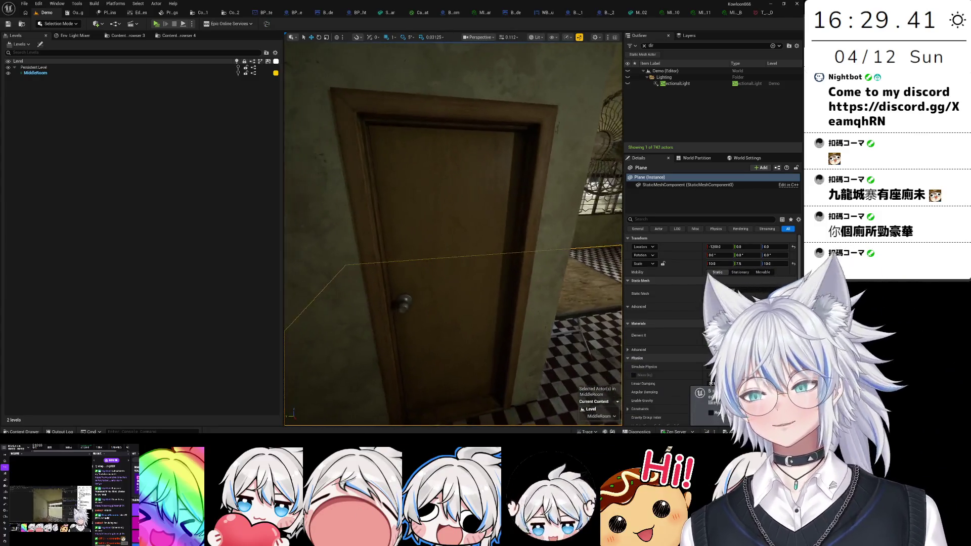
pyautogui.moveTo(453, 233); pyautogui.dragTo(437, 227)
pyautogui.moveTo(438, 357); pyautogui.dragTo(438, 333)
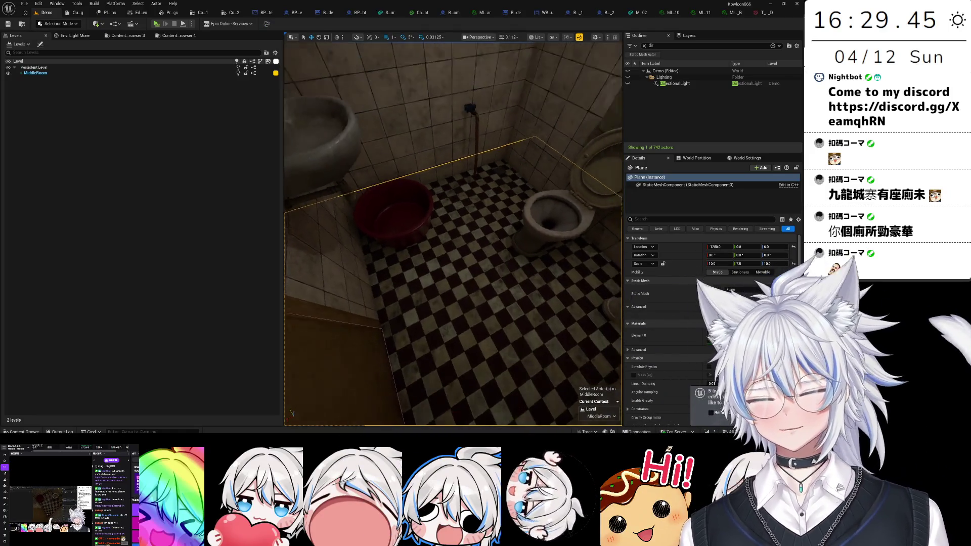
pyautogui.moveTo(453, 233); pyautogui.dragTo(448, 199)
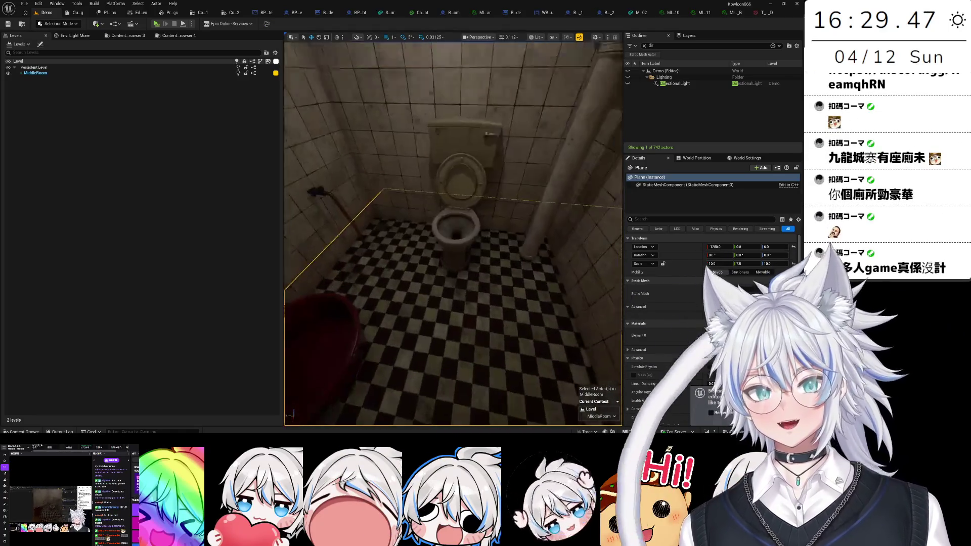
pyautogui.moveTo(453, 233); pyautogui.dragTo(486, 230)
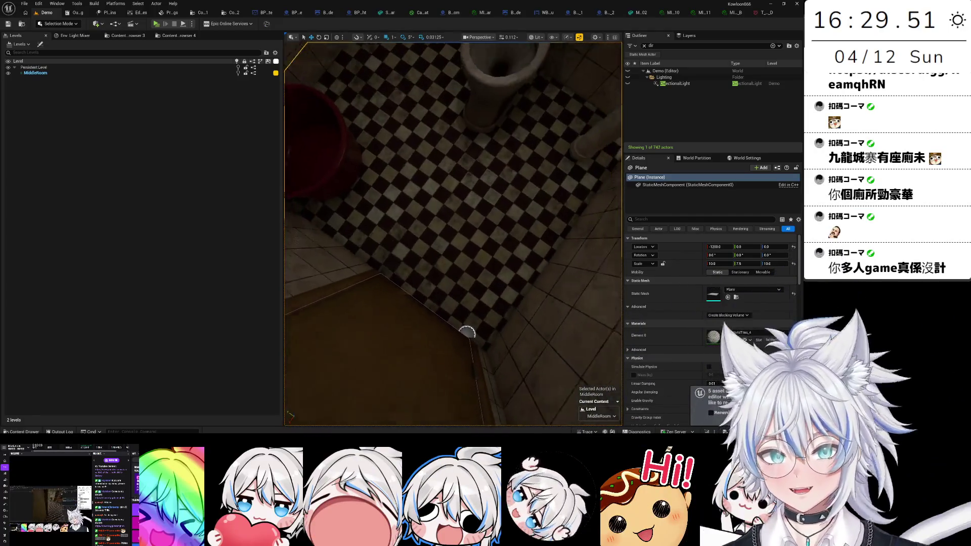
pyautogui.moveTo(453, 233); pyautogui.dragTo(429, 198)
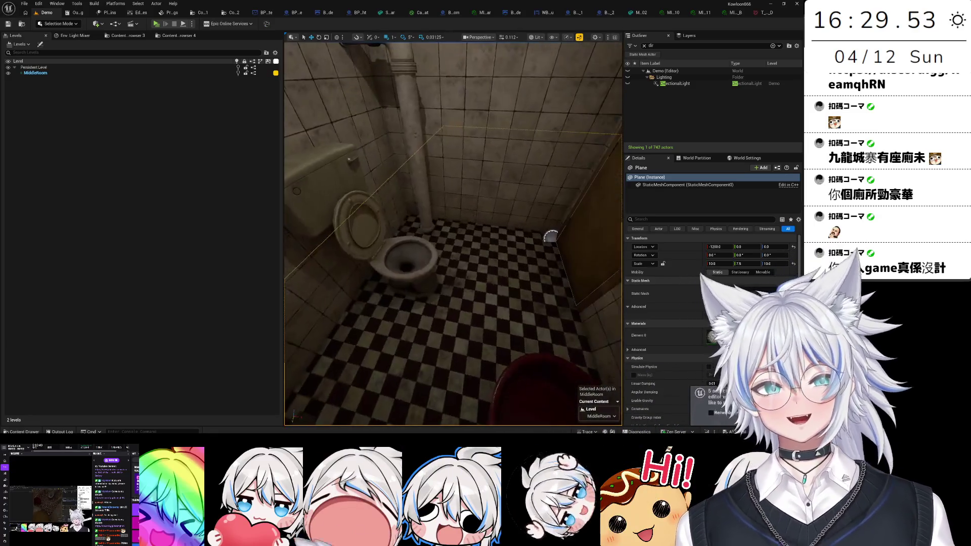
pyautogui.moveTo(453, 233); pyautogui.dragTo(496, 263)
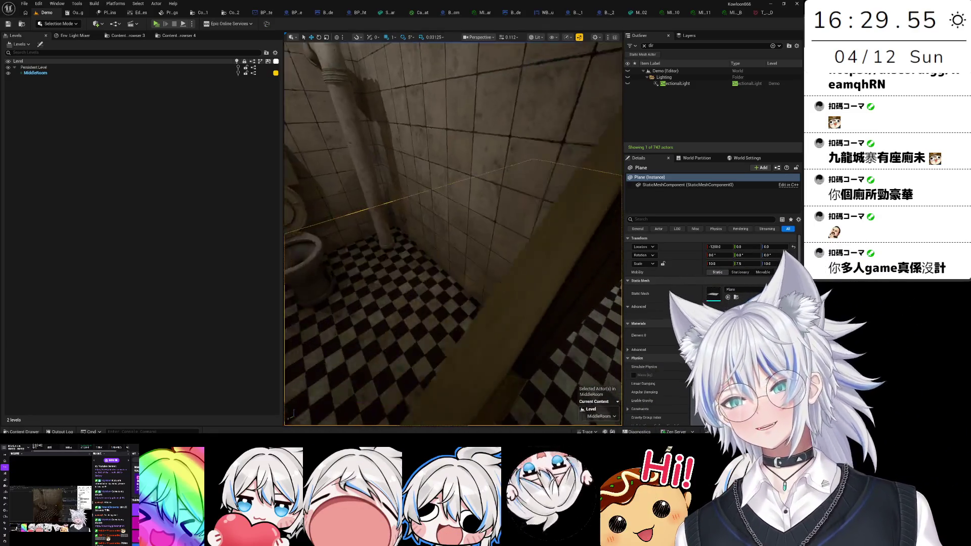
pyautogui.moveTo(453, 233); pyautogui.dragTo(424, 238)
pyautogui.scroll(-2, 407, 325)
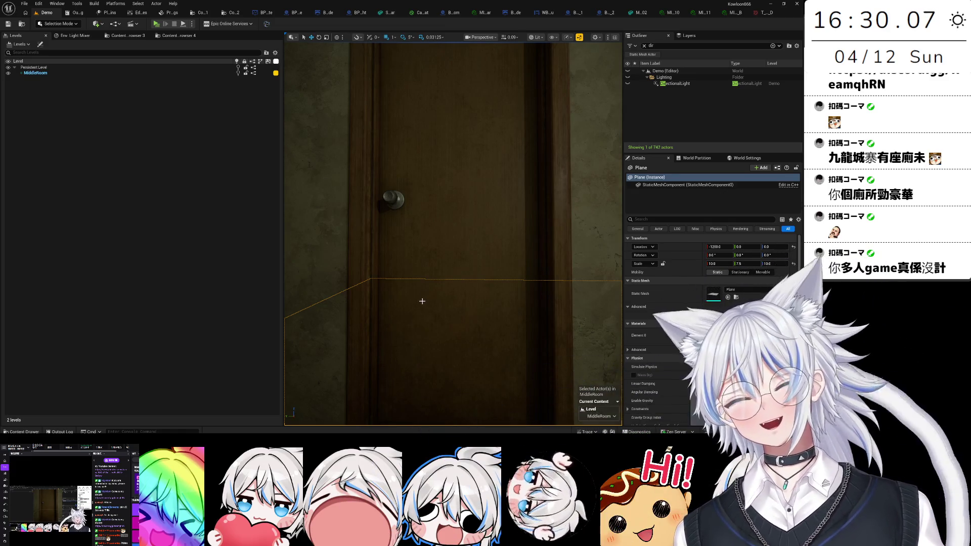
pyautogui.moveTo(423, 302)
pyautogui.mouseDown()
pyautogui.moveTo(424, 273)
pyautogui.moveTo(424, 324)
pyautogui.moveTo(385, 323)
pyautogui.moveTo(384, 349)
pyautogui.moveTo(348, 343)
pyautogui.moveTo(374, 339)
pyautogui.moveTo(349, 338)
pyautogui.moveTo(349, 329)
pyautogui.mouseUp()
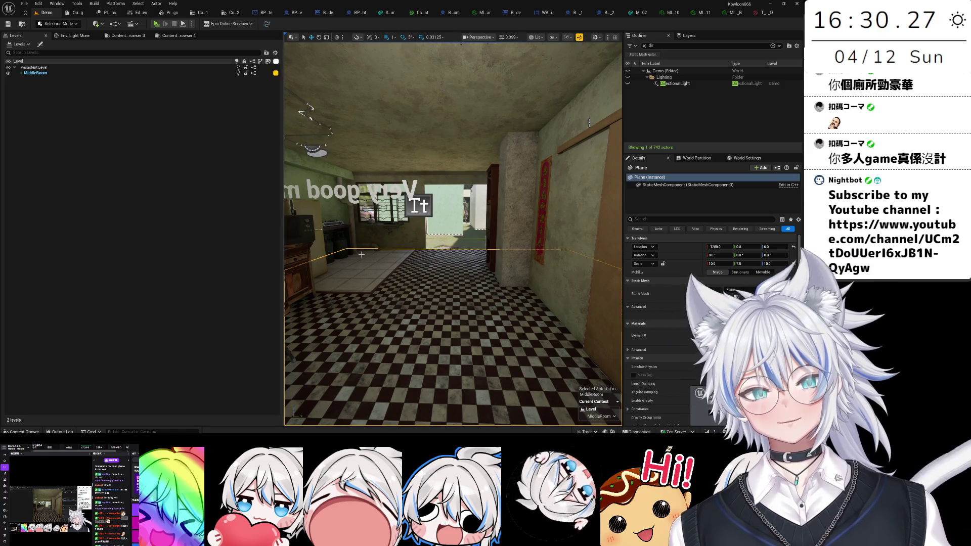
pyautogui.moveTo(420, 279)
pyautogui.mouseDown()
pyautogui.moveTo(501, 228)
pyautogui.moveTo(384, 235)
pyautogui.mouseUp()
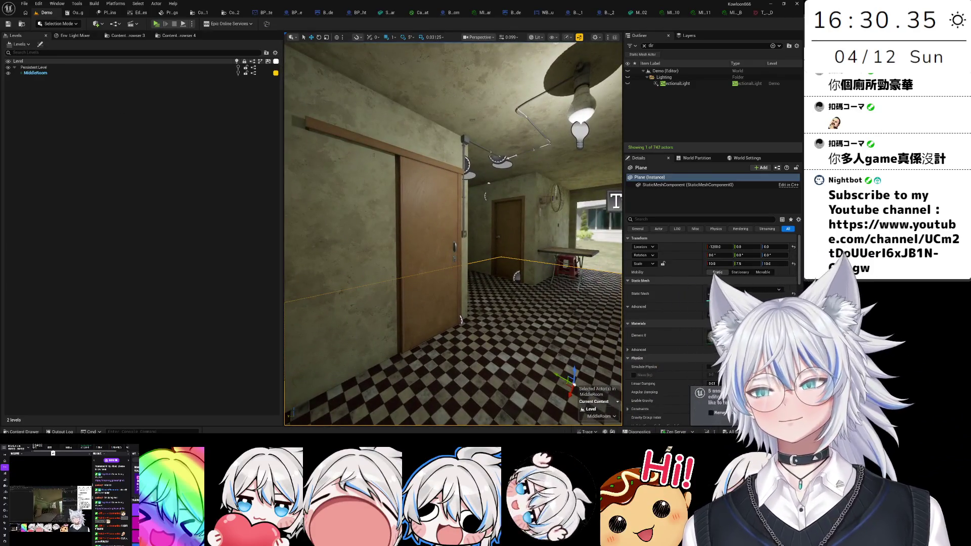
pyautogui.moveTo(408, 167); pyautogui.dragTo(390, 141)
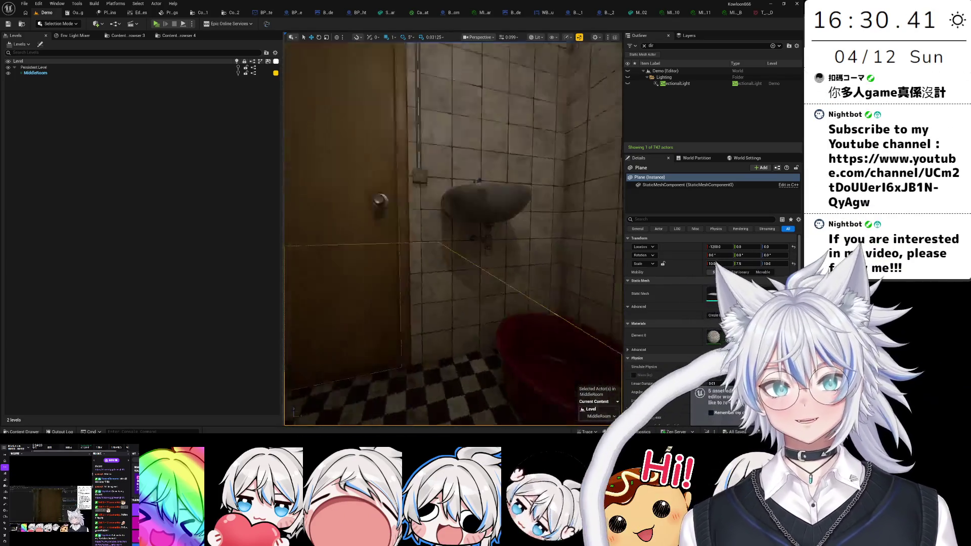
pyautogui.scroll(-5, 452, 233)
pyautogui.scroll(-5, 452, 232)
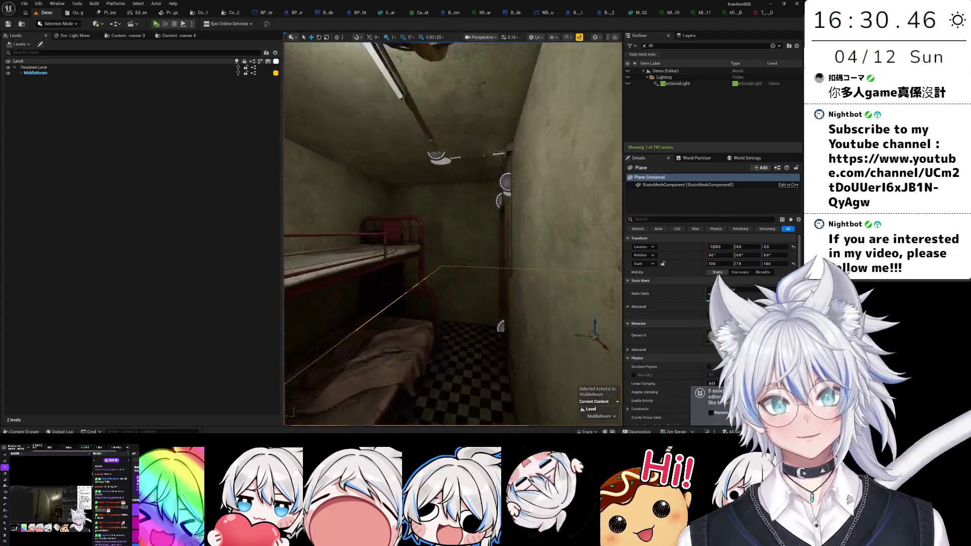
pyautogui.moveTo(453, 232); pyautogui.dragTo(389, 227)
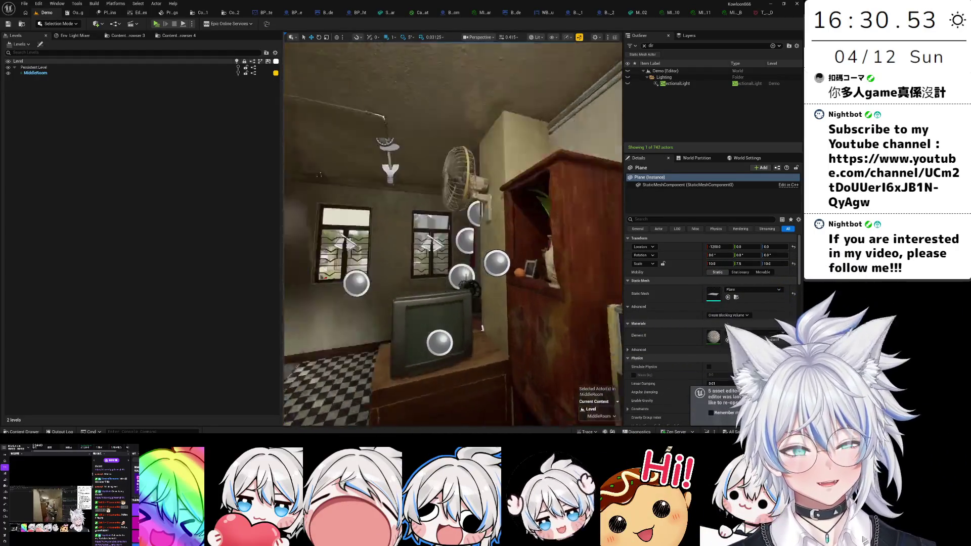
pyautogui.moveTo(482, 328); pyautogui.dragTo(559, 230)
pyautogui.moveTo(453, 233); pyautogui.dragTo(405, 230)
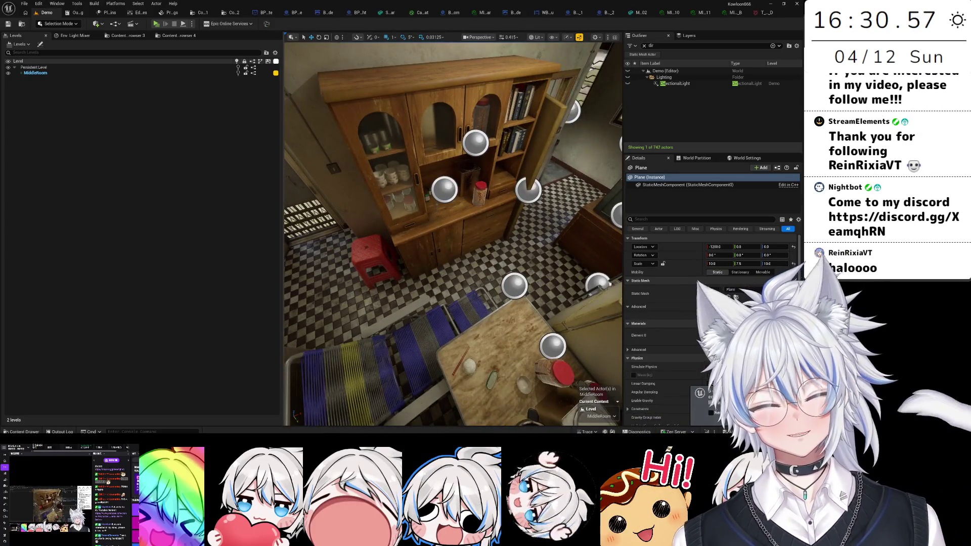
pyautogui.moveTo(453, 232)
pyautogui.mouseDown()
pyautogui.moveTo(546, 177)
pyautogui.moveTo(445, 223)
pyautogui.moveTo(430, 192)
pyautogui.mouseUp()
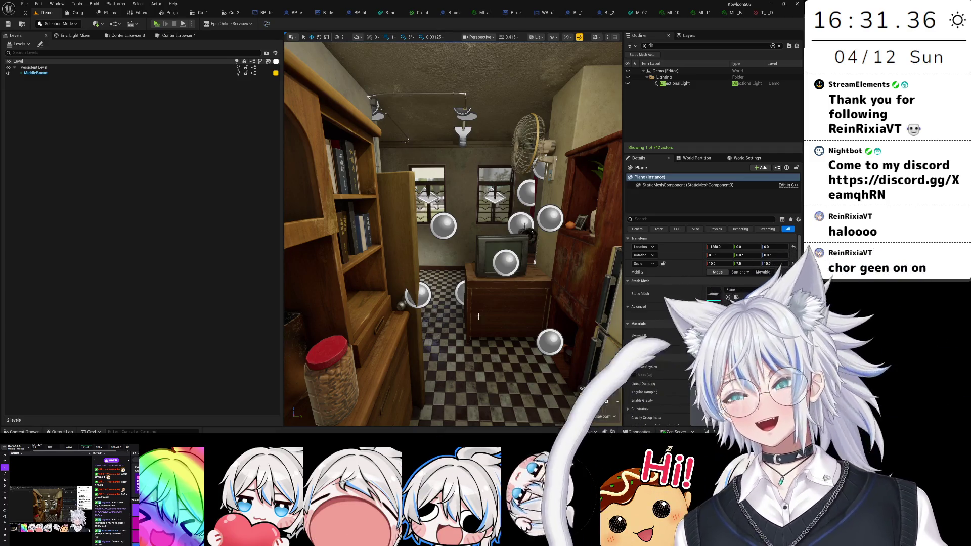
pyautogui.press('f')
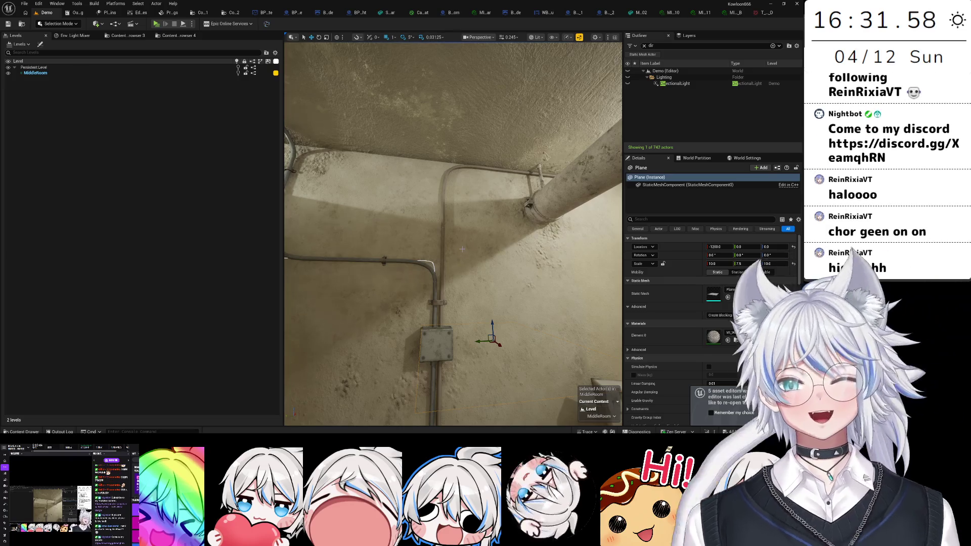
# - Select the M_Lg_Pipe_D_01 ceiling pipe and move it to X -822.49, Y 96.95
pyautogui.moveTo(437, 271); pyautogui.dragTo(399, 228)
pyautogui.click(421, 242)
pyautogui.click(422, 238)
pyautogui.moveTo(581, 237); pyautogui.dragTo(610, 244)
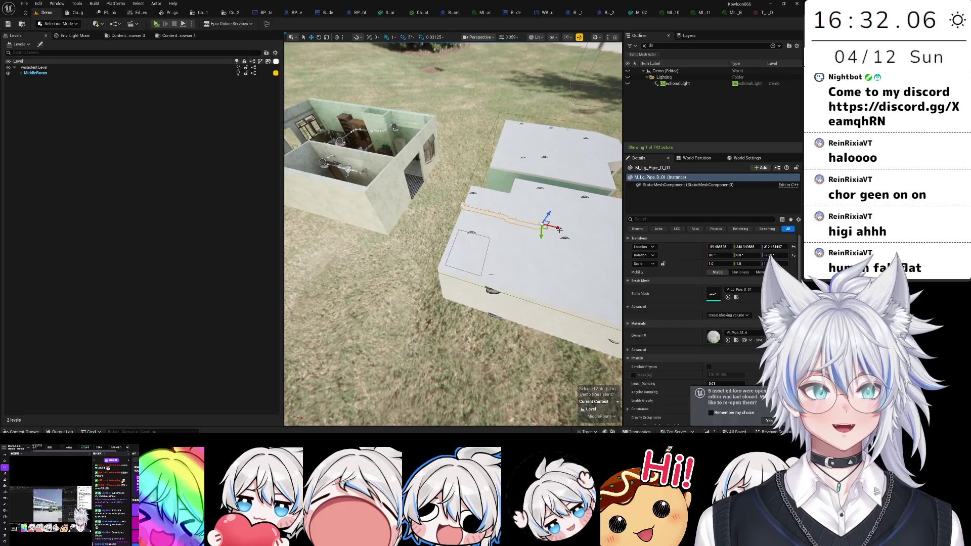
pyautogui.moveTo(365, 195); pyautogui.dragTo(328, 193)
pyautogui.press('f')
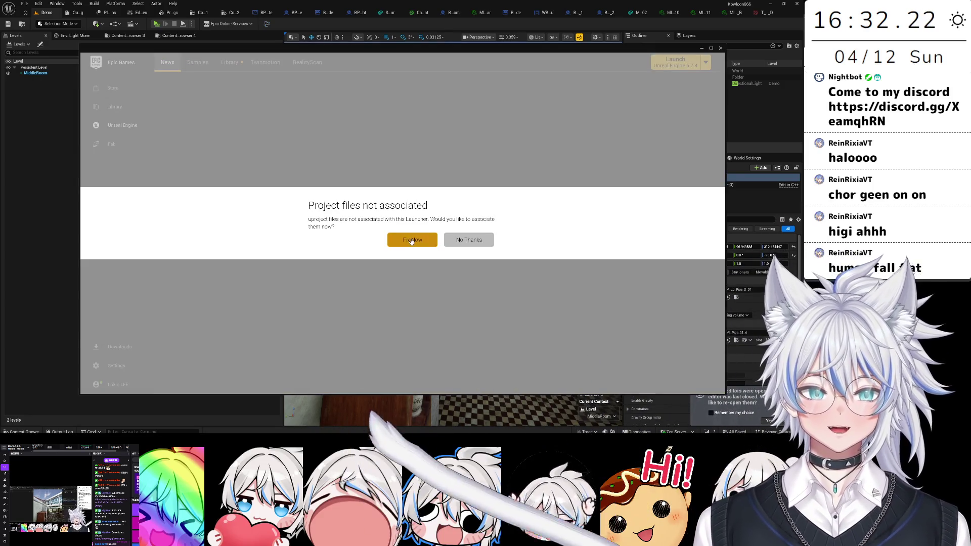
# - Dismiss the .uproject association prompt, show the Launcher Library, and open Documents in File Explorer
pyautogui.click(412, 241)
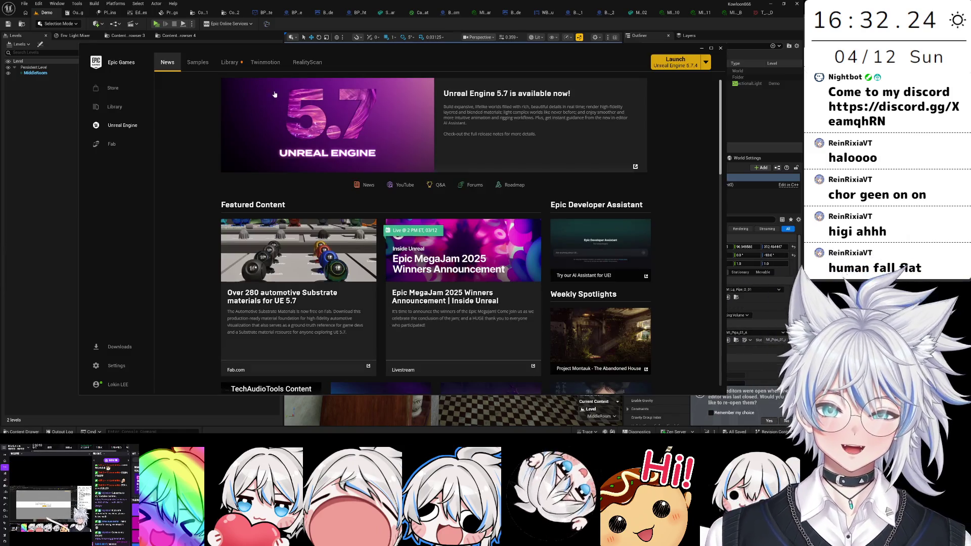
pyautogui.click(237, 61)
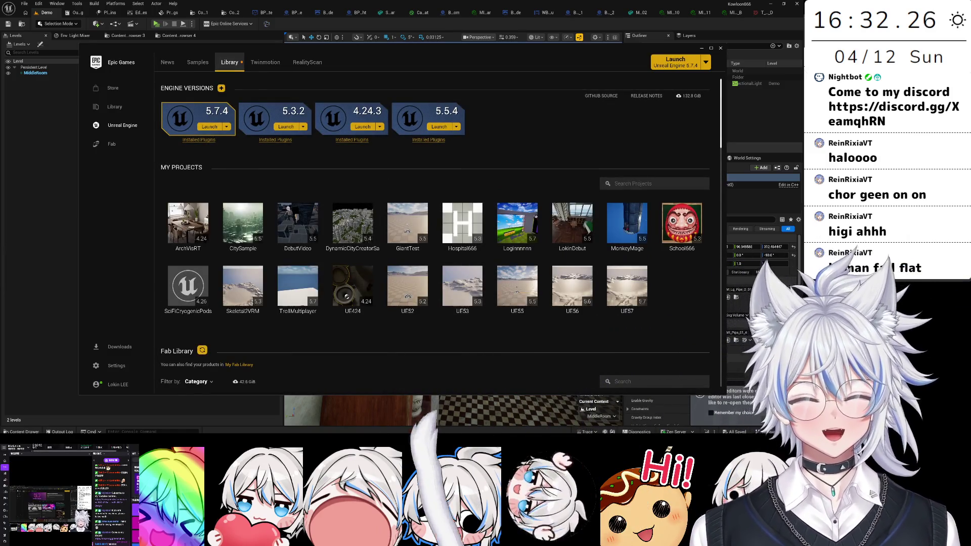
pyautogui.hotkey('alt', 'Tab')
pyautogui.click(389, 253)
pyautogui.click(354, 111)
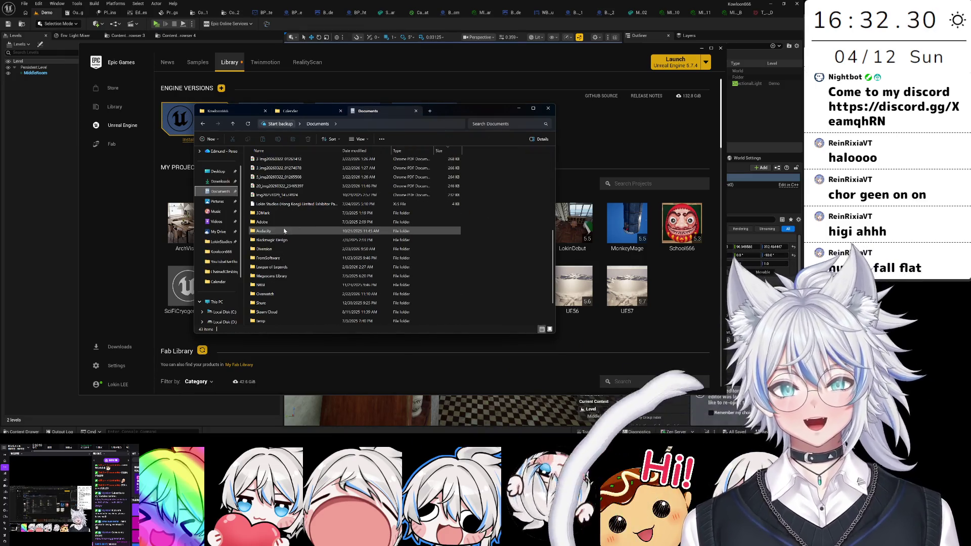
# - Open Diversion > ChainedClimbingGame and launch the ChainedClimbingGame project
pyautogui.doubleClick(281, 249)
pyautogui.doubleClick(276, 160)
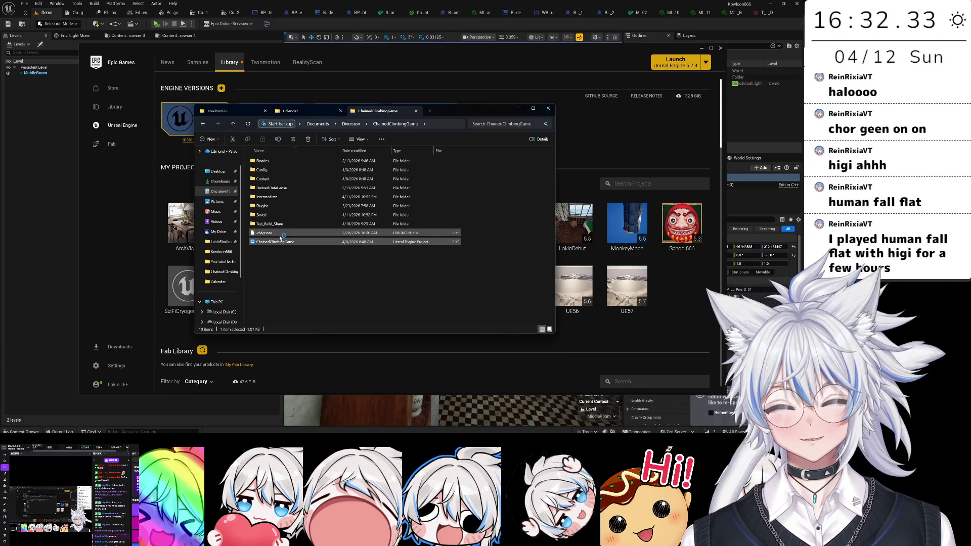
pyautogui.click(288, 277)
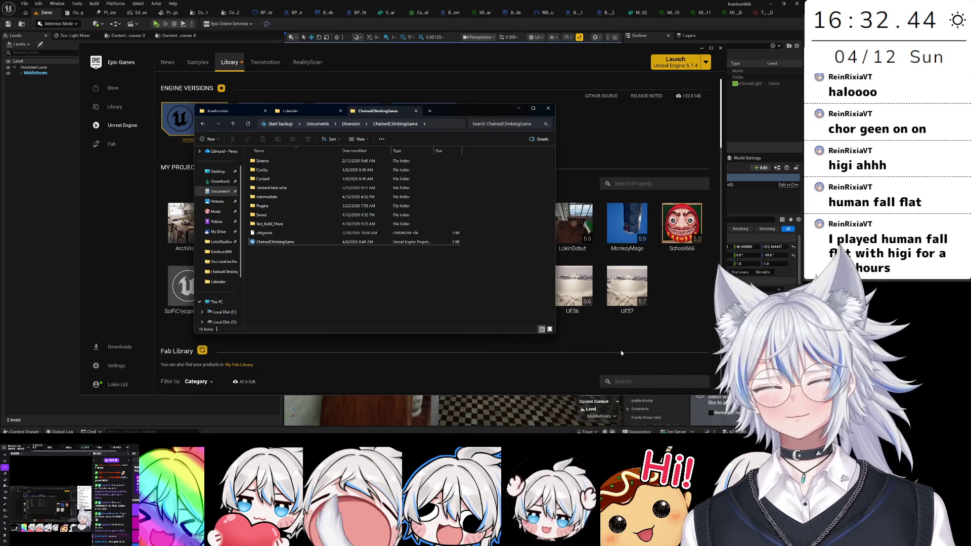
pyautogui.moveTo(581, 433)
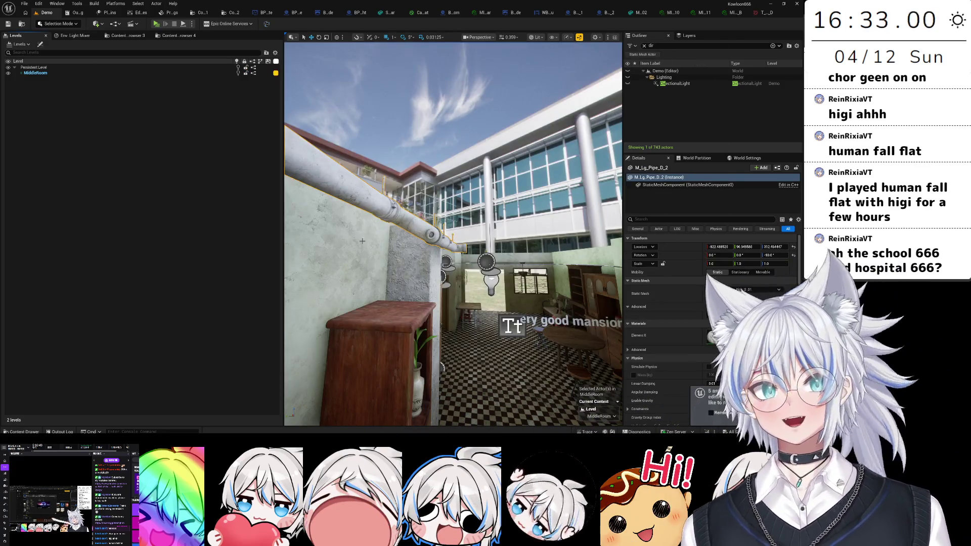
# - Fly through Kowloon666 past the door into the bunk-bed room, then switch to ChainedClimbingGame
pyautogui.moveTo(362, 241); pyautogui.dragTo(369, 277)
pyautogui.moveTo(333, 317); pyautogui.dragTo(297, 307)
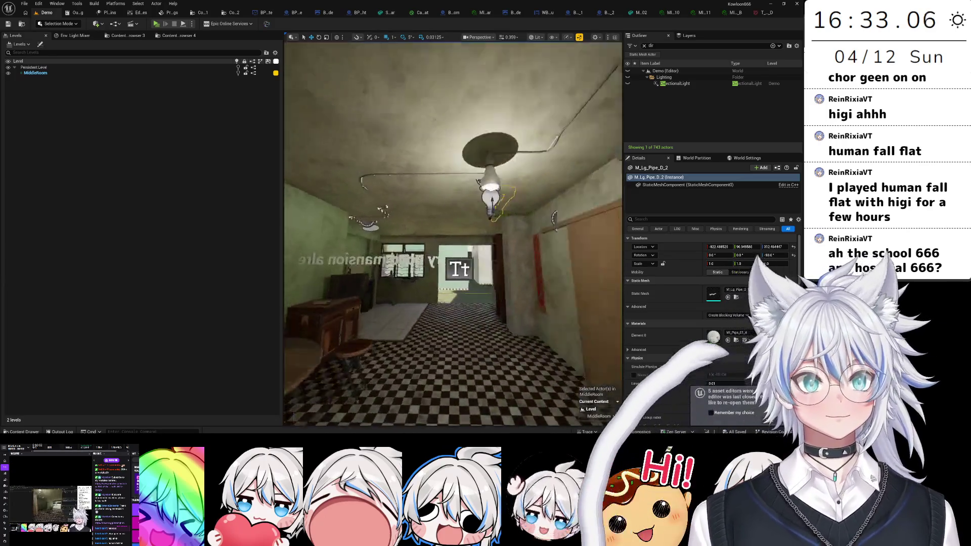
pyautogui.moveTo(354, 304); pyautogui.dragTo(415, 303)
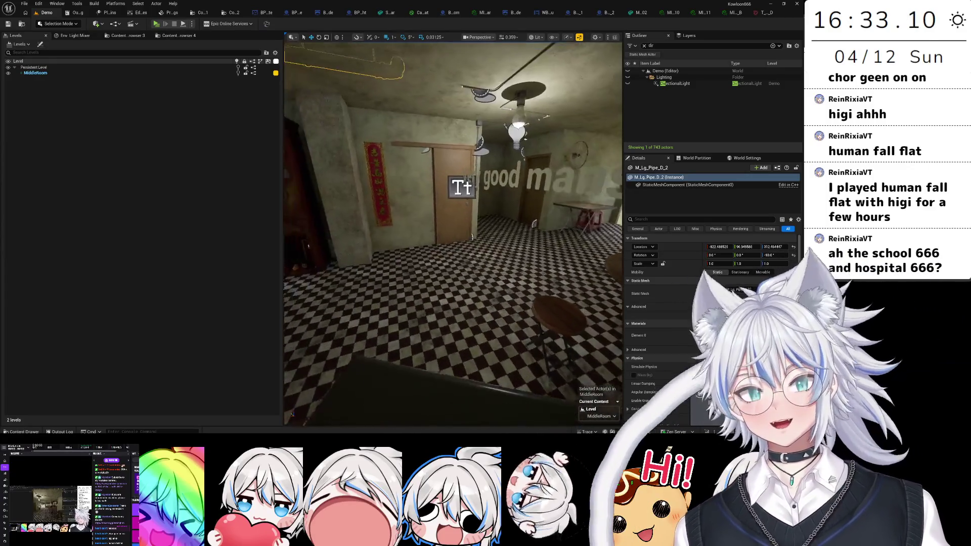
pyautogui.moveTo(455, 227); pyautogui.dragTo(414, 228)
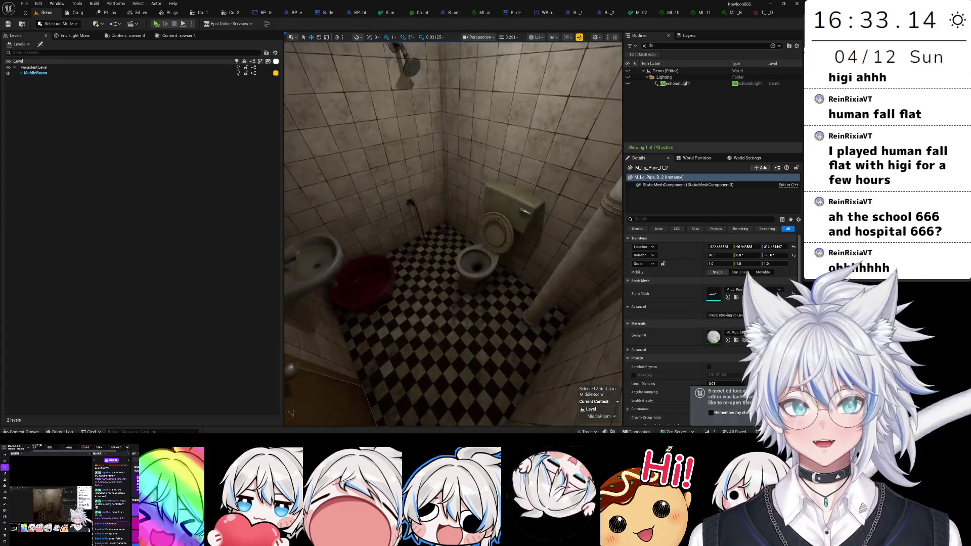
pyautogui.moveTo(455, 228); pyautogui.dragTo(425, 230)
pyautogui.moveTo(424, 302)
pyautogui.mouseDown()
pyautogui.moveTo(415, 260)
pyautogui.moveTo(424, 302)
pyautogui.mouseUp()
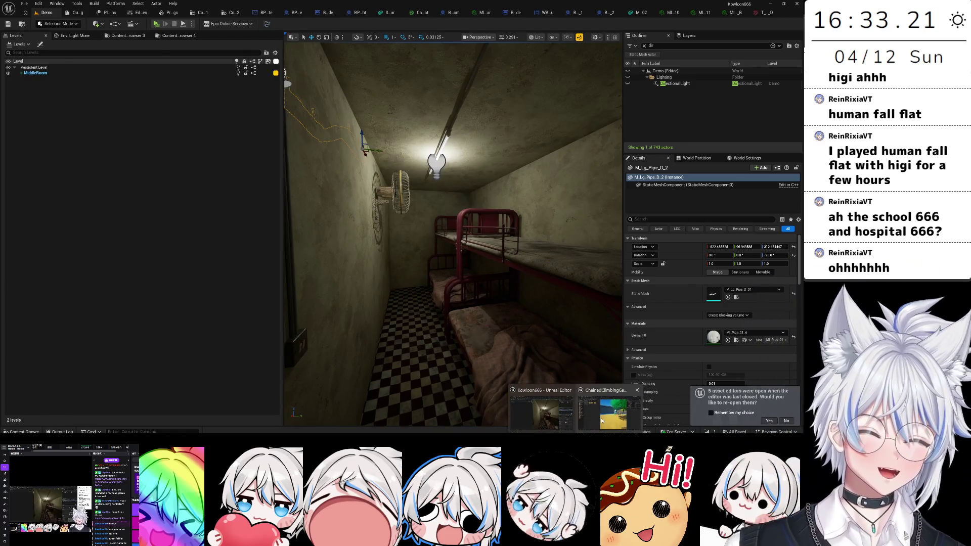
pyautogui.click(602, 421)
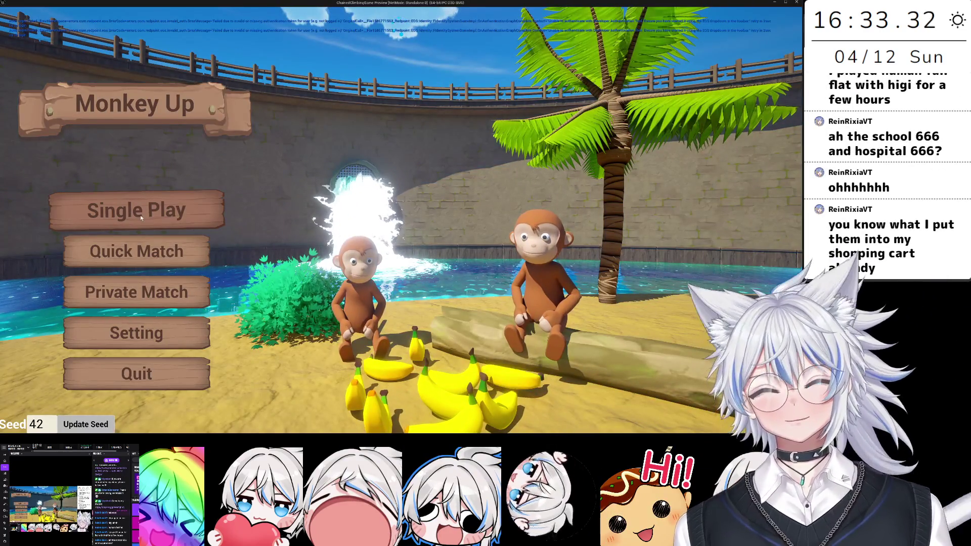
# - Start a single-player game, walk to the sandstone rock, and climb with alternating hand grabs
pyautogui.click(141, 216)
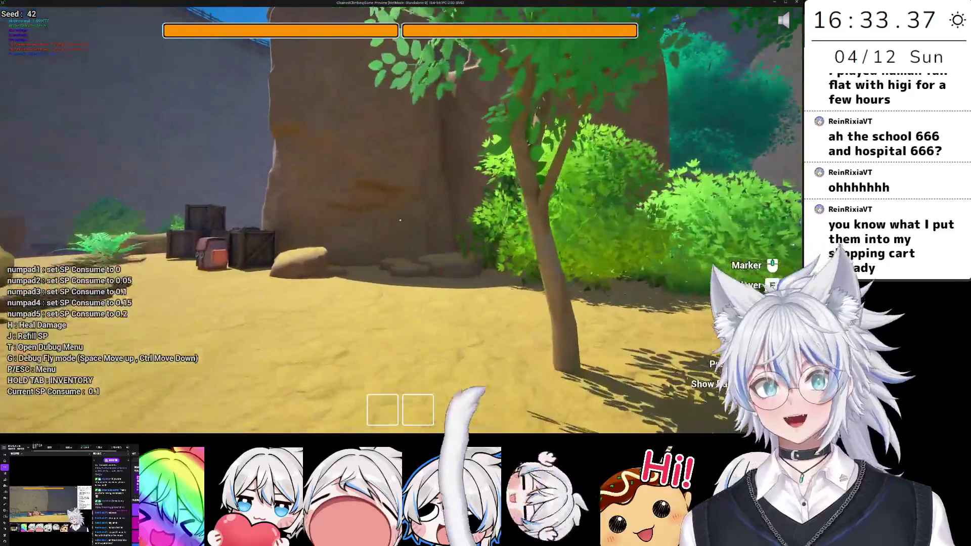
pyautogui.press('w')
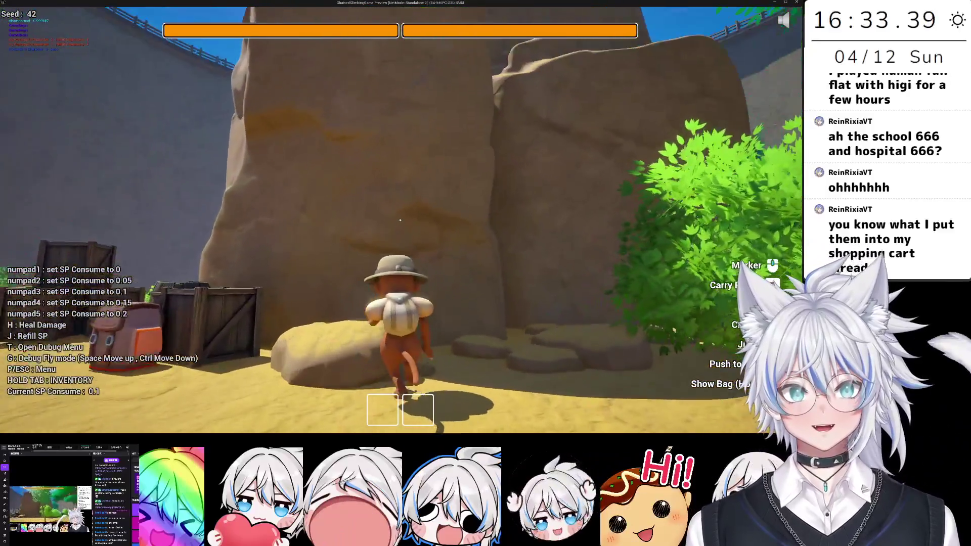
pyautogui.click(400, 220)
pyautogui.rightClick(400, 220)
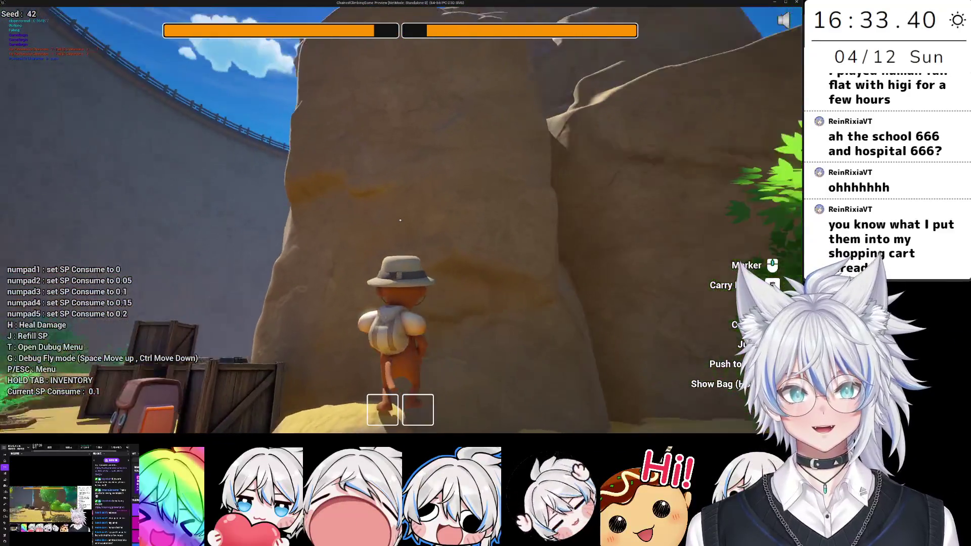
pyautogui.click(400, 220)
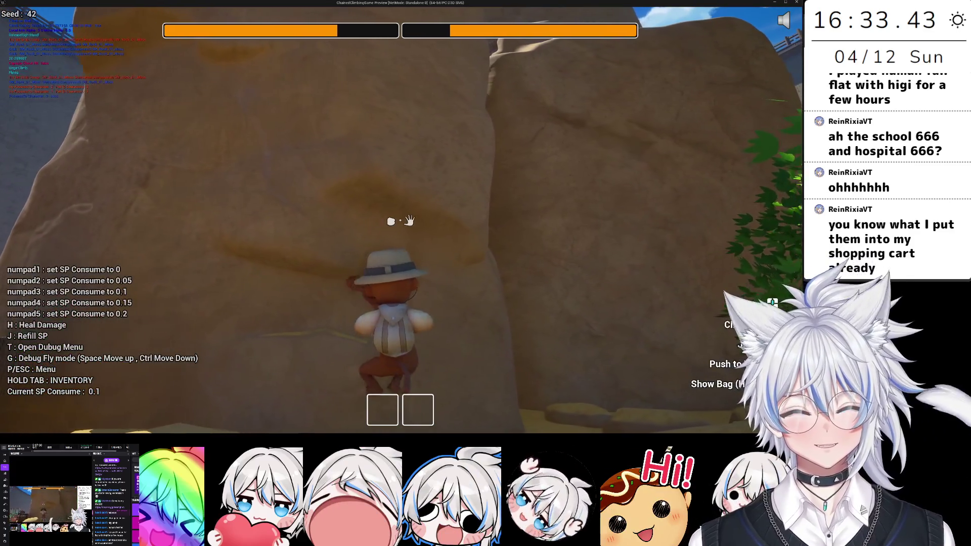
pyautogui.rightClick(400, 220)
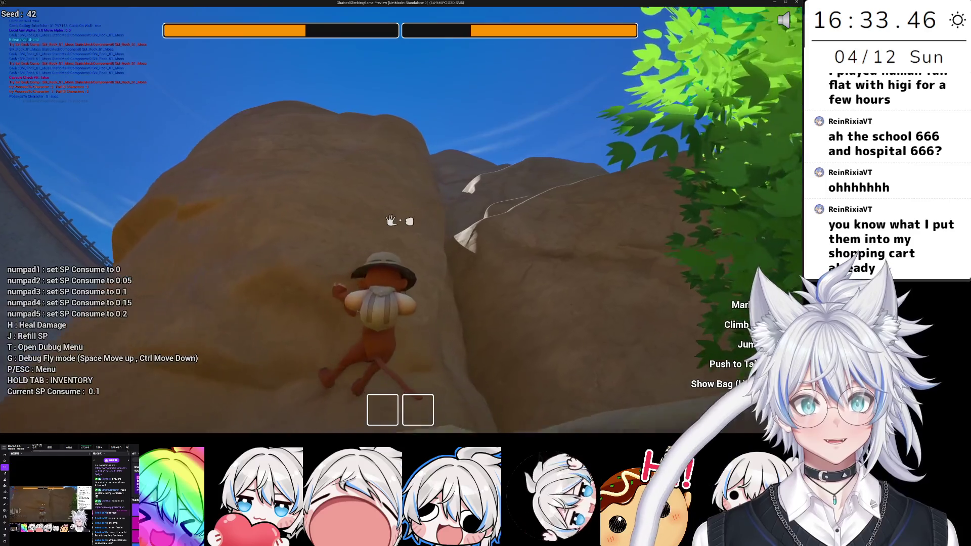
pyautogui.click(400, 221)
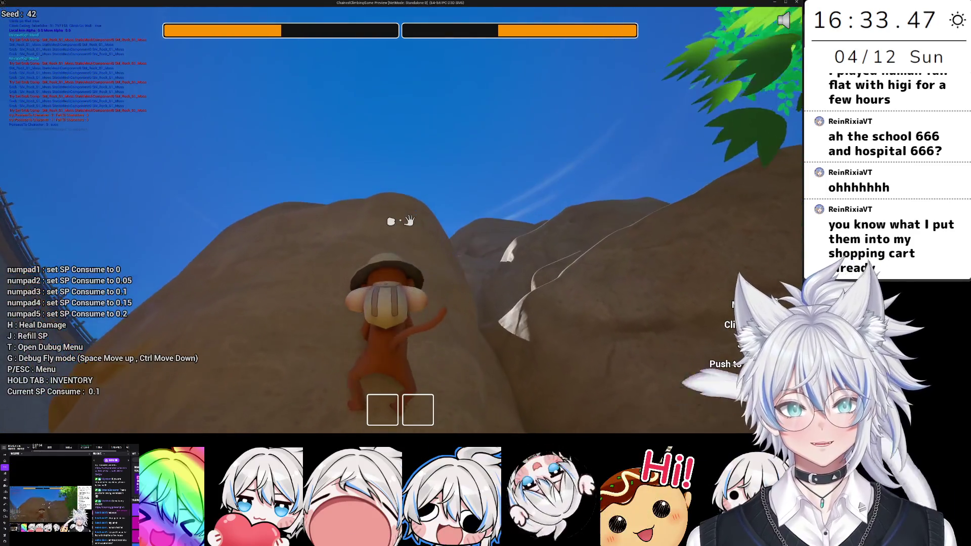
pyautogui.rightClick(400, 221)
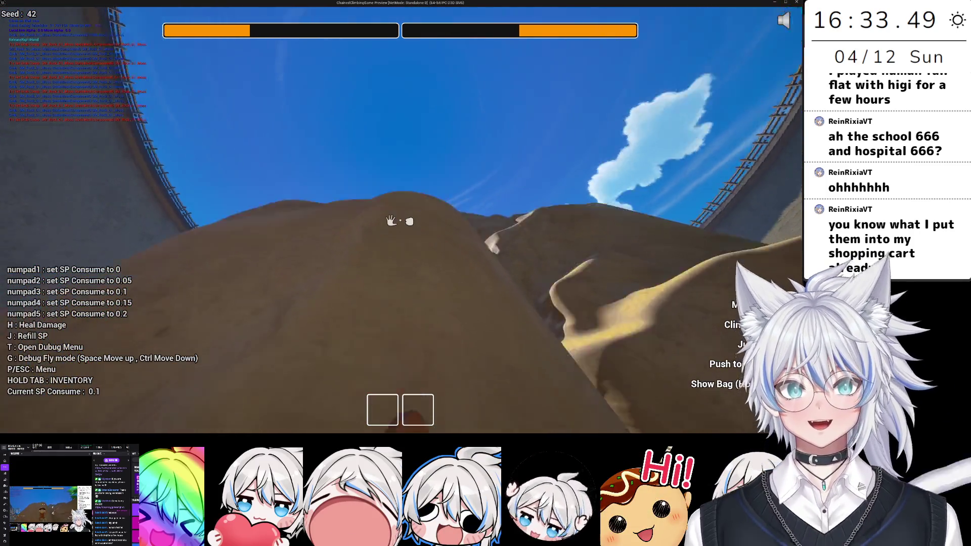
pyautogui.rightClick(400, 221)
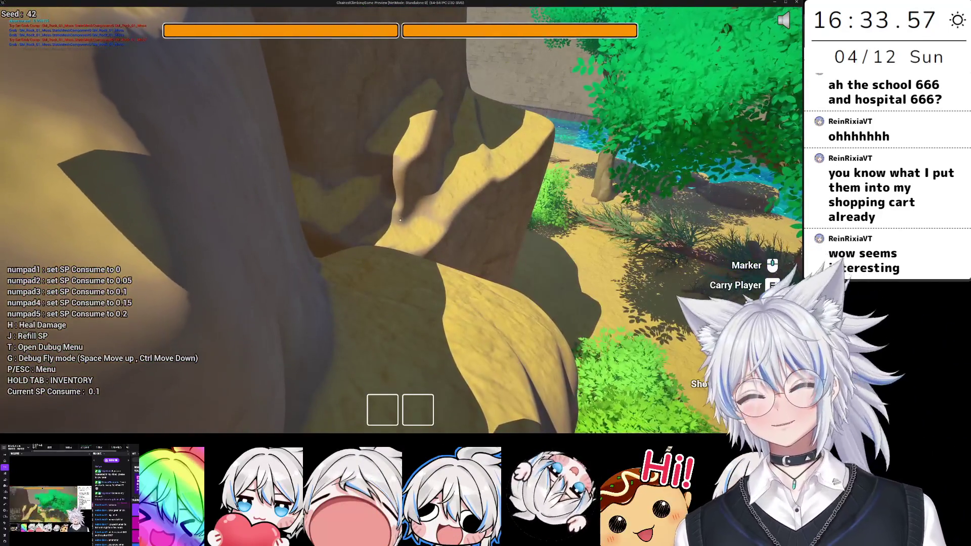
# - Keep climbing the rock face hand over hand, then let go and drop
pyautogui.click(400, 220)
pyautogui.rightClick(400, 220)
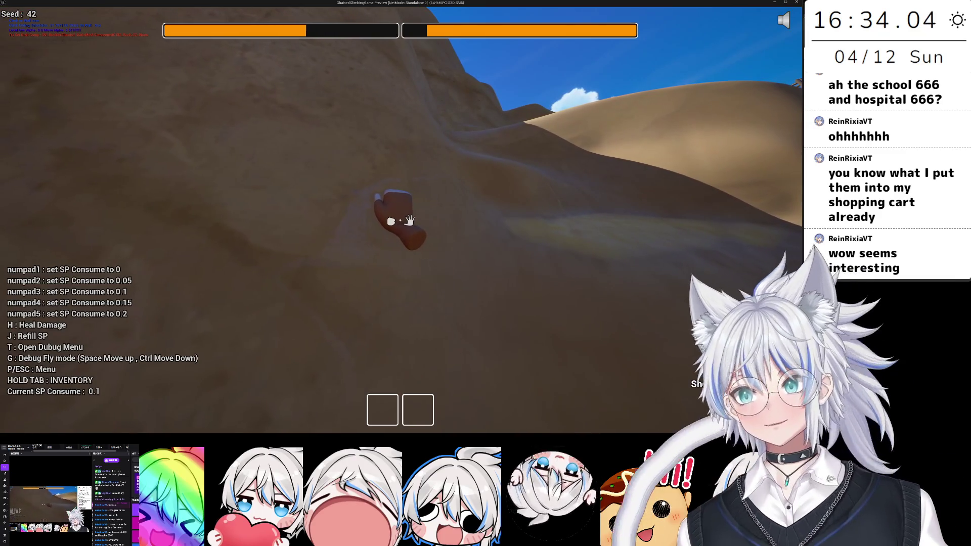
pyautogui.rightClick(400, 220)
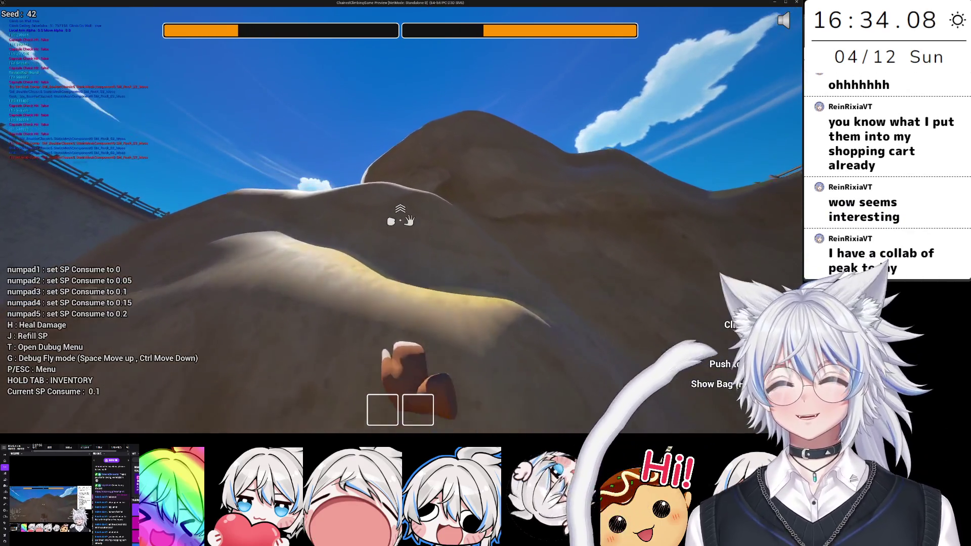
pyautogui.rightClick(400, 220)
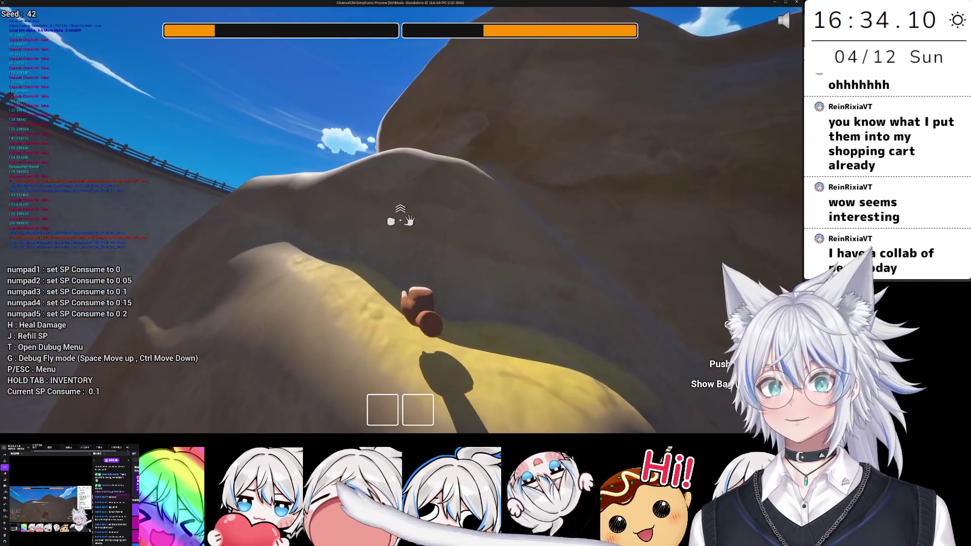
pyautogui.rightClick(400, 220)
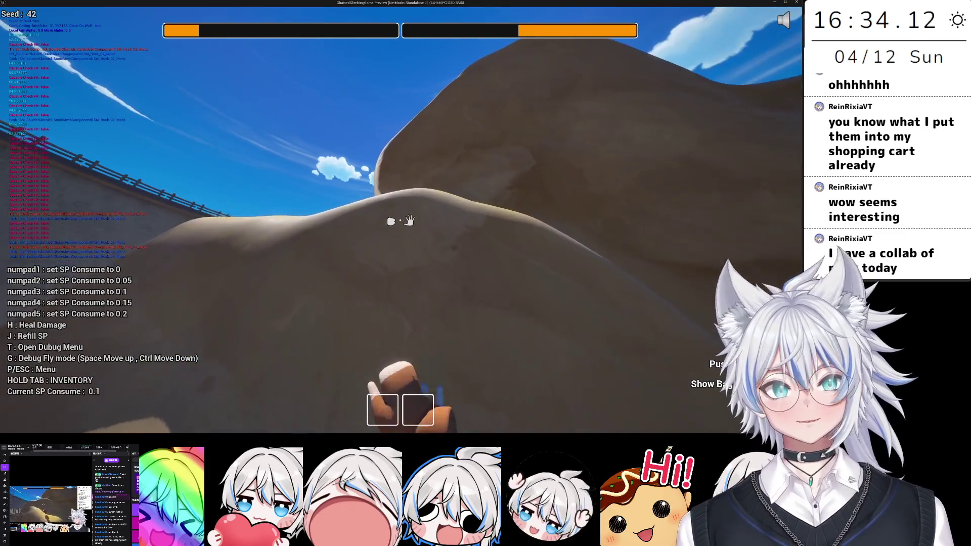
pyautogui.rightClick(400, 220)
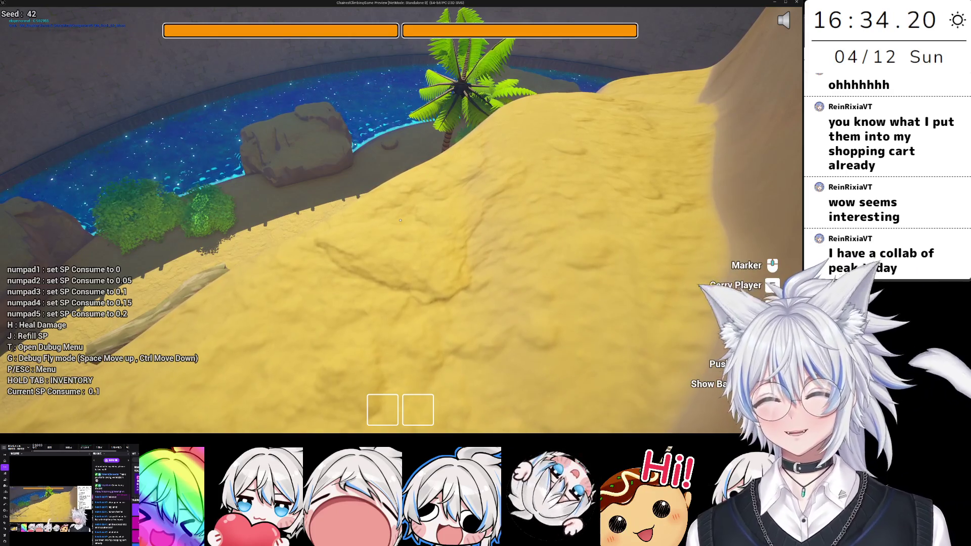
# - Climb over the sand rock and slope onto the sand ridge
pyautogui.press('w')
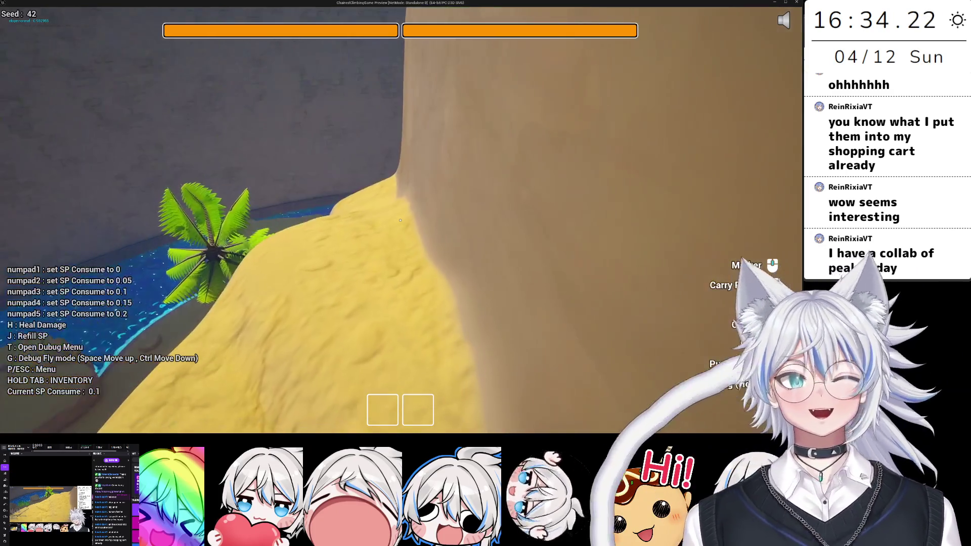
pyautogui.press('w')
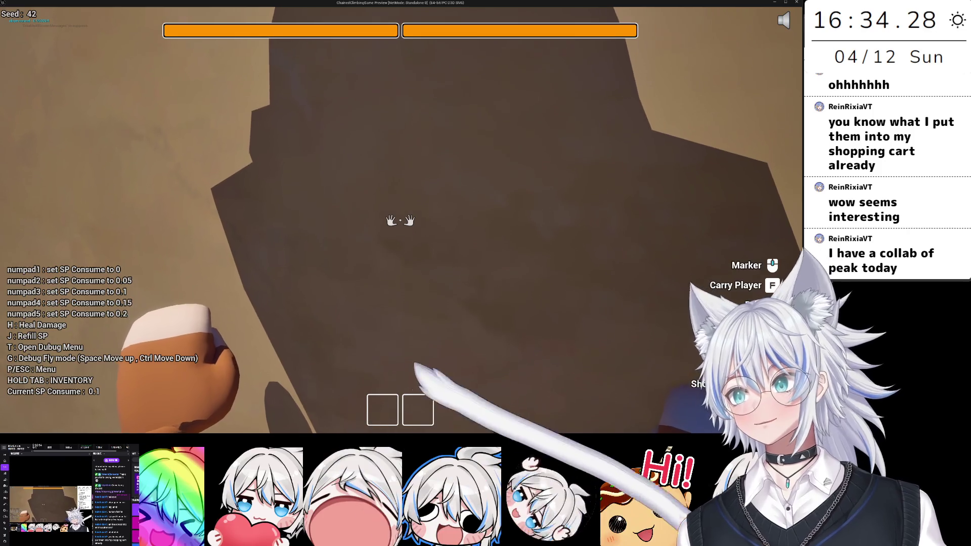
pyautogui.press('w')
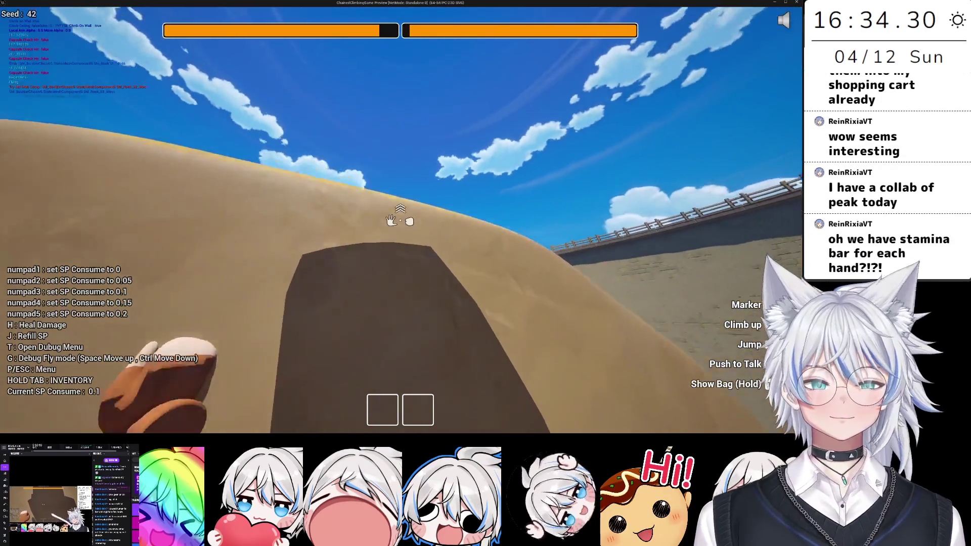
pyautogui.press('w')
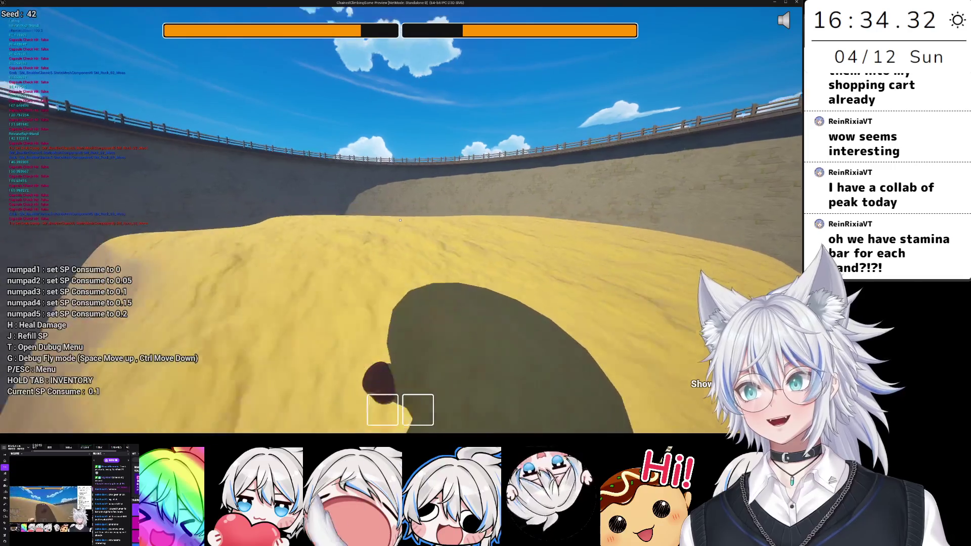
pyautogui.press('w')
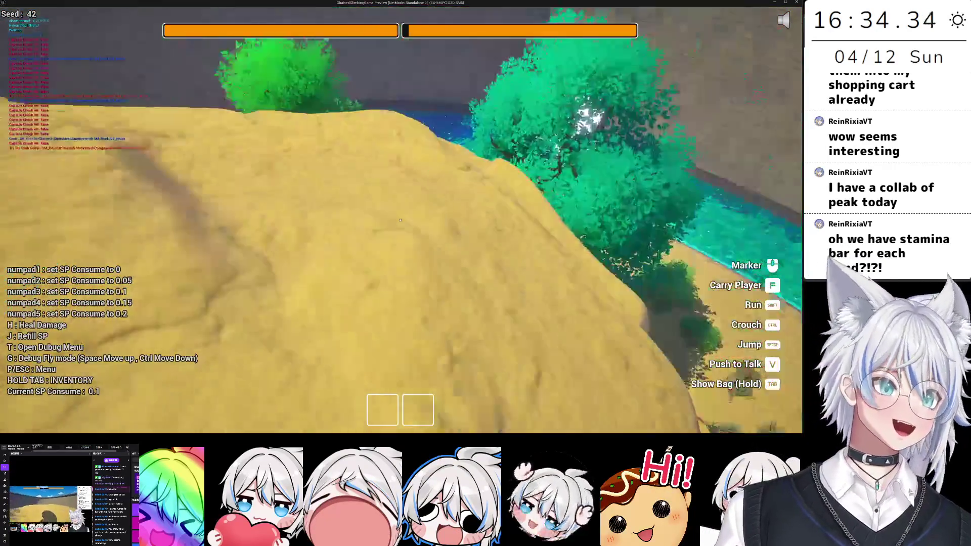
pyautogui.press('w')
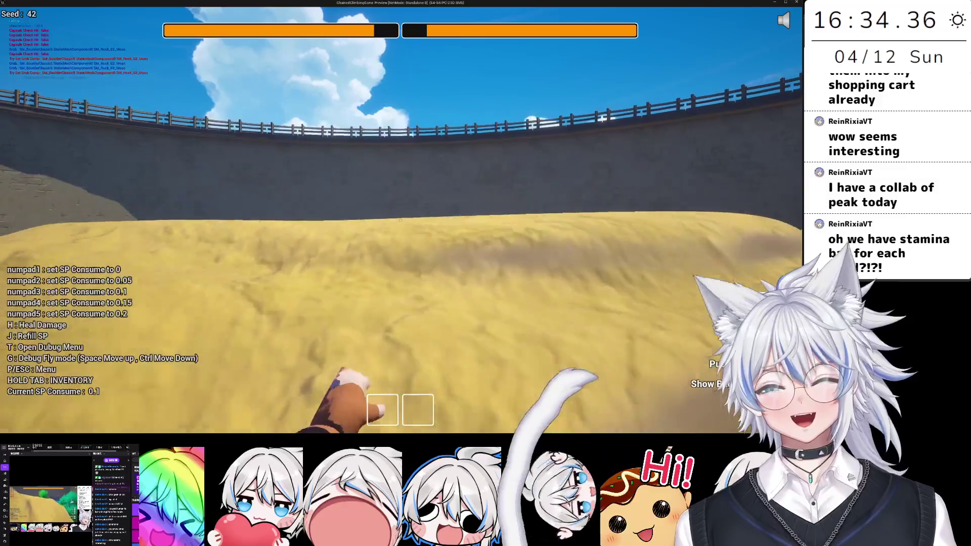
pyautogui.press('w')
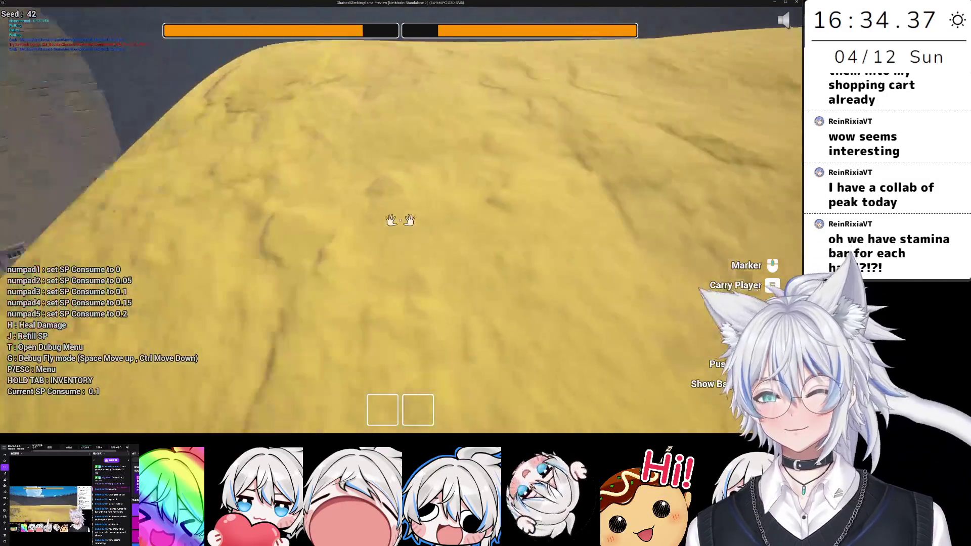
pyautogui.press('w')
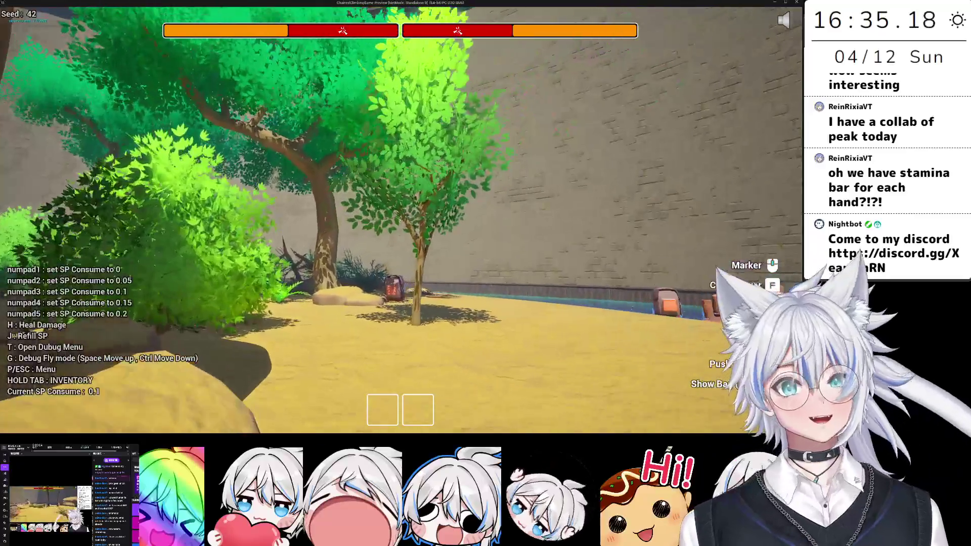
# - Walk along the dock, press F at the door to Start Game, and reach the backpack
pyautogui.press('w')
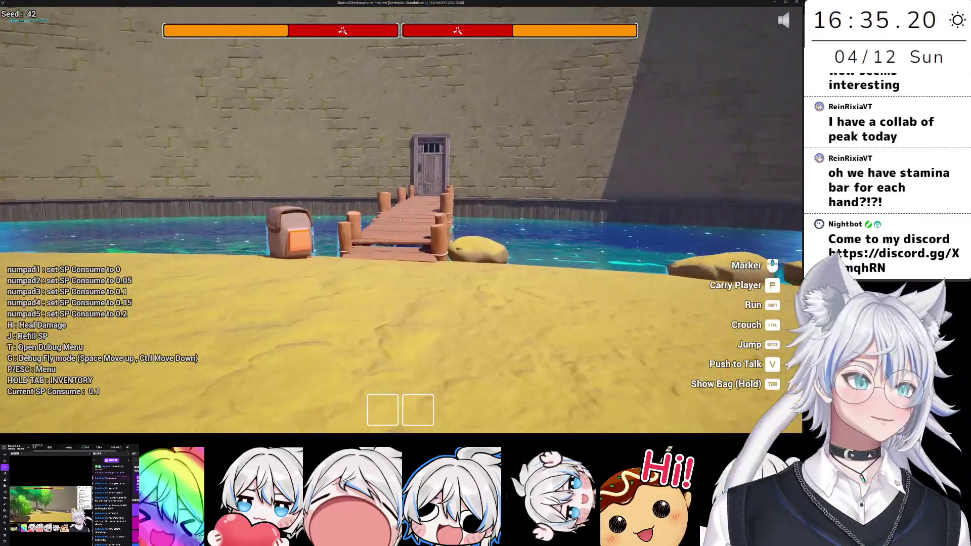
pyautogui.press('w')
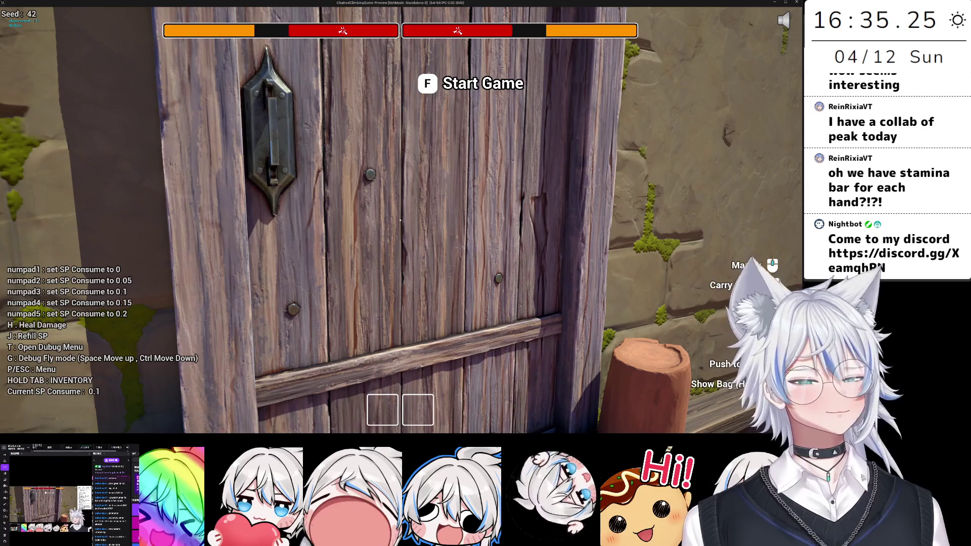
pyautogui.press('f')
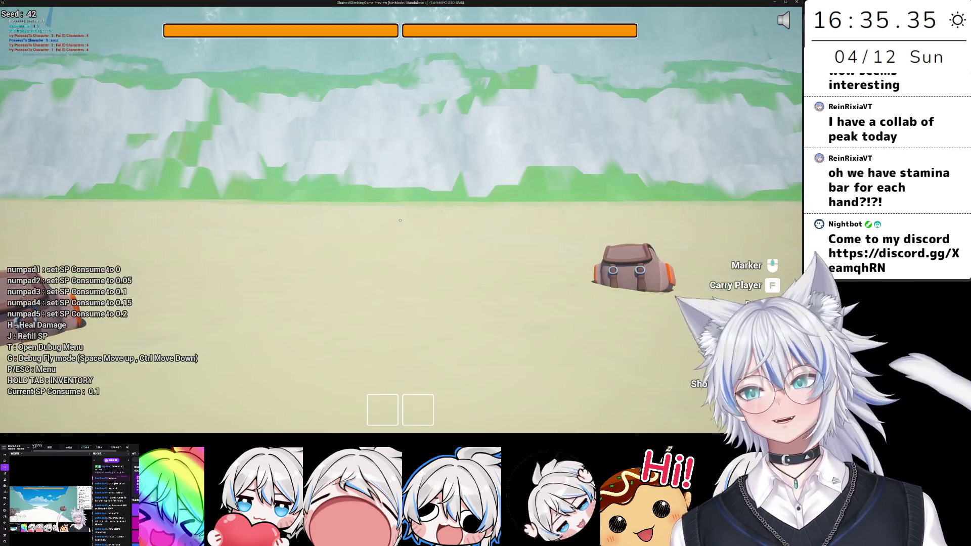
pyautogui.moveTo(400, 220)
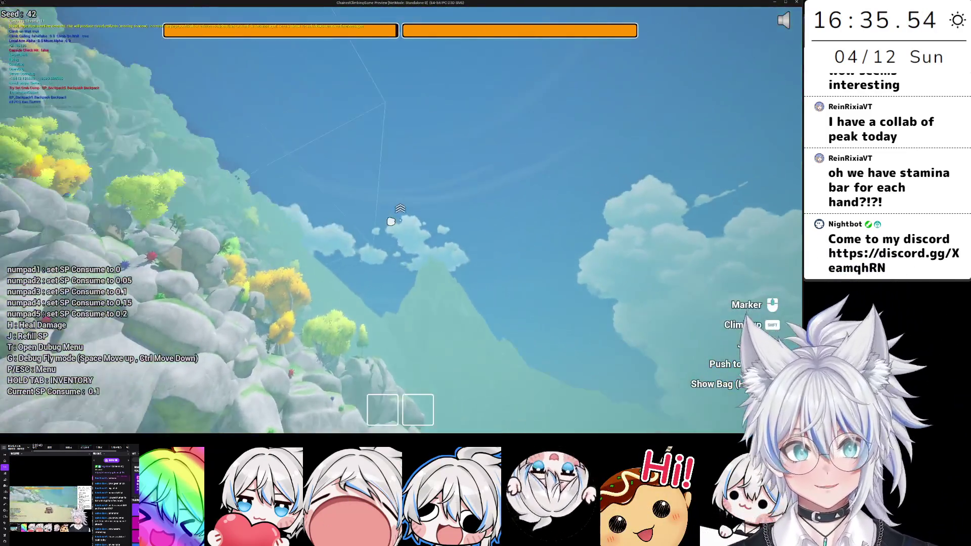
# - Pick up the rope from the backpack, stow it, and equip the carabiner from the Tab inventory
pyautogui.press('e')
pyautogui.click(399, 225)
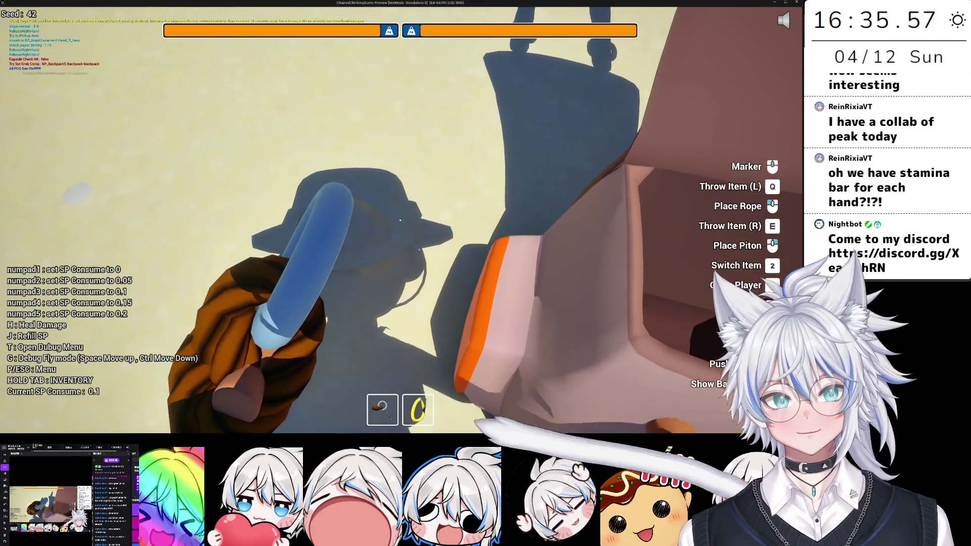
pyautogui.press('Tab')
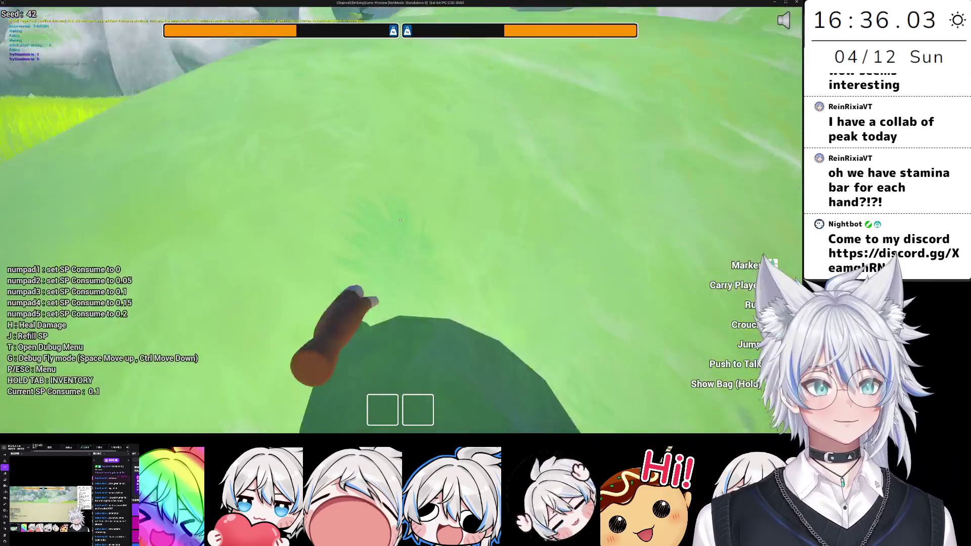
pyautogui.click(400, 220)
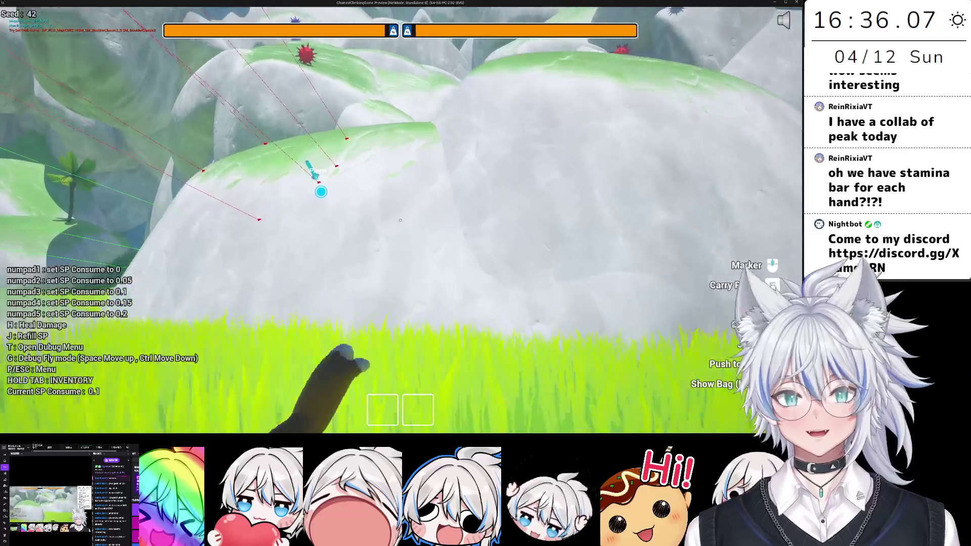
pyautogui.press('Tab')
pyautogui.click(418, 188)
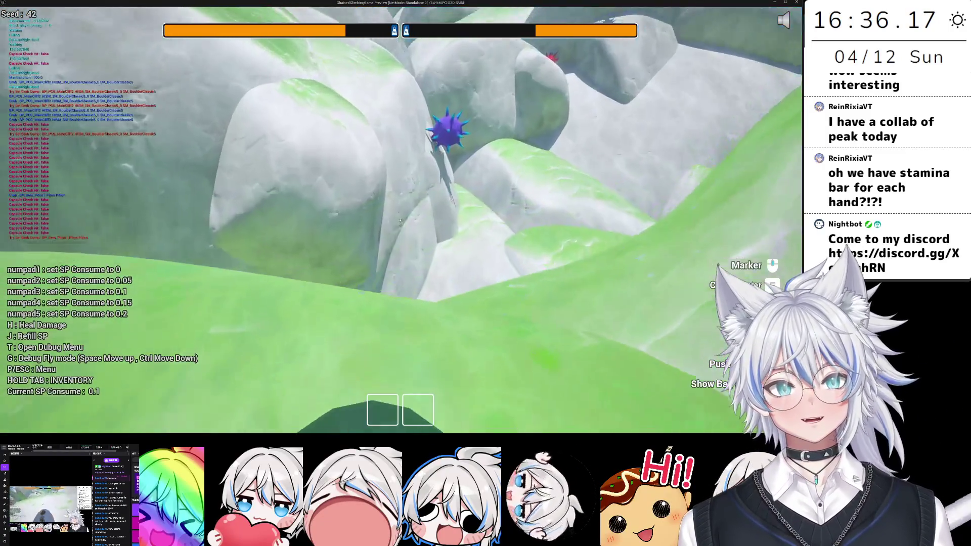
# - Climb the cliff toward the boulders, then pause the game and switch back to the editor
pyautogui.press('w')
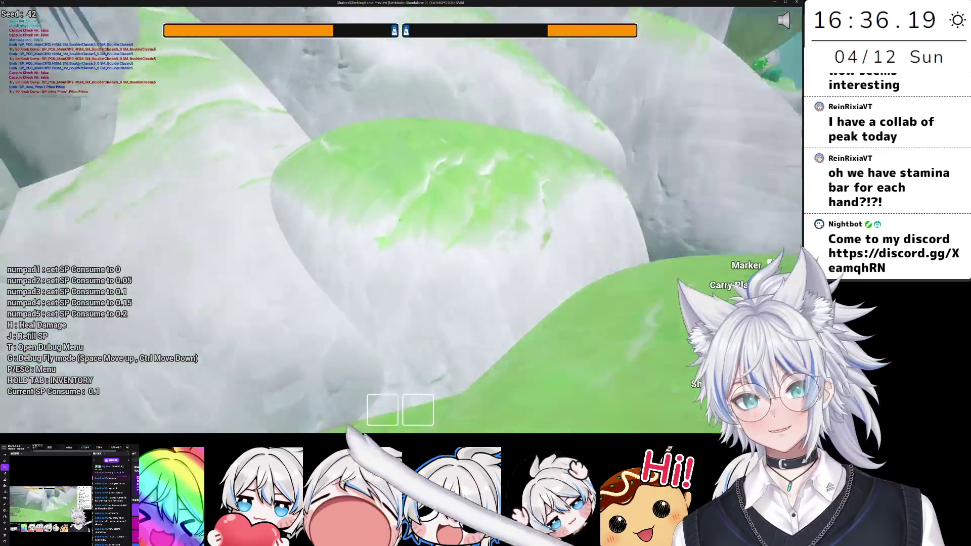
pyautogui.press('w')
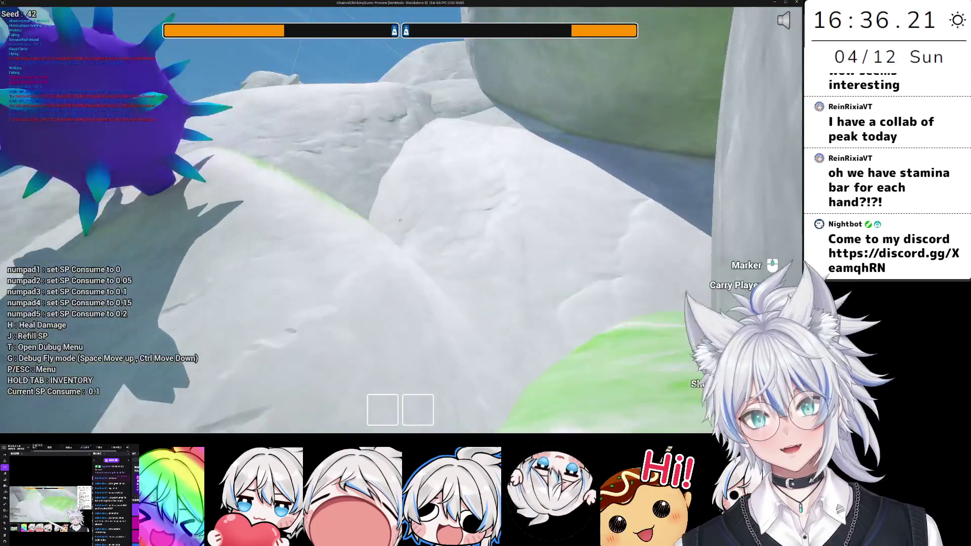
pyautogui.press('w')
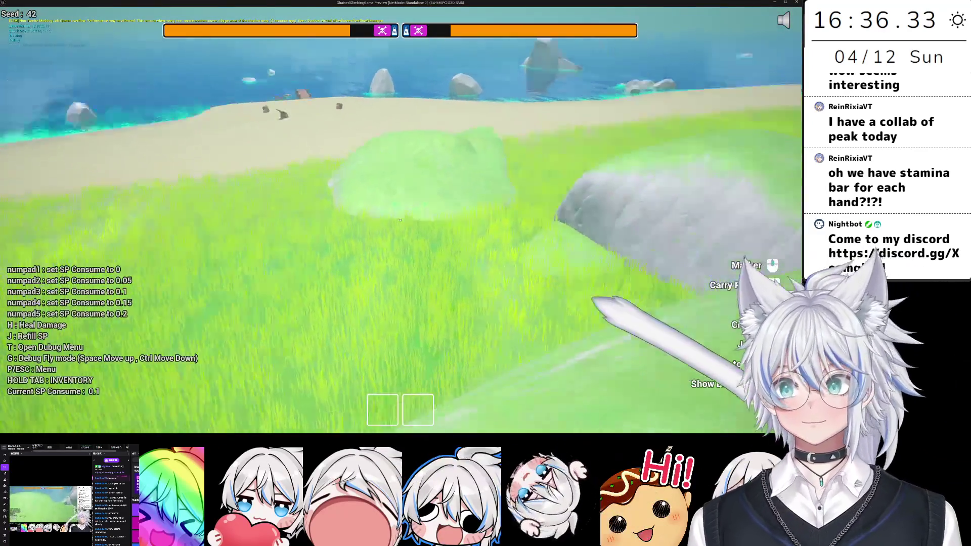
pyautogui.press('Escape')
pyautogui.hotkey('alt', 'Tab')
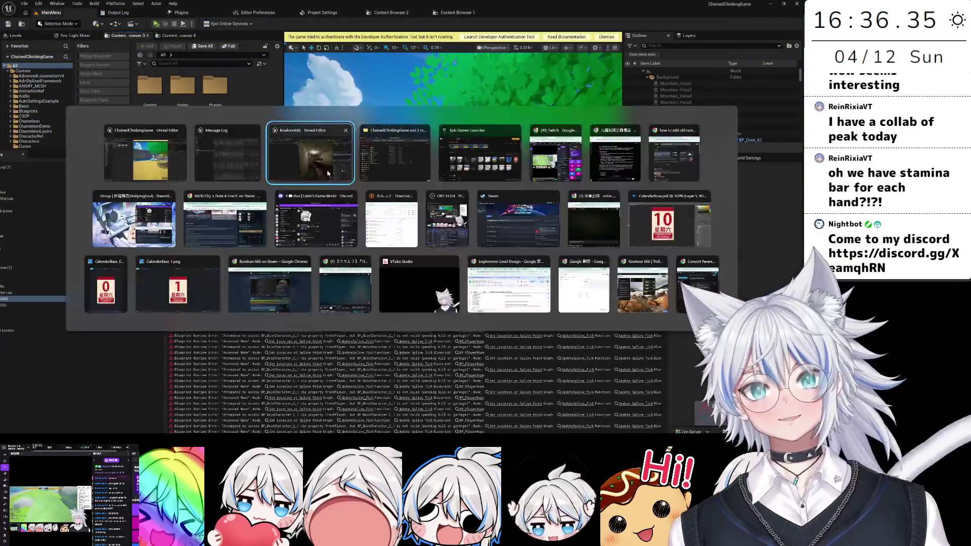
# - Move the vertical pipe M_Lg_Pipe_E_2 from beside the door into the corner past the sink
pyautogui.moveTo(434, 259)
pyautogui.mouseDown()
pyautogui.moveTo(438, 243)
pyautogui.moveTo(438, 263)
pyautogui.moveTo(516, 264)
pyautogui.moveTo(485, 264)
pyautogui.mouseUp()
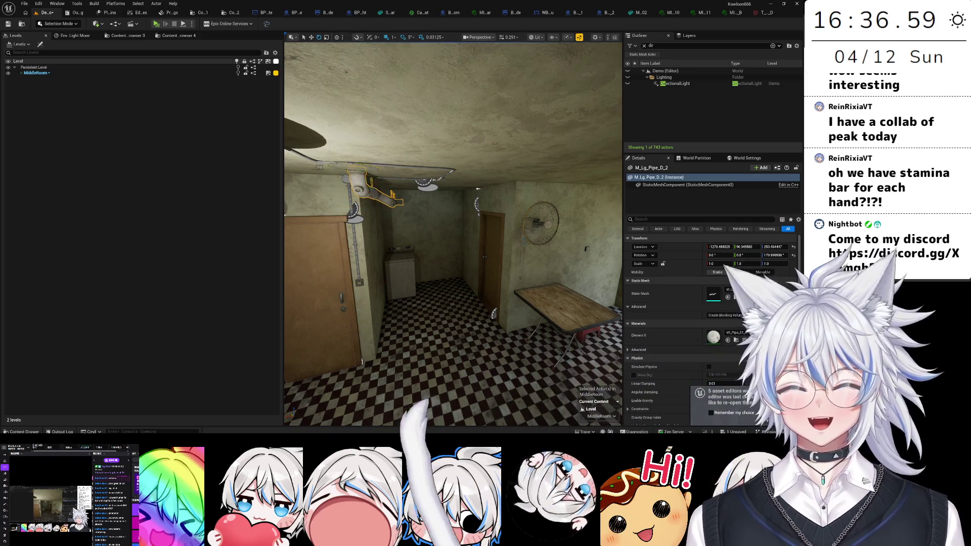
pyautogui.moveTo(485, 264); pyautogui.dragTo(480, 264)
pyautogui.moveTo(454, 185)
pyautogui.mouseDown()
pyautogui.moveTo(444, 184)
pyautogui.moveTo(454, 184)
pyautogui.mouseUp()
pyautogui.moveTo(399, 206); pyautogui.dragTo(336, 219)
pyautogui.click(384, 203)
pyautogui.press('e')
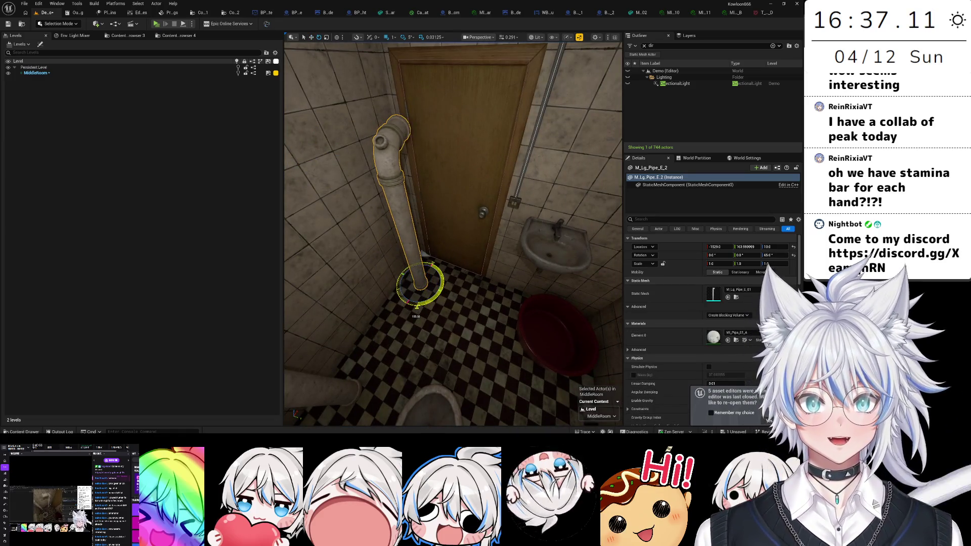
pyautogui.press('w')
pyautogui.moveTo(420, 285); pyautogui.dragTo(498, 340)
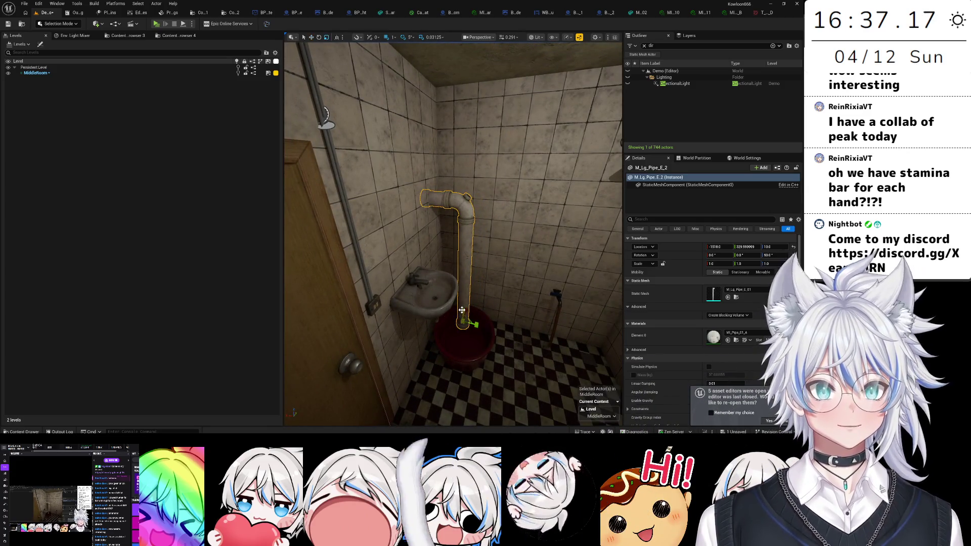
pyautogui.hotkey('ctrl', 'space')
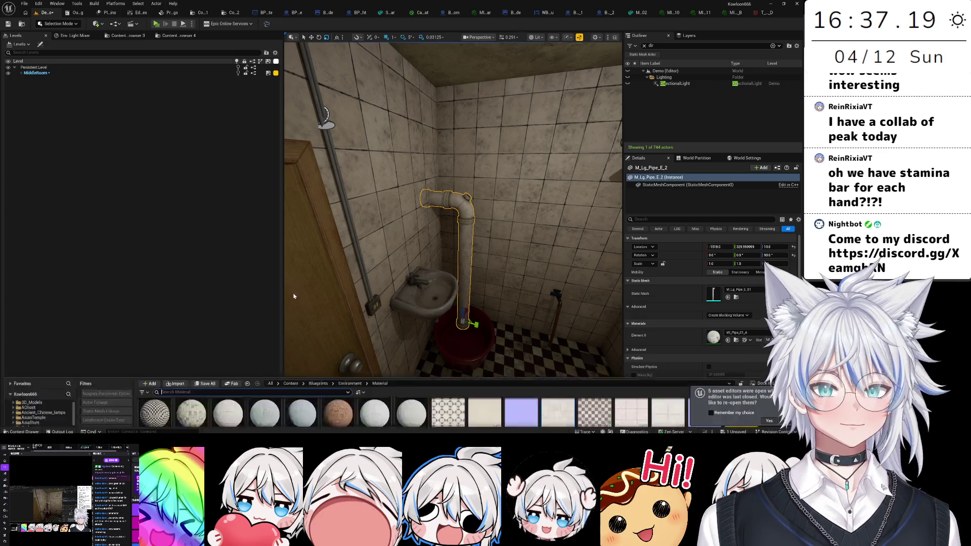
# - Dock the Content Browser and locate the pipe's mesh in FlatInt_MegaPack with Ctrl+B
pyautogui.click(124, 35)
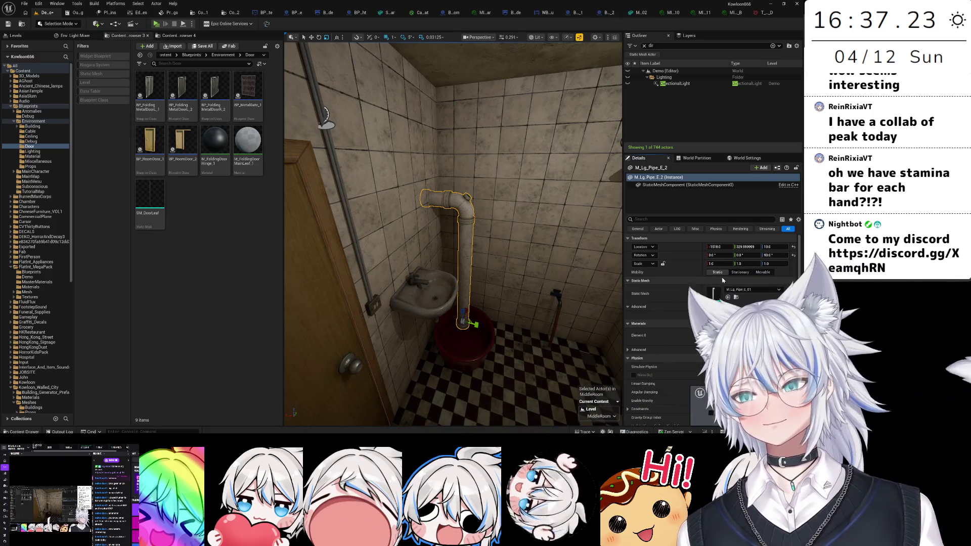
pyautogui.hotkey('ctrl', 'b')
pyautogui.click(247, 290)
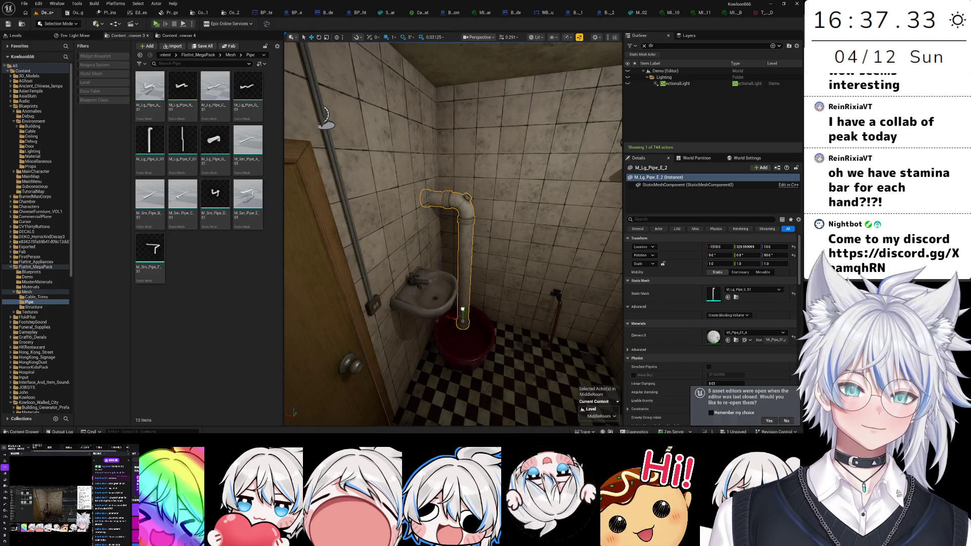
# - Try a raised duplicate pipe with Scale Z -1, undo it, and focus on ceiling pipe M_Lg_Pipe_D_2
pyautogui.keyDown('alt'); pyautogui.moveTo(462, 309); pyautogui.dragTo(471, 234); pyautogui.keyUp('alt')
pyautogui.write('-1')
pyautogui.press('Return')
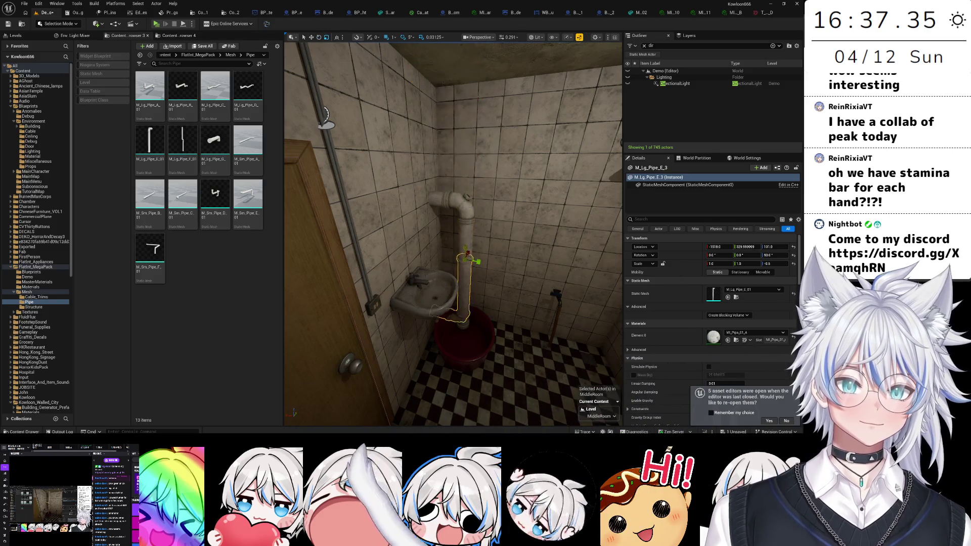
pyautogui.hotkey('ctrl', 'z')
pyautogui.hotkey('ctrl', 'z')
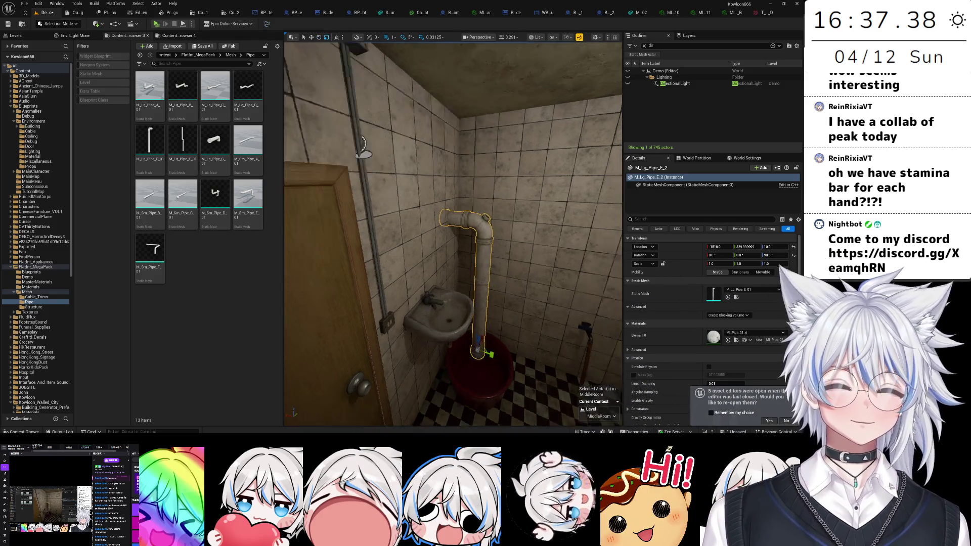
pyautogui.click(449, 233)
pyautogui.press('f')
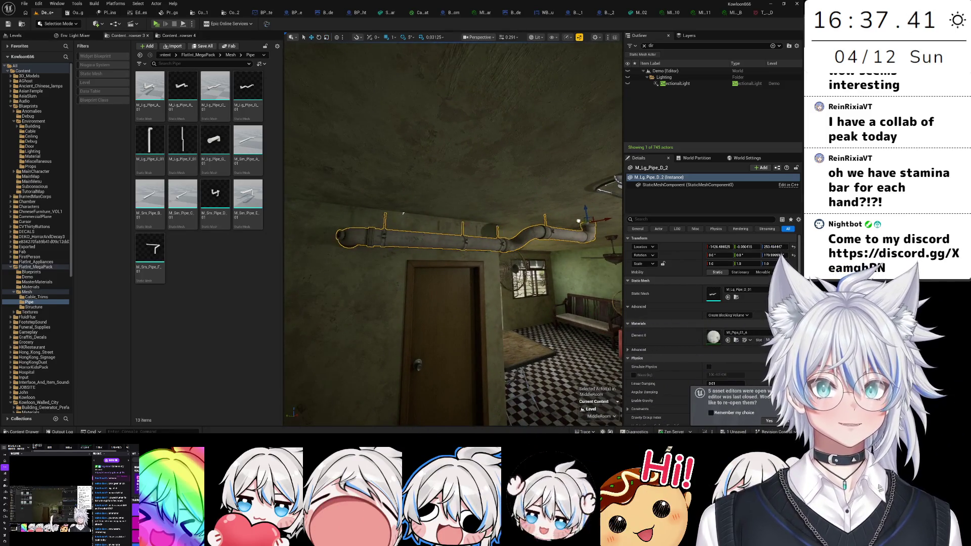
# - Raise the ceiling pipe M_Lg_Pipe_D_2 slightly and inspect its bend from several angles
pyautogui.moveTo(403, 213)
pyautogui.mouseDown()
pyautogui.moveTo(404, 167)
pyautogui.moveTo(430, 132)
pyautogui.moveTo(430, 212)
pyautogui.moveTo(409, 227)
pyautogui.moveTo(419, 273)
pyautogui.moveTo(405, 243)
pyautogui.moveTo(385, 252)
pyautogui.moveTo(332, 248)
pyautogui.mouseUp()
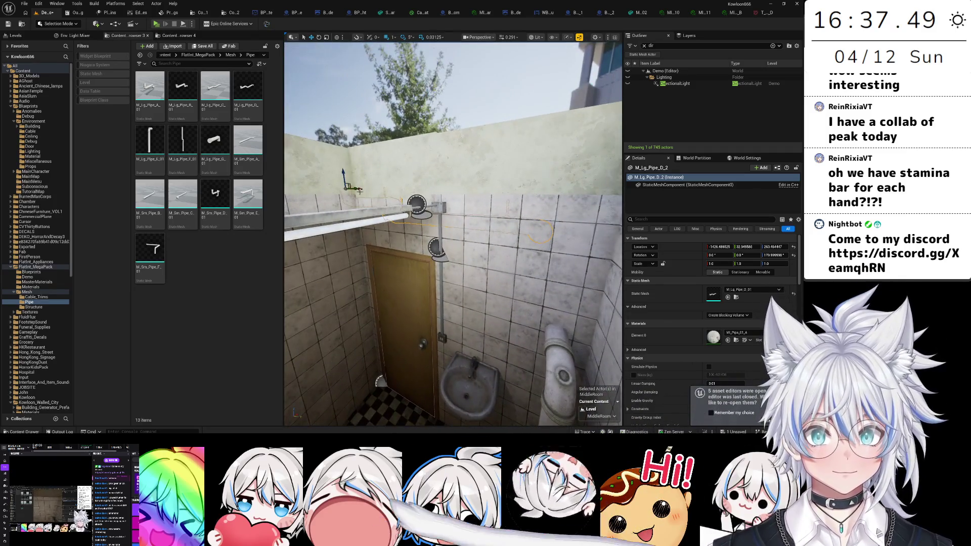
pyautogui.moveTo(353, 187)
pyautogui.mouseDown()
pyautogui.moveTo(349, 237)
pyautogui.moveTo(320, 204)
pyautogui.mouseUp()
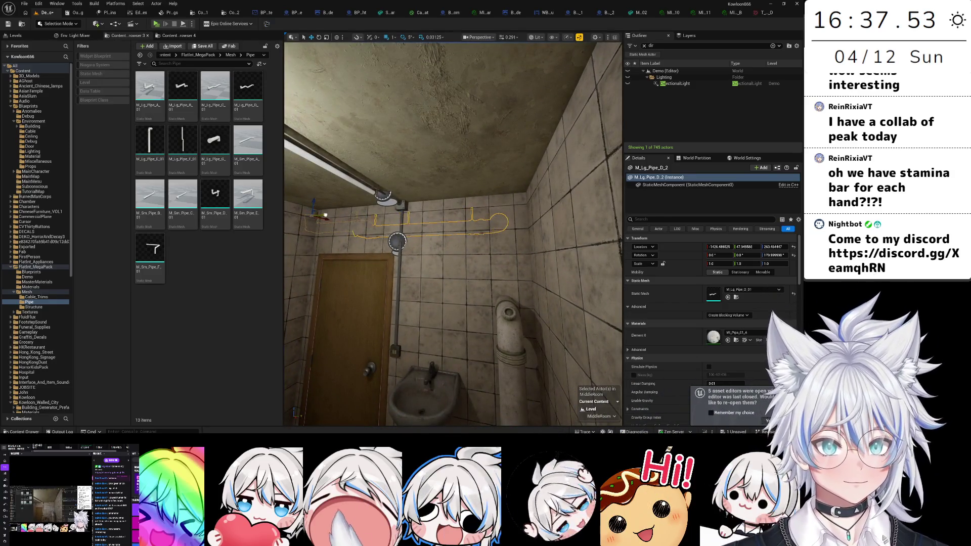
pyautogui.moveTo(452, 233); pyautogui.dragTo(440, 218)
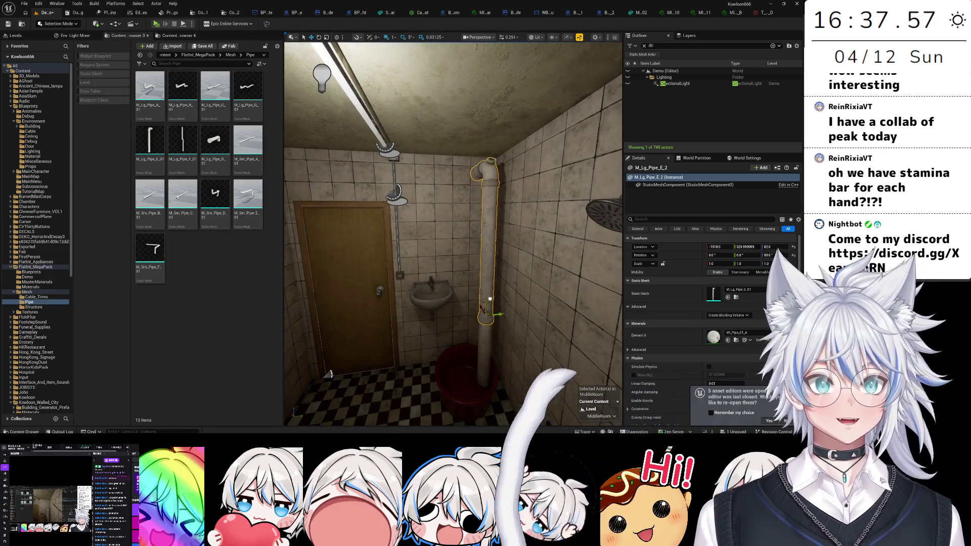
pyautogui.moveTo(490, 299); pyautogui.dragTo(480, 276)
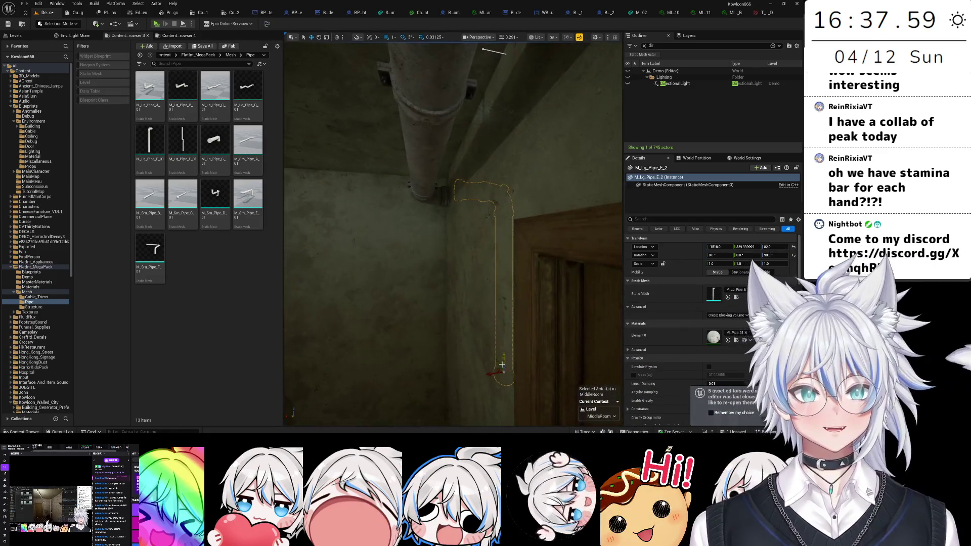
pyautogui.moveTo(482, 375); pyautogui.dragTo(443, 310)
pyautogui.moveTo(453, 260); pyautogui.dragTo(459, 324)
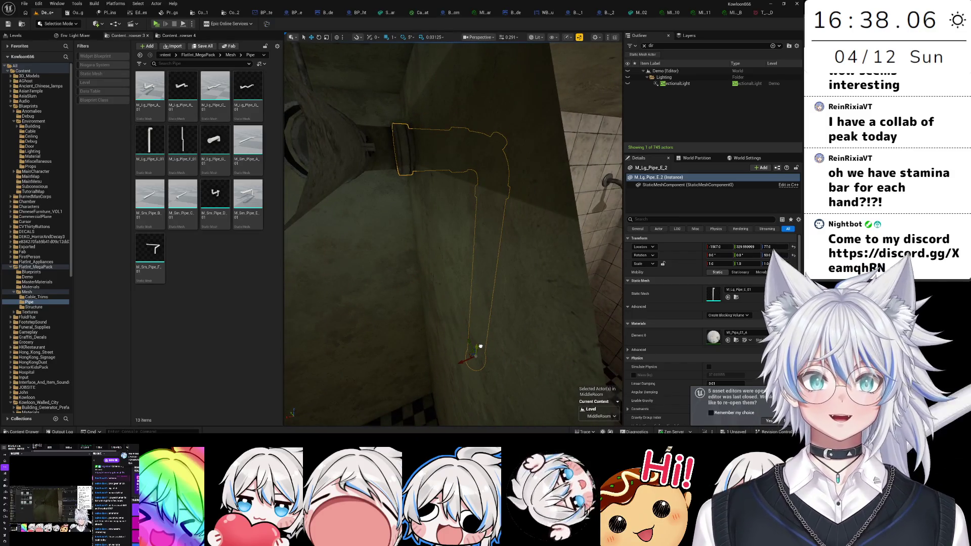
# - Shift the corner pipe M_Lg_Pipe_E_2 along the wall and raise it up
pyautogui.moveTo(461, 362); pyautogui.dragTo(477, 352)
pyautogui.scroll(-5, 477, 353)
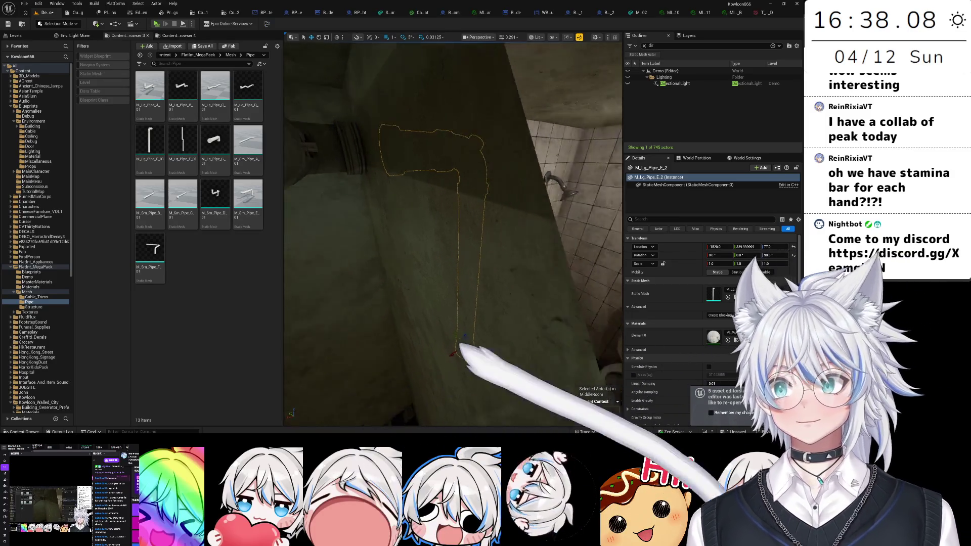
pyautogui.scroll(6, 421, 311)
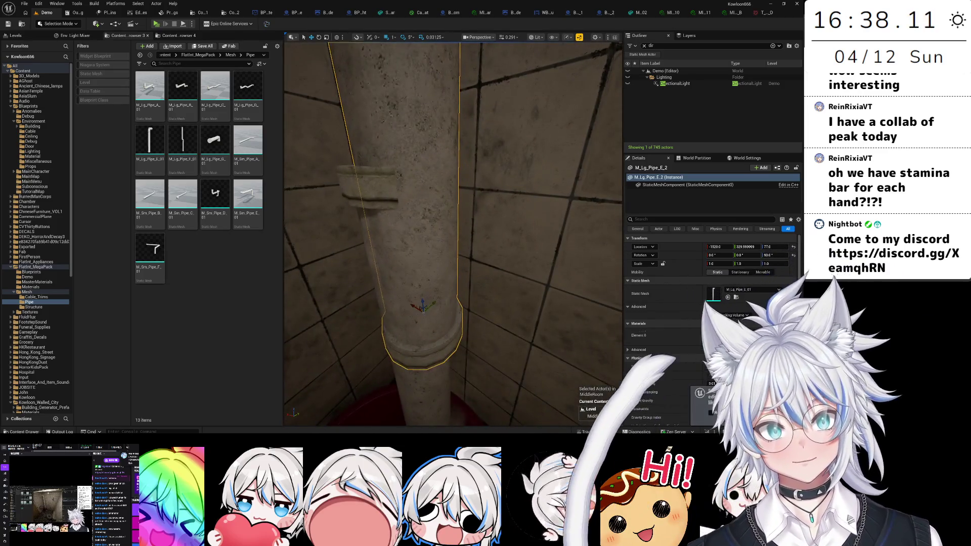
pyautogui.scroll(-5, 421, 312)
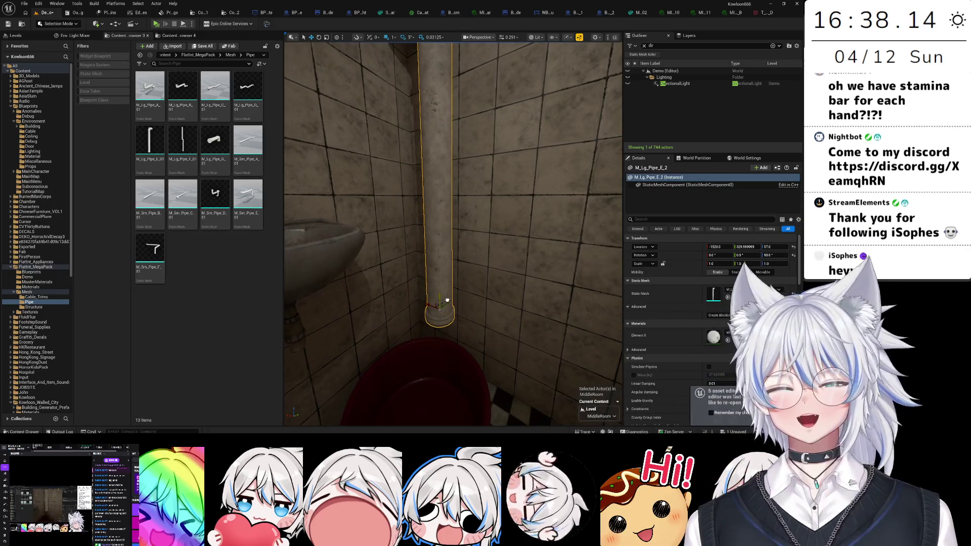
pyautogui.moveTo(447, 290); pyautogui.dragTo(435, 210)
pyautogui.press('f')
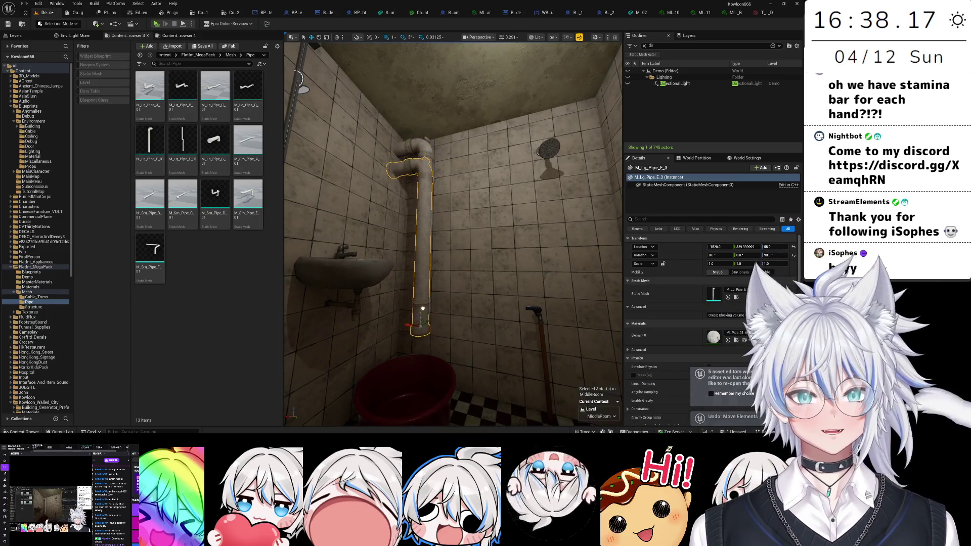
pyautogui.moveTo(455, 270); pyautogui.dragTo(458, 232)
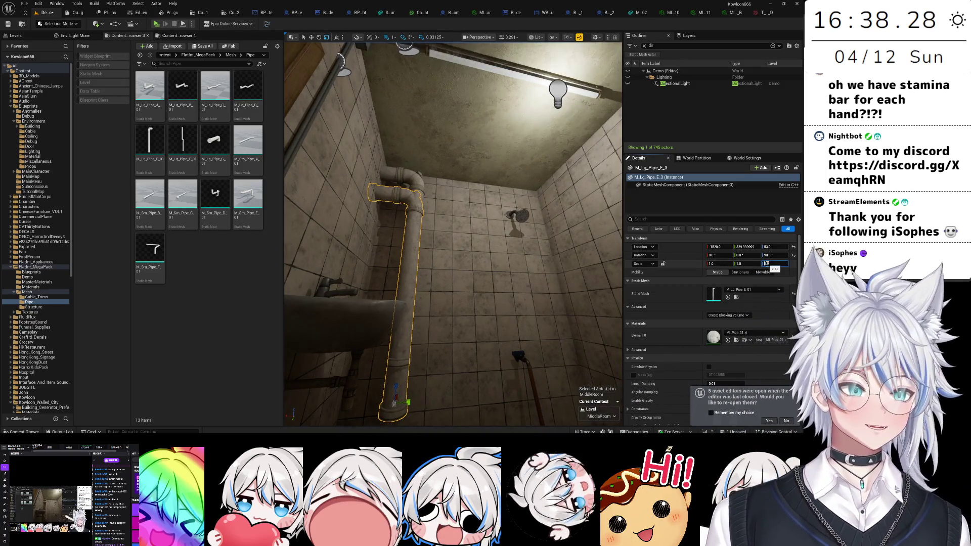
# - Set the duplicate pipe M_Lg_Pipe_E_3's Scale Z to -1 so it hangs down toward the floor
pyautogui.write('-1')
pyautogui.press('Return')
pyautogui.moveTo(416, 304); pyautogui.dragTo(417, 329)
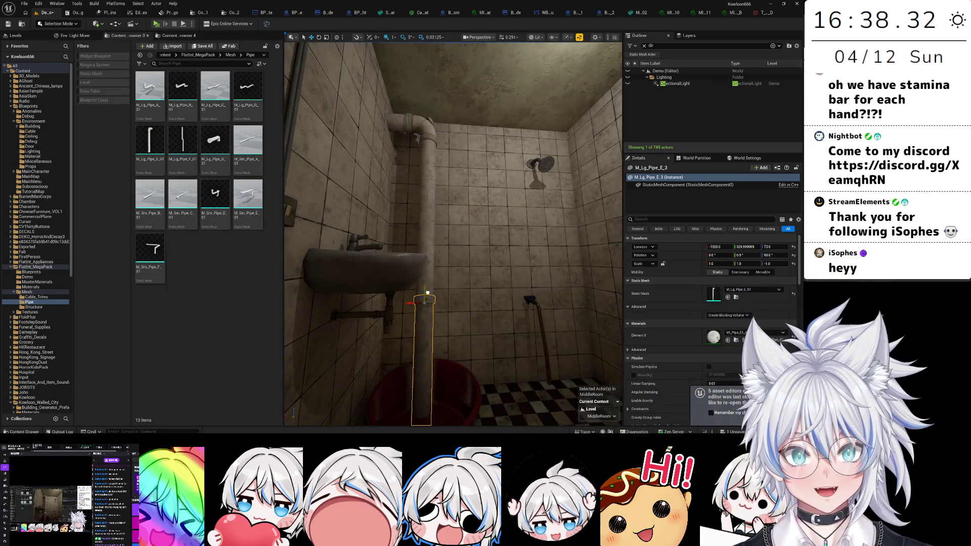
pyautogui.moveTo(492, 312); pyautogui.dragTo(532, 266)
pyautogui.click(532, 266)
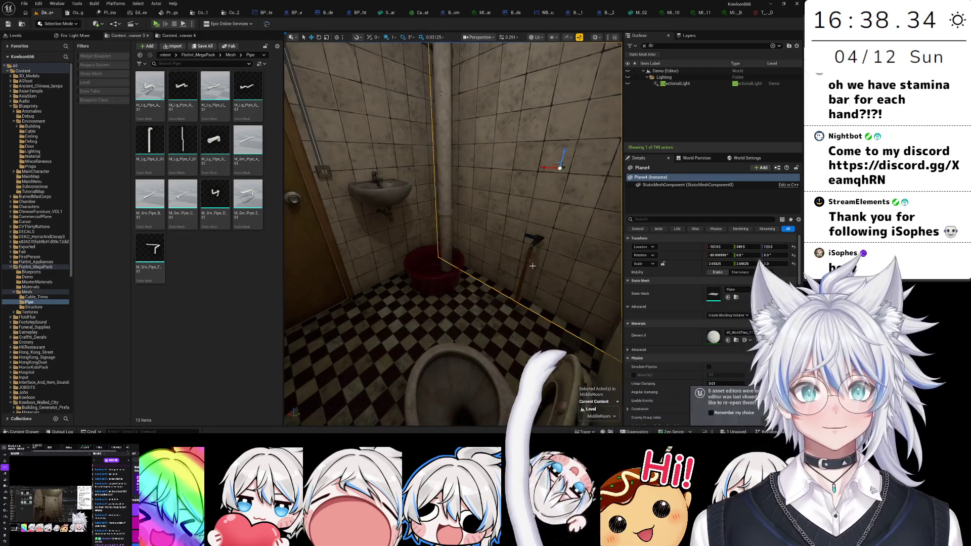
pyautogui.moveTo(489, 207); pyautogui.dragTo(475, 252)
pyautogui.click(464, 306)
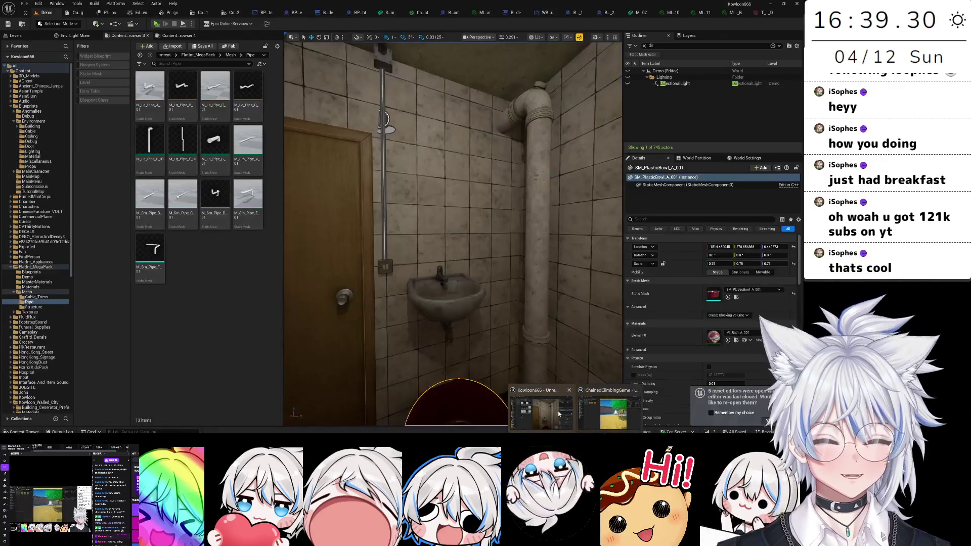
pyautogui.moveTo(418, 271)
pyautogui.mouseDown()
pyautogui.moveTo(394, 276)
pyautogui.moveTo(412, 273)
pyautogui.mouseUp()
pyautogui.press('f')
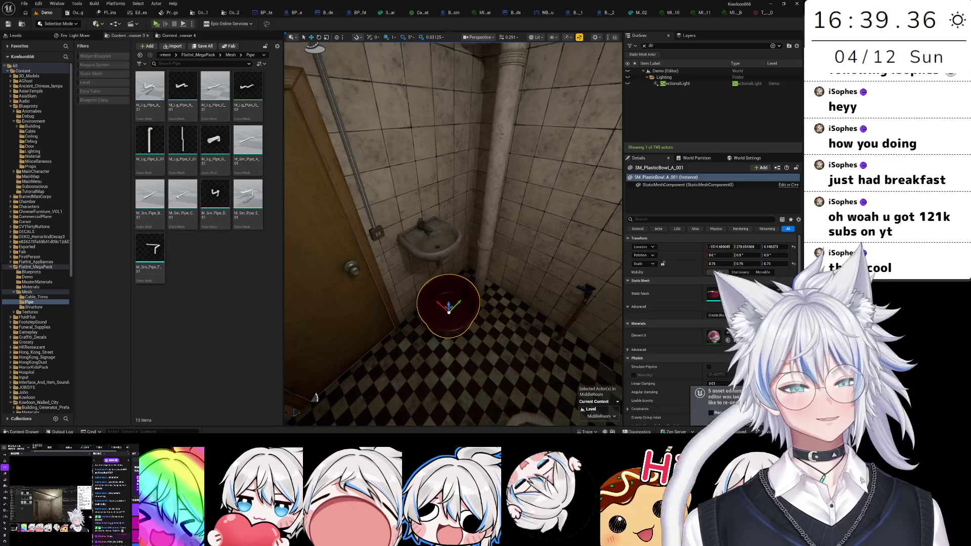
pyautogui.moveTo(448, 308); pyautogui.dragTo(471, 252)
pyautogui.click(512, 237)
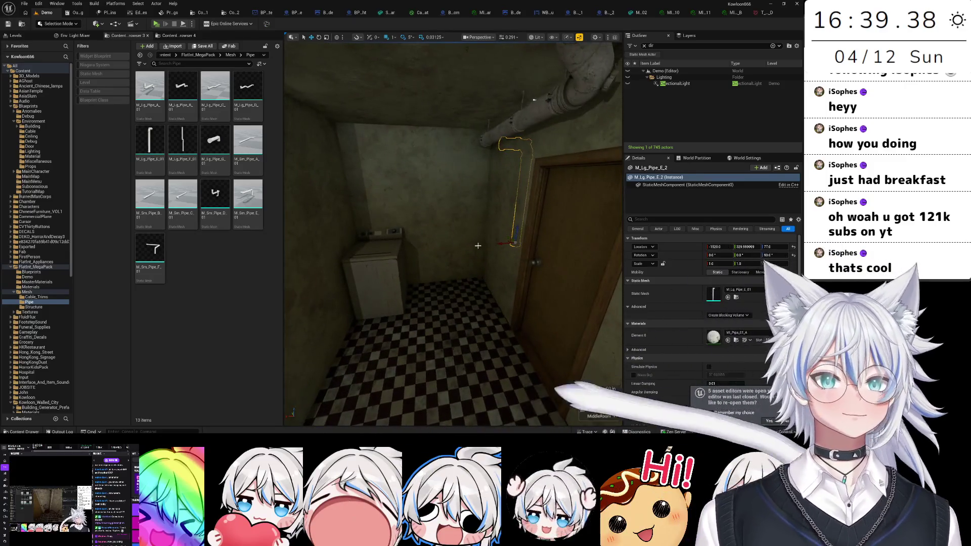
pyautogui.press('f')
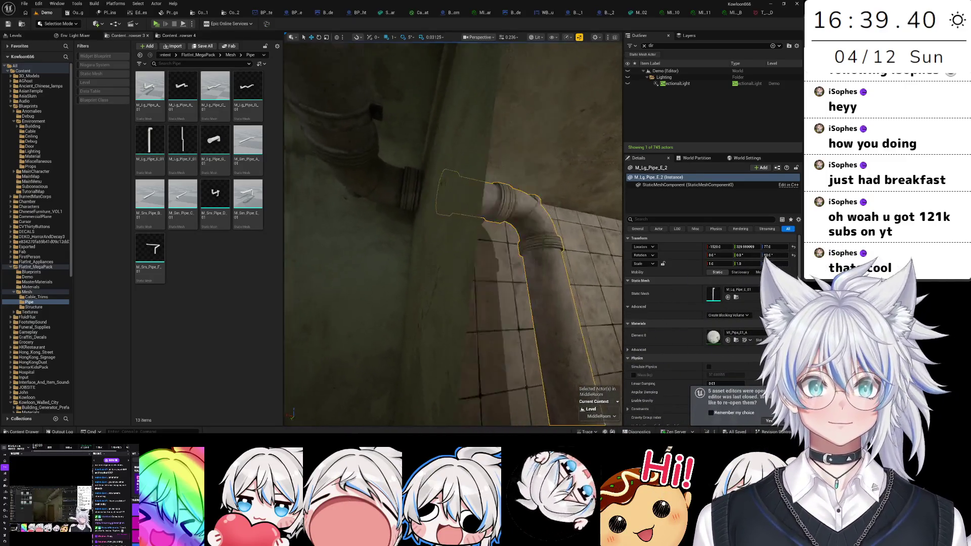
pyautogui.click(488, 232)
pyautogui.moveTo(487, 232)
pyautogui.mouseDown()
pyautogui.moveTo(455, 223)
pyautogui.moveTo(461, 202)
pyautogui.moveTo(461, 223)
pyautogui.moveTo(443, 187)
pyautogui.moveTo(425, 192)
pyautogui.moveTo(426, 149)
pyautogui.moveTo(450, 169)
pyautogui.mouseUp()
pyautogui.scroll(-3, 452, 233)
pyautogui.moveTo(394, 250)
pyautogui.mouseDown()
pyautogui.moveTo(428, 193)
pyautogui.moveTo(431, 204)
pyautogui.moveTo(402, 183)
pyautogui.mouseUp()
pyautogui.press('f')
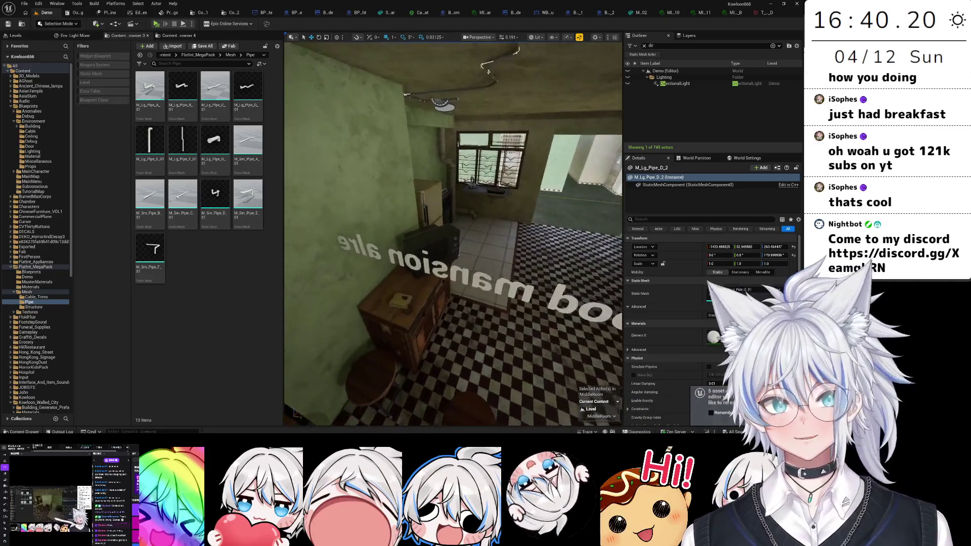
pyautogui.moveTo(401, 183); pyautogui.dragTo(393, 183)
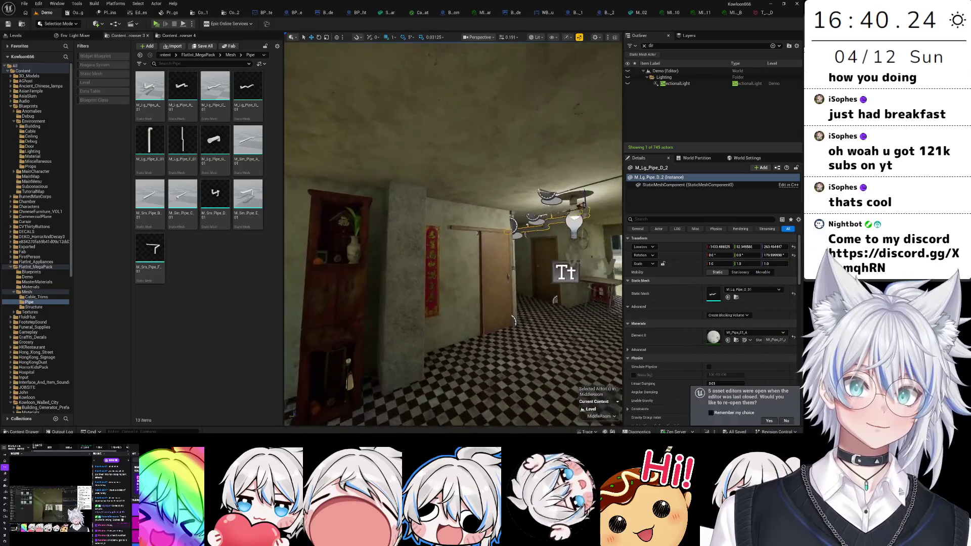
pyautogui.click(427, 235)
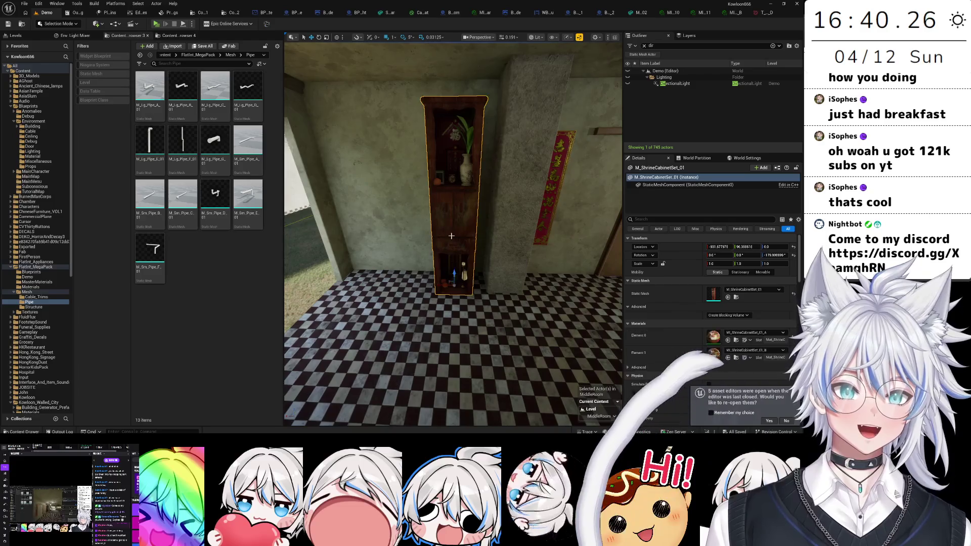
pyautogui.scroll(6, 427, 235)
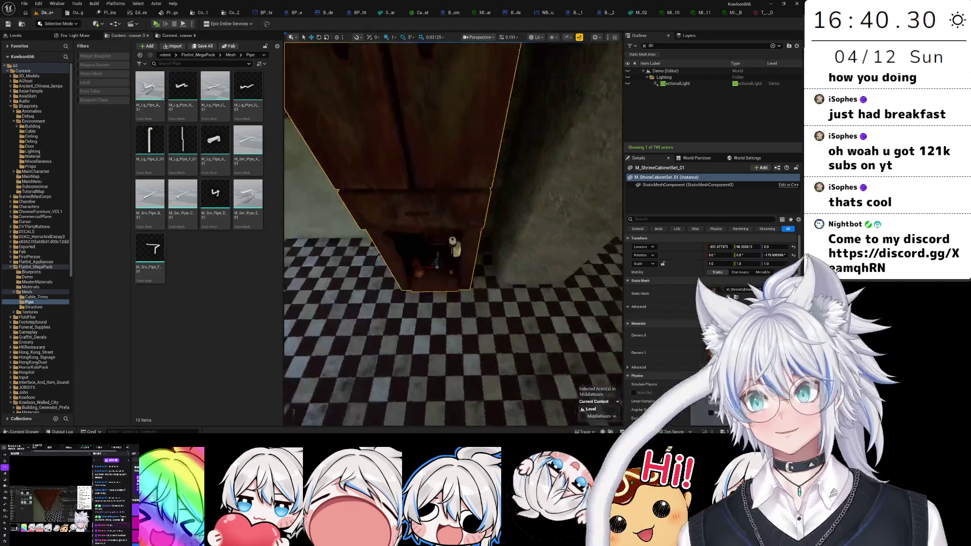
pyautogui.moveTo(421, 263); pyautogui.dragTo(441, 262)
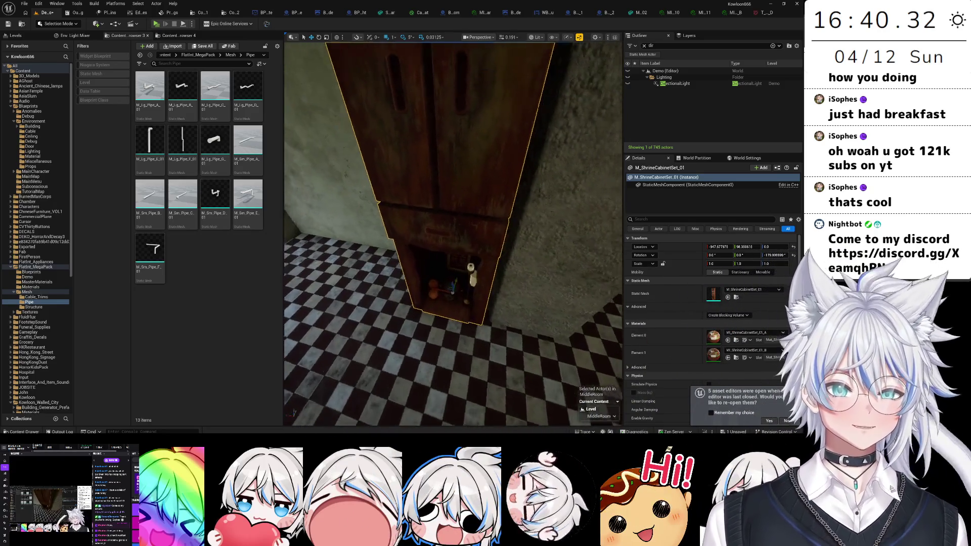
pyautogui.moveTo(483, 243)
pyautogui.mouseDown()
pyautogui.moveTo(483, 277)
pyautogui.moveTo(463, 275)
pyautogui.moveTo(458, 253)
pyautogui.moveTo(500, 257)
pyautogui.moveTo(470, 242)
pyautogui.mouseUp()
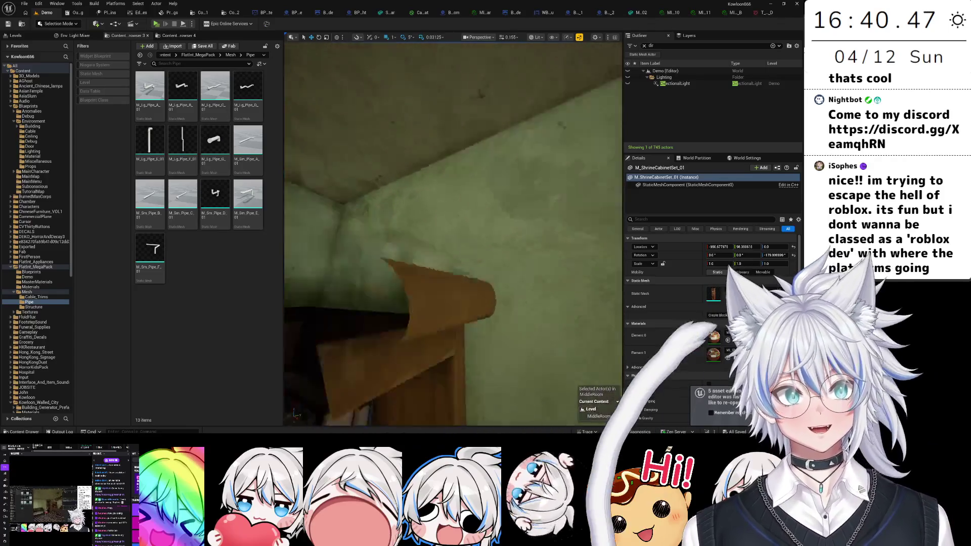
pyautogui.moveTo(470, 243)
pyautogui.mouseDown()
pyautogui.moveTo(452, 245)
pyautogui.moveTo(558, 215)
pyautogui.mouseUp()
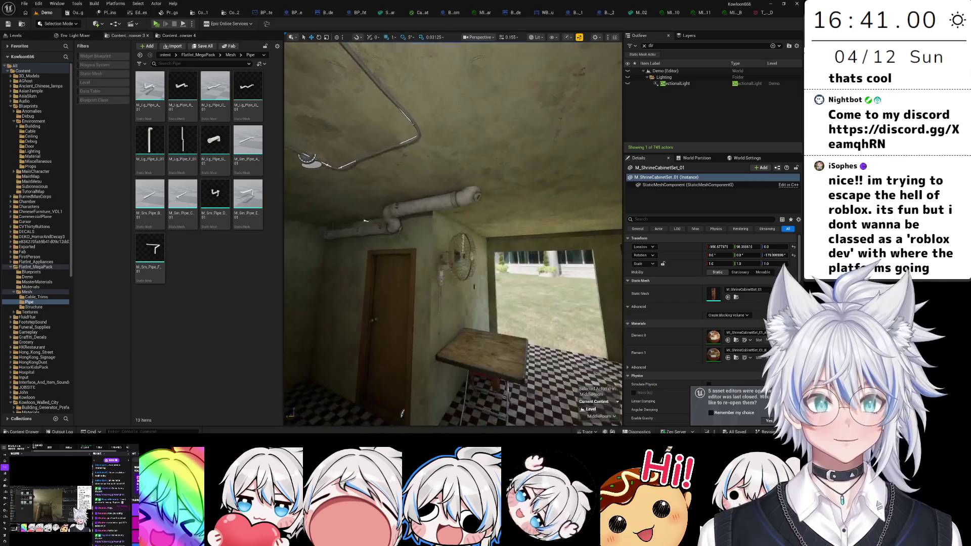
pyautogui.moveTo(375, 221); pyautogui.dragTo(415, 197)
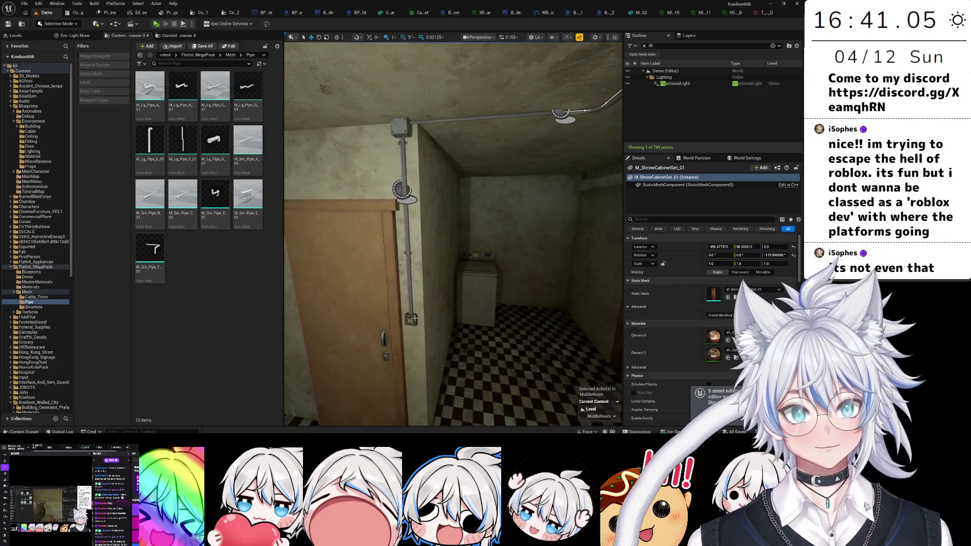
# - Select the wall switch and the vertical wire BP_Wire32, undoing an accidental spline point move
pyautogui.click(410, 318)
pyautogui.click(410, 292)
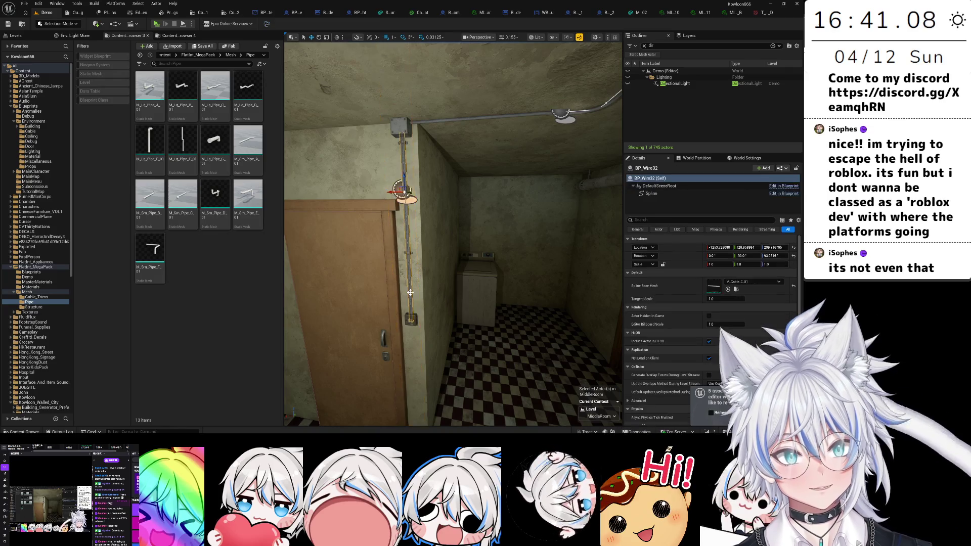
pyautogui.click(400, 191)
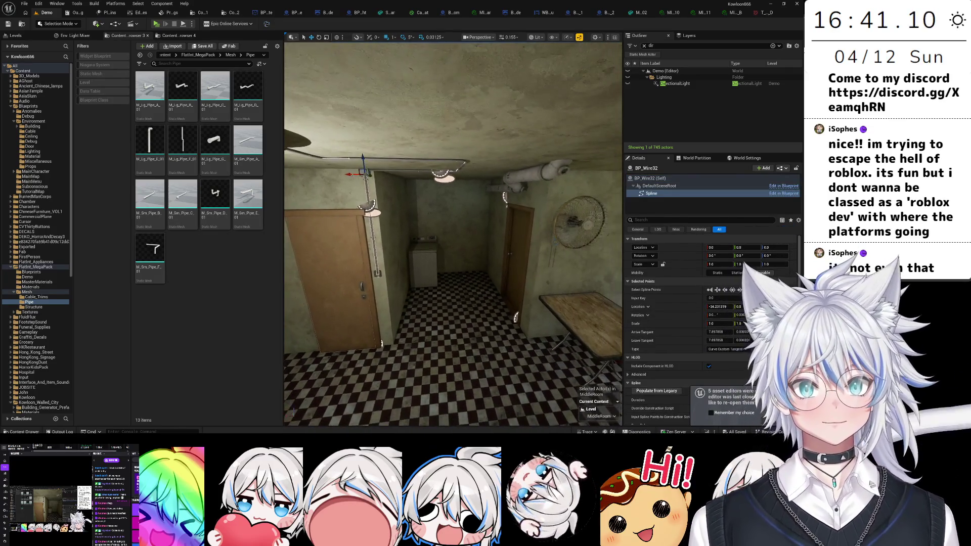
pyautogui.hotkey('ctrl', 'z')
pyautogui.hotkey('ctrl', 'z')
pyautogui.press('f')
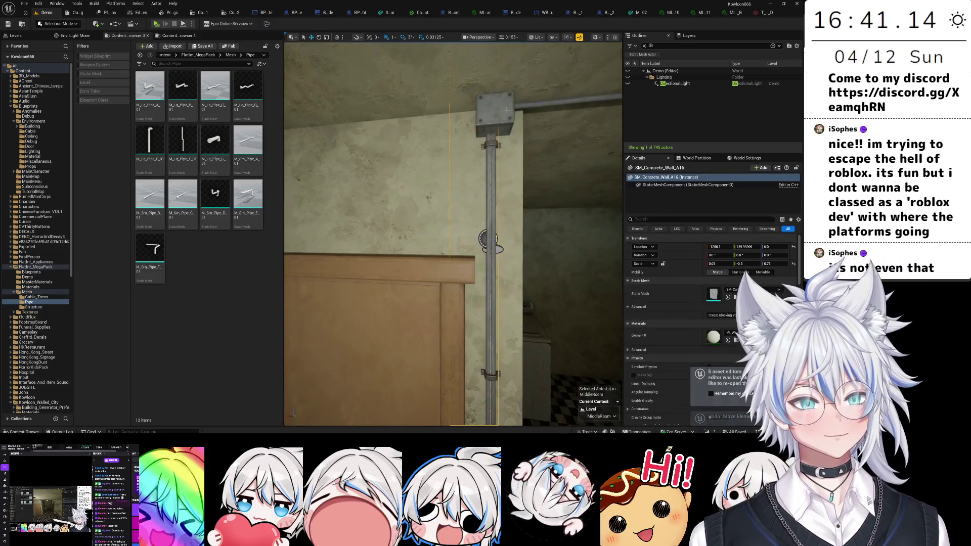
# - Select the electric junction box together with four conduit pipe pieces
pyautogui.click(494, 114)
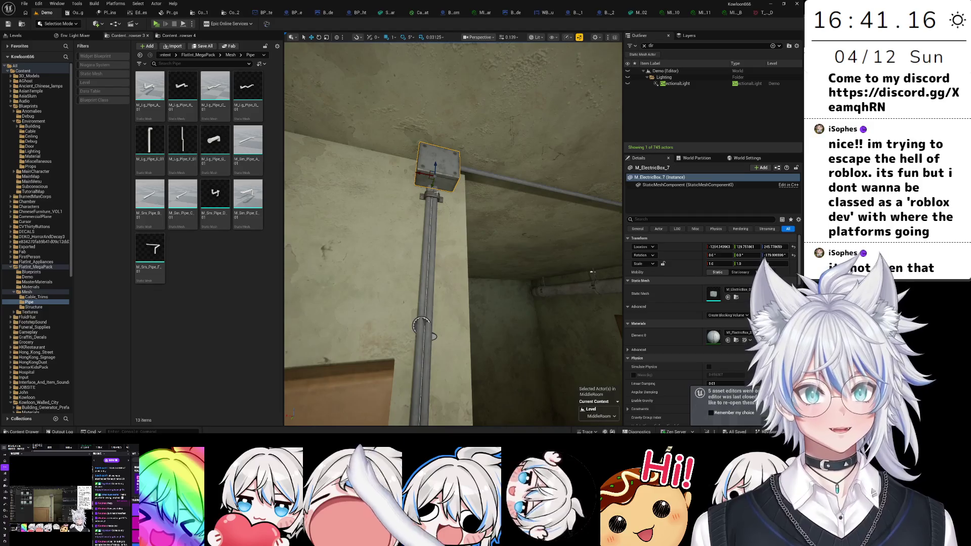
pyautogui.keyDown('ctrl'); pyautogui.click(421, 324); pyautogui.keyUp('ctrl')
pyautogui.moveTo(421, 325); pyautogui.dragTo(462, 127)
pyautogui.keyDown('ctrl'); pyautogui.click(447, 225); pyautogui.keyUp('ctrl')
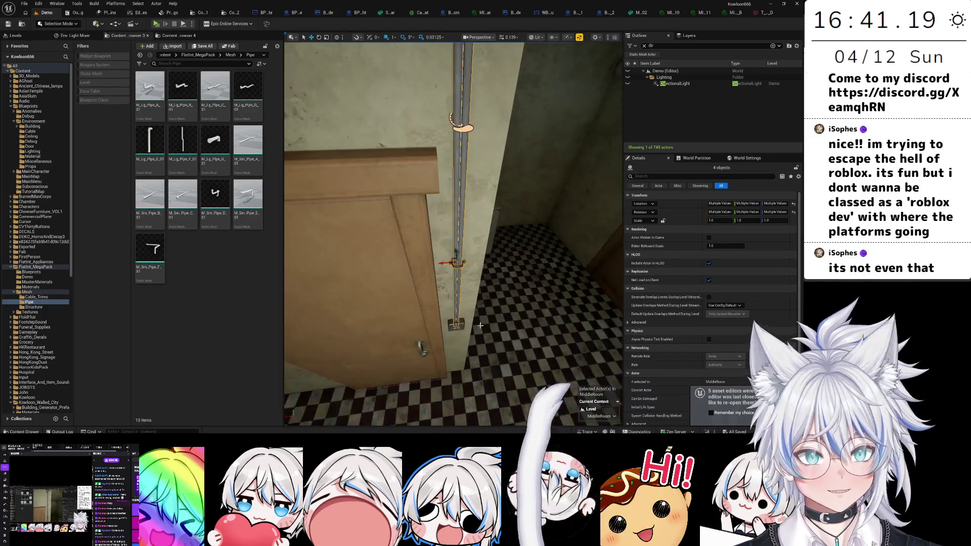
pyautogui.keyDown('ctrl'); pyautogui.click(463, 127); pyautogui.keyUp('ctrl')
pyautogui.moveTo(461, 326); pyautogui.dragTo(379, 297)
pyautogui.keyDown('ctrl'); pyautogui.click(379, 297); pyautogui.keyUp('ctrl')
pyautogui.moveTo(563, 275)
pyautogui.mouseDown()
pyautogui.moveTo(520, 312)
pyautogui.moveTo(353, 157)
pyautogui.moveTo(326, 158)
pyautogui.moveTo(384, 161)
pyautogui.mouseUp()
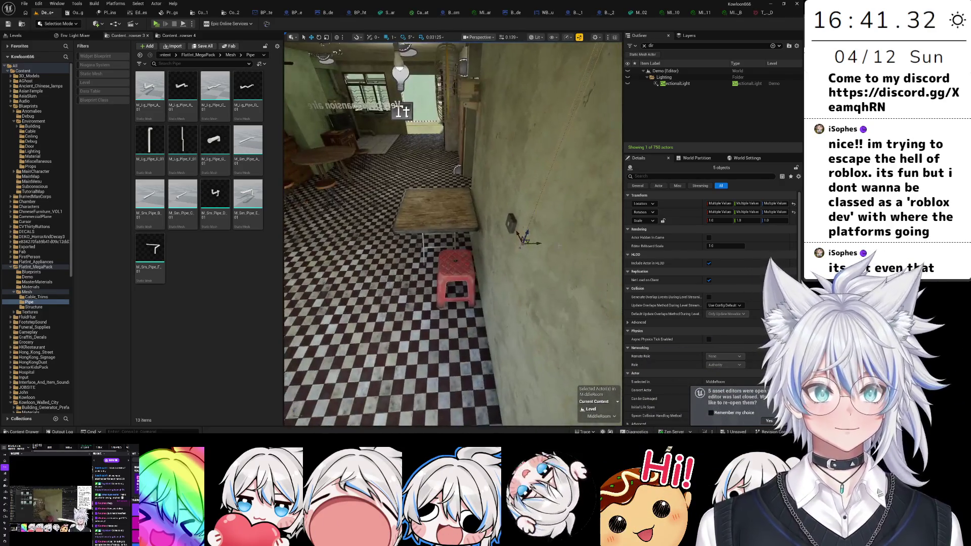
# - Delete the five selected conduit pieces from the wall beside the fan
pyautogui.moveTo(535, 243); pyautogui.dragTo(525, 243)
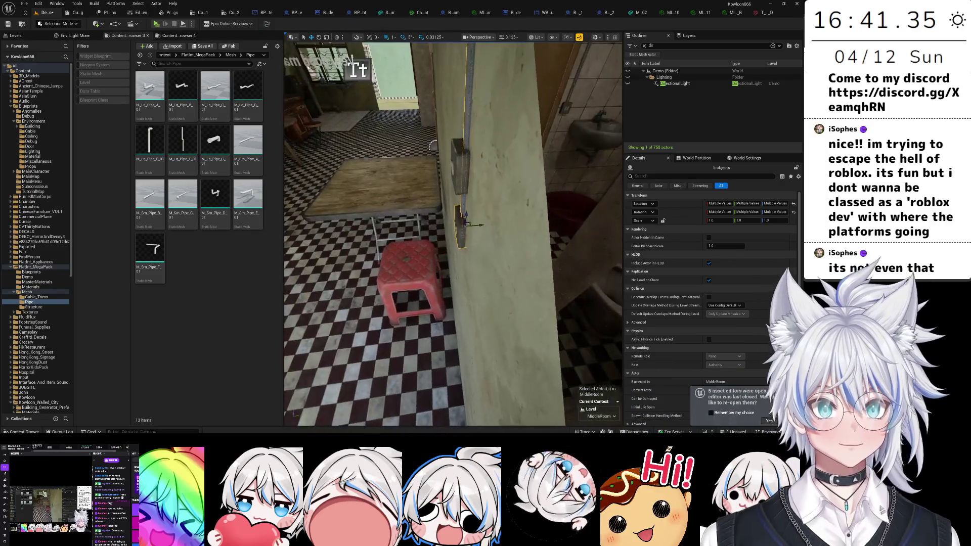
pyautogui.moveTo(479, 226)
pyautogui.mouseDown()
pyautogui.moveTo(468, 202)
pyautogui.moveTo(475, 199)
pyautogui.moveTo(289, 262)
pyautogui.moveTo(394, 314)
pyautogui.moveTo(415, 303)
pyautogui.moveTo(430, 234)
pyautogui.moveTo(480, 243)
pyautogui.mouseUp()
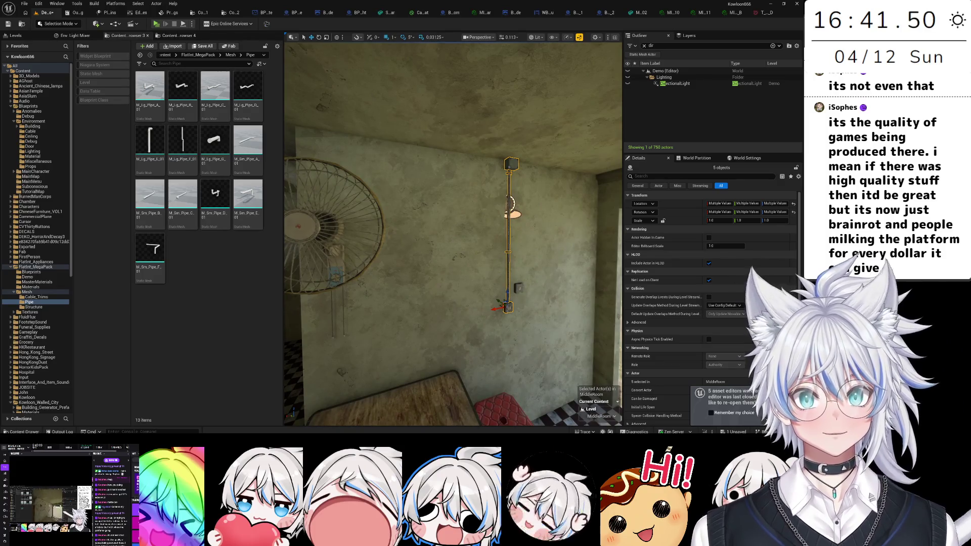
pyautogui.moveTo(481, 242); pyautogui.dragTo(521, 245)
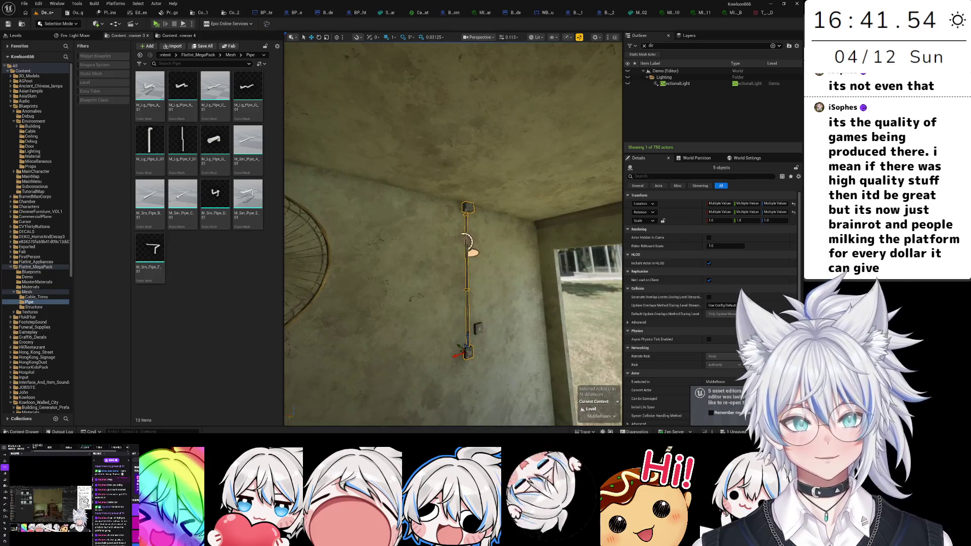
pyautogui.moveTo(521, 245); pyautogui.dragTo(561, 238)
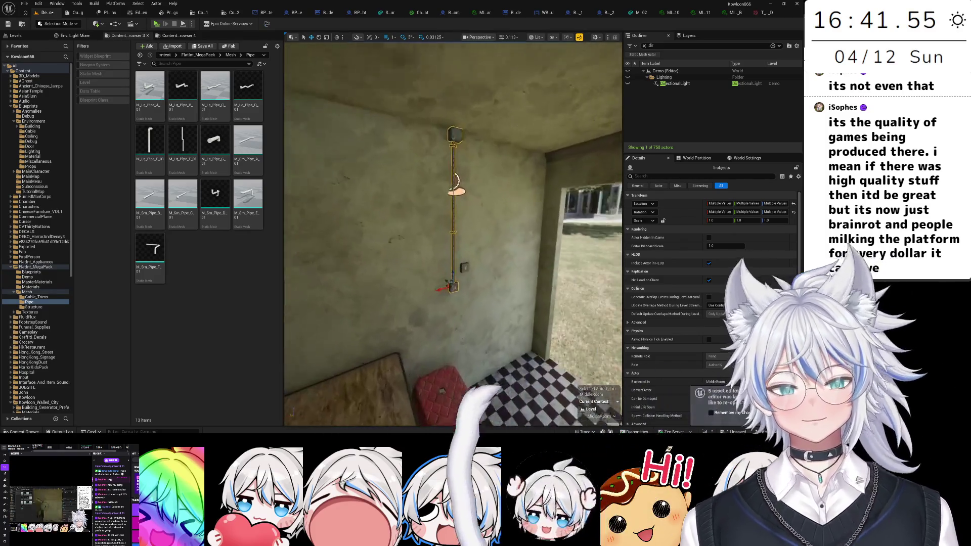
pyautogui.press('Delete')
pyautogui.moveTo(454, 283); pyautogui.dragTo(458, 278)
pyautogui.moveTo(444, 290); pyautogui.dragTo(444, 299)
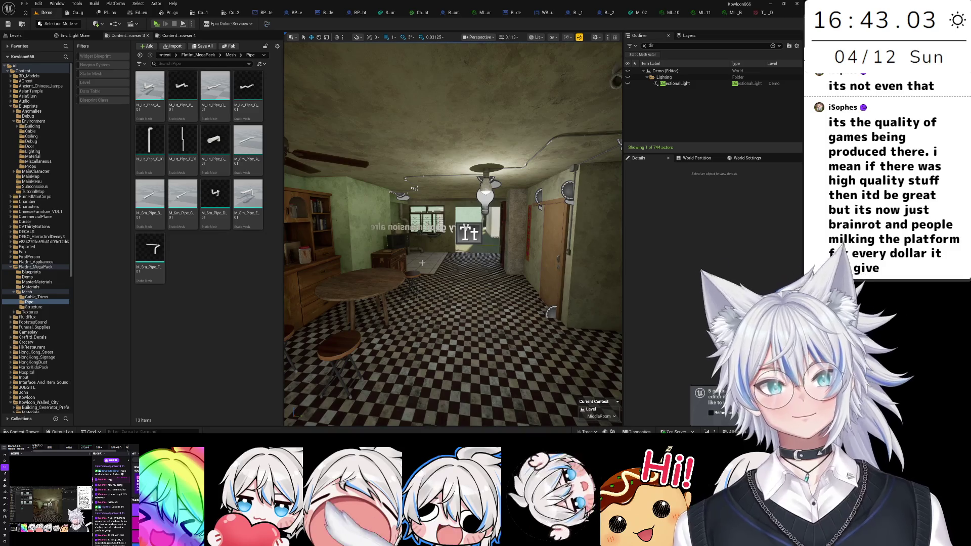
pyautogui.moveTo(421, 262); pyautogui.dragTo(440, 215)
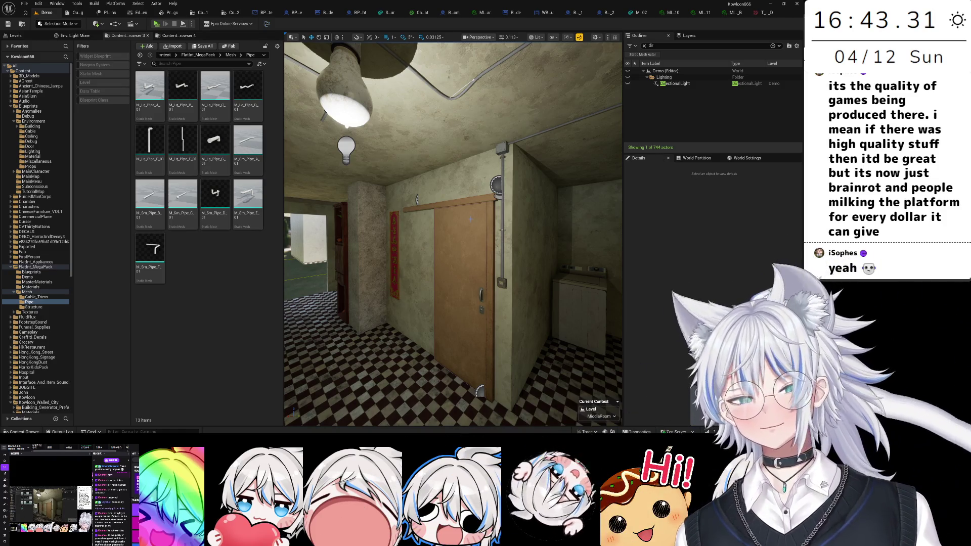
pyautogui.moveTo(555, 223); pyautogui.dragTo(471, 227)
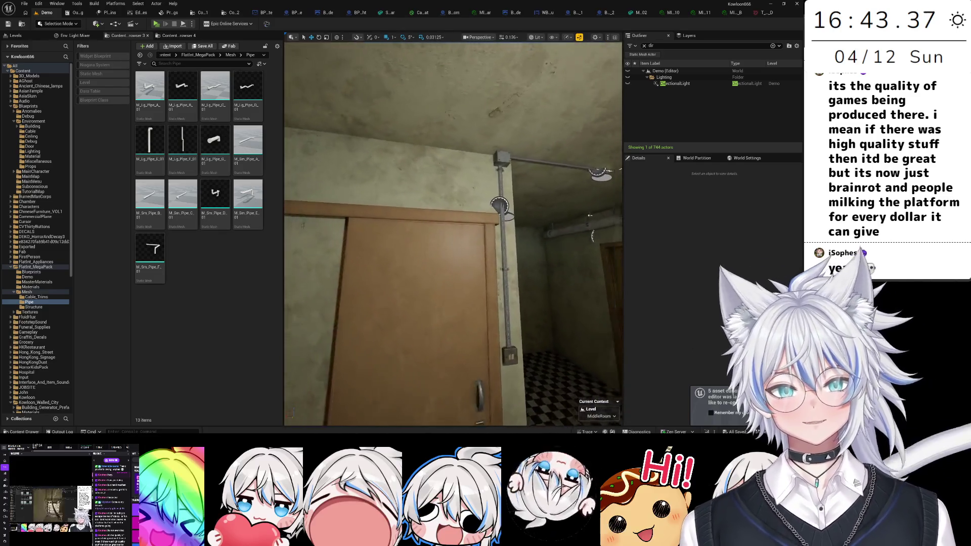
pyautogui.moveTo(471, 227); pyautogui.dragTo(471, 217)
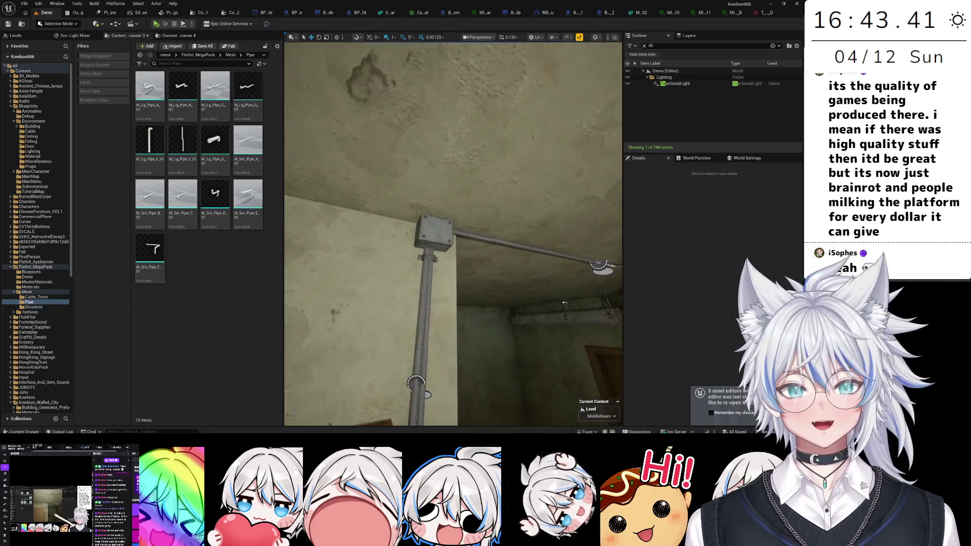
pyautogui.click(447, 214)
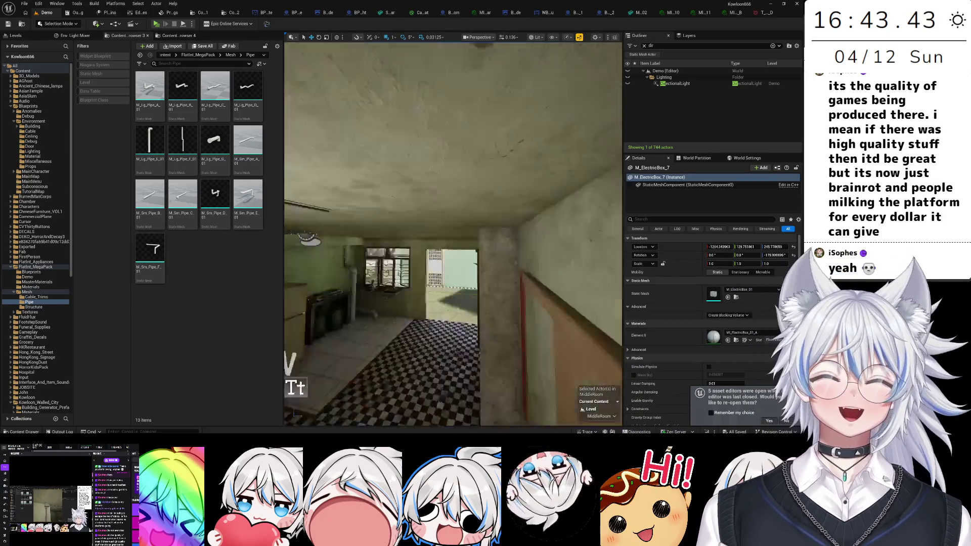
pyautogui.moveTo(471, 217); pyautogui.dragTo(455, 218)
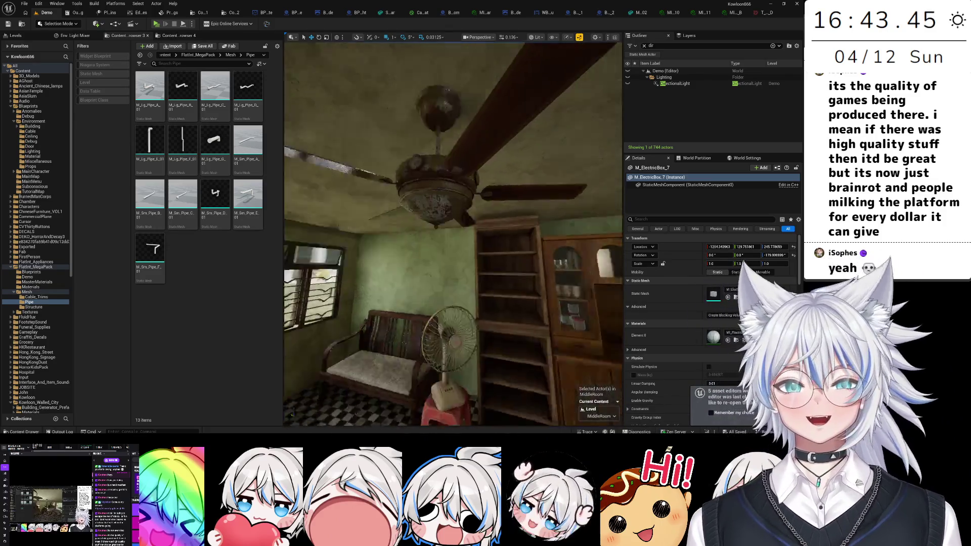
pyautogui.moveTo(455, 218)
pyautogui.mouseDown()
pyautogui.moveTo(374, 222)
pyautogui.moveTo(389, 210)
pyautogui.mouseUp()
pyautogui.click(384, 223)
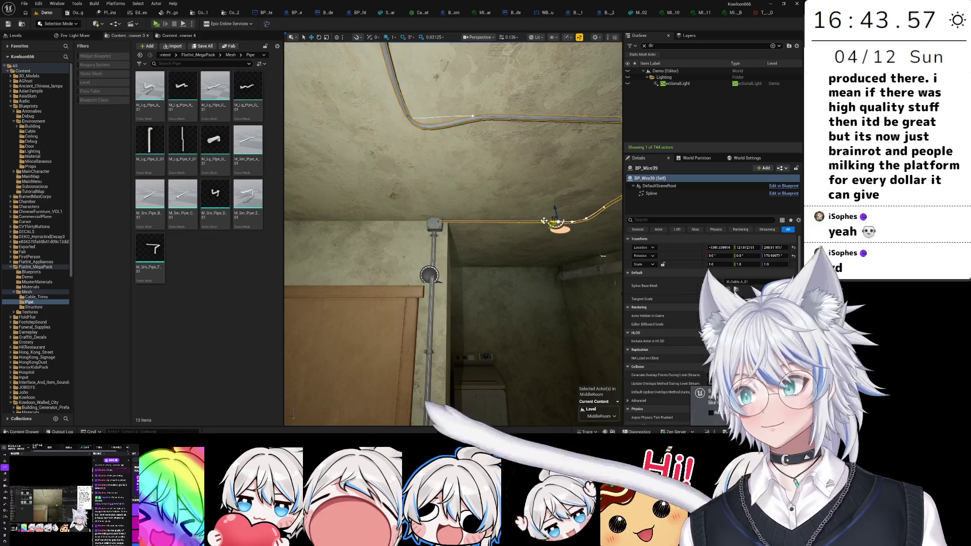
# - Drag BP_Wire40's left spline end point to the right near the ceiling lamp
pyautogui.moveTo(445, 227)
pyautogui.mouseDown()
pyautogui.moveTo(440, 218)
pyautogui.moveTo(445, 242)
pyautogui.moveTo(440, 233)
pyautogui.moveTo(470, 250)
pyautogui.mouseUp()
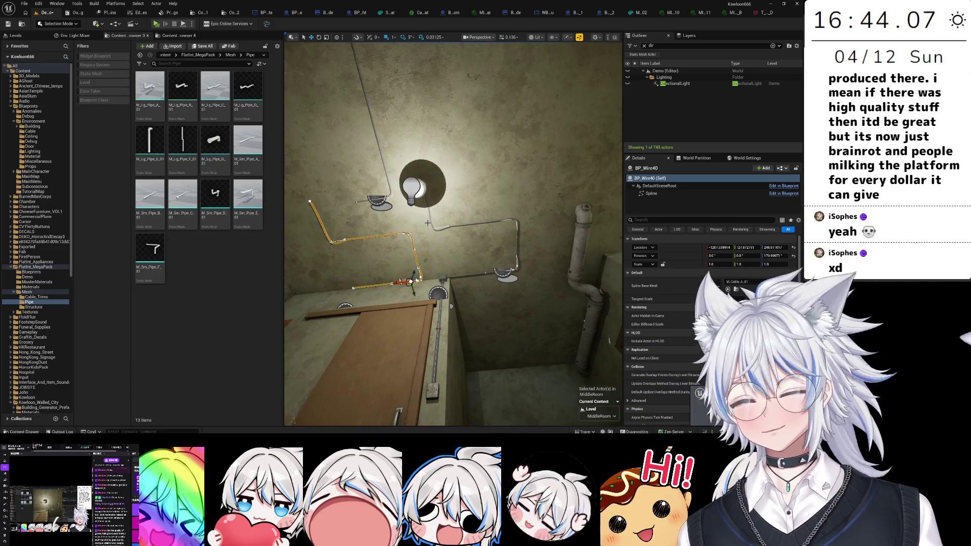
pyautogui.moveTo(470, 280); pyautogui.dragTo(483, 285)
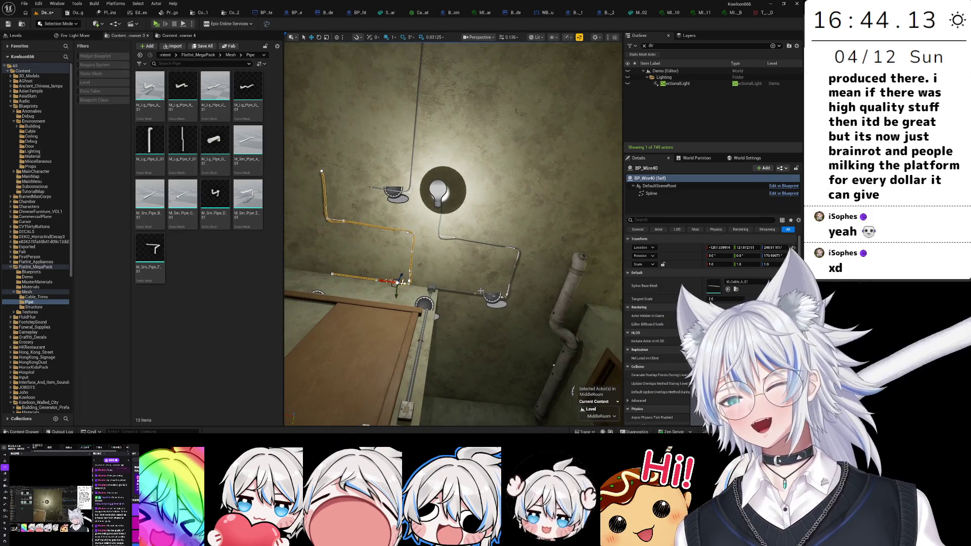
pyautogui.moveTo(481, 291)
pyautogui.mouseDown()
pyautogui.moveTo(485, 248)
pyautogui.moveTo(461, 257)
pyautogui.mouseUp()
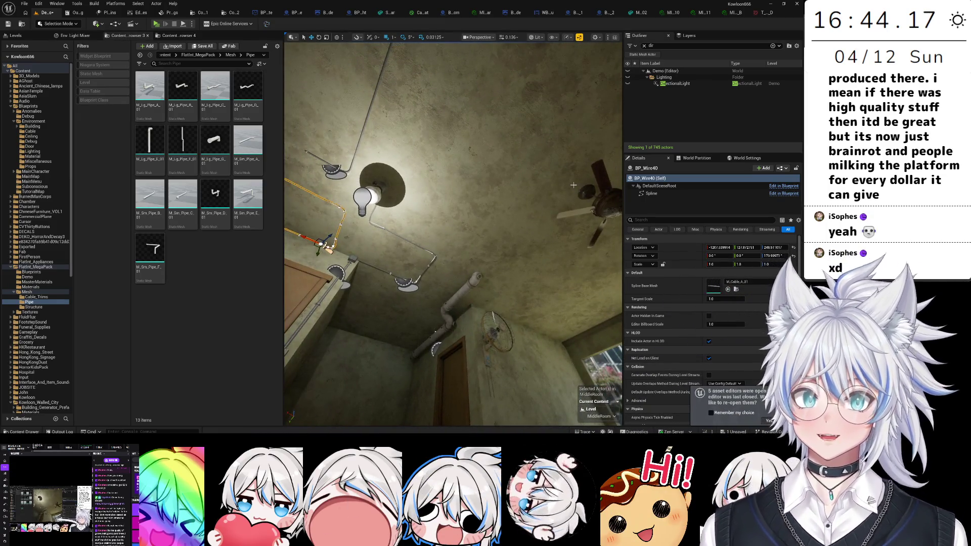
pyautogui.moveTo(571, 185); pyautogui.dragTo(551, 177)
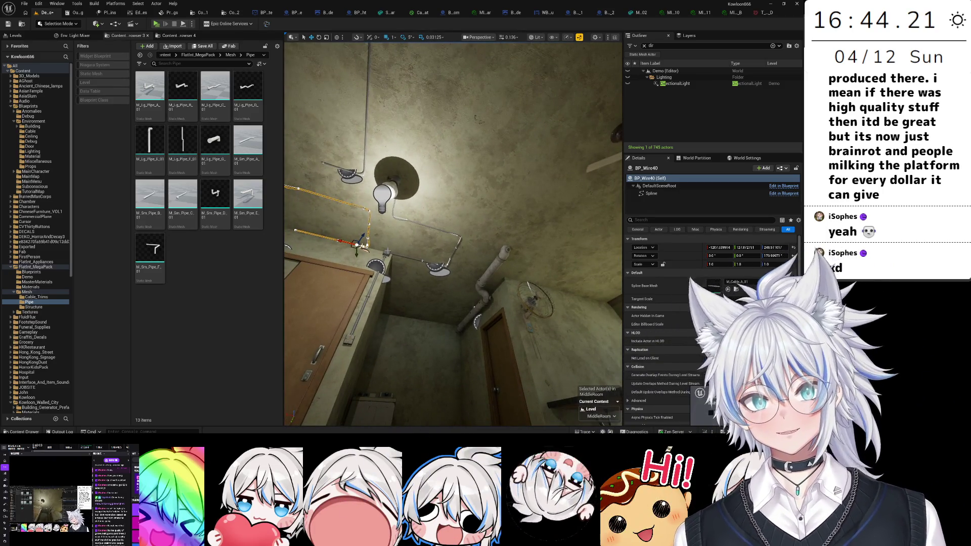
pyautogui.moveTo(452, 232); pyautogui.dragTo(440, 192)
pyautogui.click(379, 280)
pyautogui.moveTo(379, 281)
pyautogui.mouseDown()
pyautogui.moveTo(540, 276)
pyautogui.moveTo(516, 294)
pyautogui.moveTo(507, 261)
pyautogui.mouseUp()
pyautogui.click(527, 278)
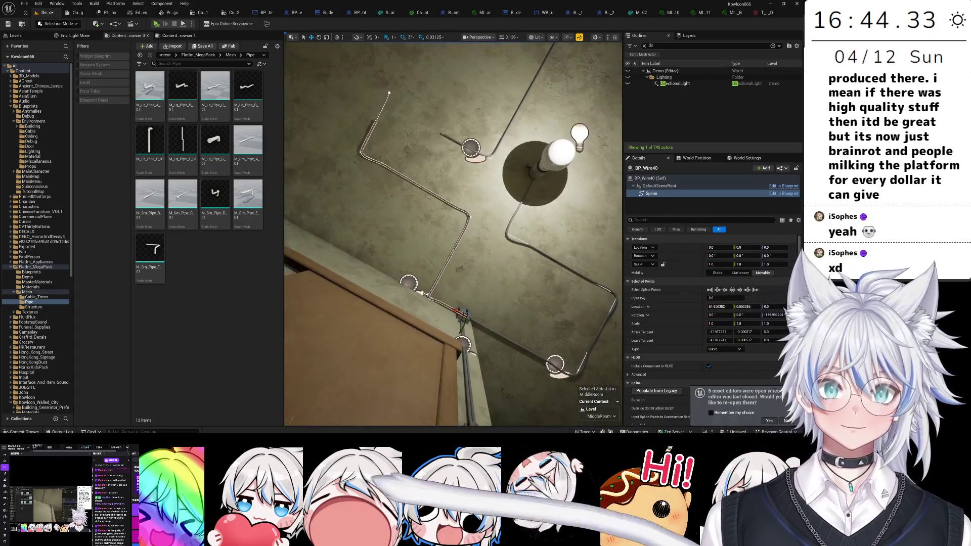
pyautogui.click(507, 276)
pyautogui.hotkey('ctrl', 'z')
pyautogui.press('f')
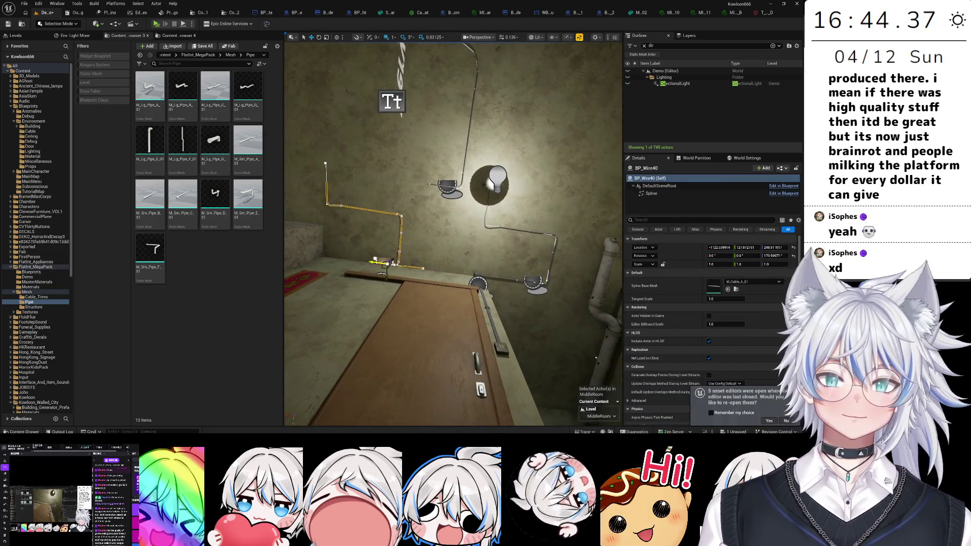
# - Shift BP_Wire40 slightly left along the wall, then delete and restore it and select its spline
pyautogui.hotkey('ctrl', 'z')
pyautogui.moveTo(469, 145); pyautogui.dragTo(475, 147)
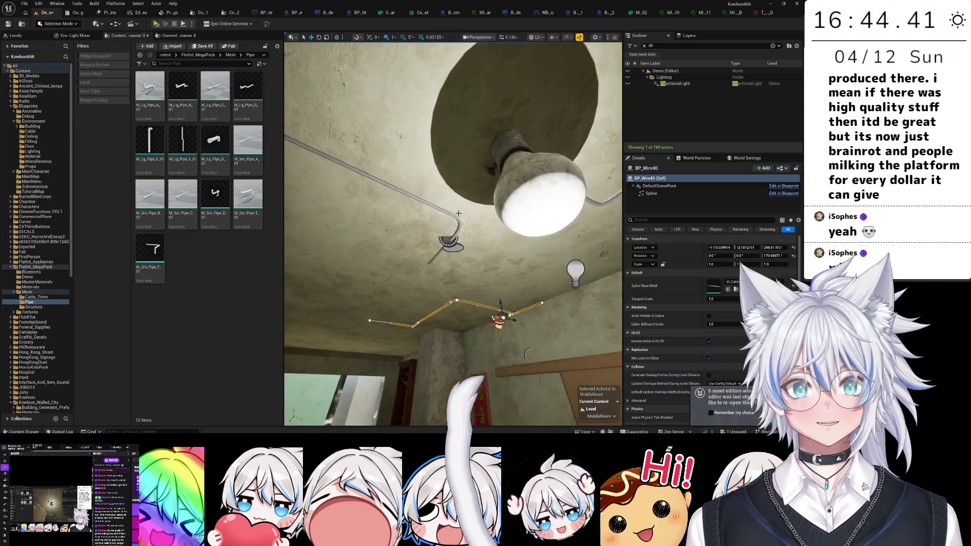
pyautogui.press('Delete')
pyautogui.moveTo(487, 251); pyautogui.dragTo(492, 256)
pyautogui.moveTo(396, 260)
pyautogui.mouseDown()
pyautogui.moveTo(400, 250)
pyautogui.moveTo(430, 253)
pyautogui.moveTo(362, 245)
pyautogui.moveTo(443, 299)
pyautogui.mouseUp()
pyautogui.hotkey('ctrl', 'z')
pyautogui.click(366, 254)
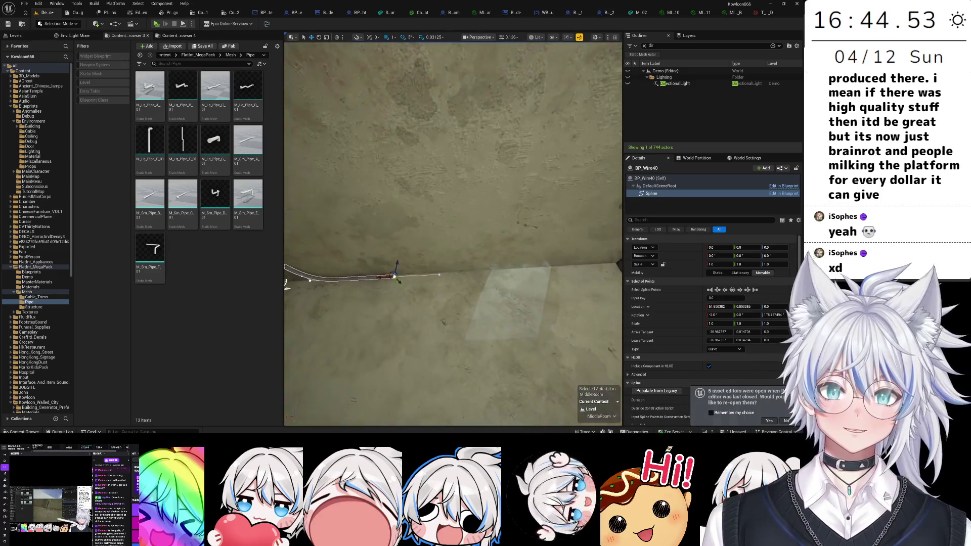
# - Move BP_Wire40's end point onto the wall box and nudge the wire sideways
pyautogui.moveTo(383, 276)
pyautogui.mouseDown()
pyautogui.moveTo(549, 260)
pyautogui.moveTo(509, 271)
pyautogui.mouseUp()
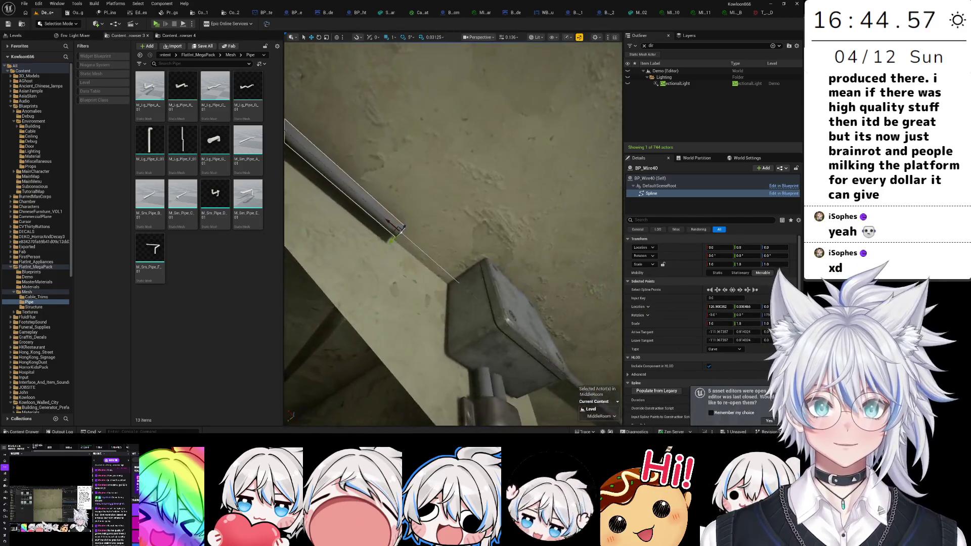
pyautogui.moveTo(405, 234)
pyautogui.mouseDown()
pyautogui.moveTo(464, 281)
pyautogui.moveTo(443, 299)
pyautogui.mouseUp()
pyautogui.click(459, 200)
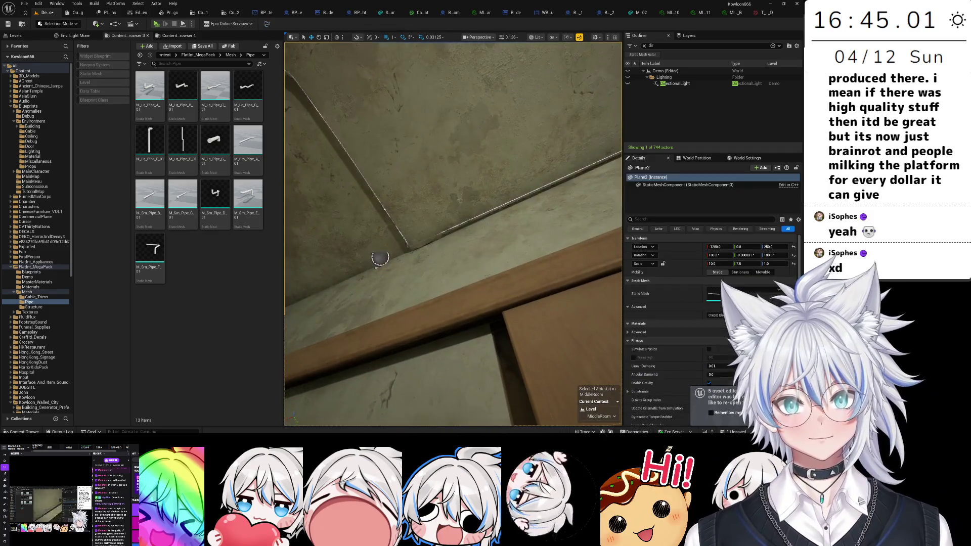
pyautogui.click(380, 257)
pyautogui.moveTo(388, 269)
pyautogui.mouseDown()
pyautogui.moveTo(533, 398)
pyautogui.moveTo(541, 440)
pyautogui.moveTo(533, 364)
pyautogui.moveTo(416, 278)
pyautogui.mouseUp()
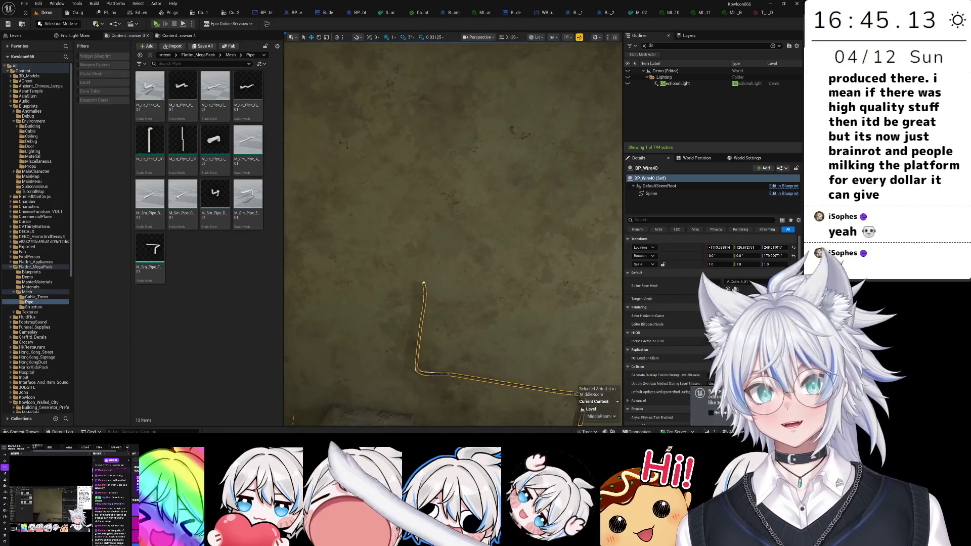
pyautogui.click(414, 278)
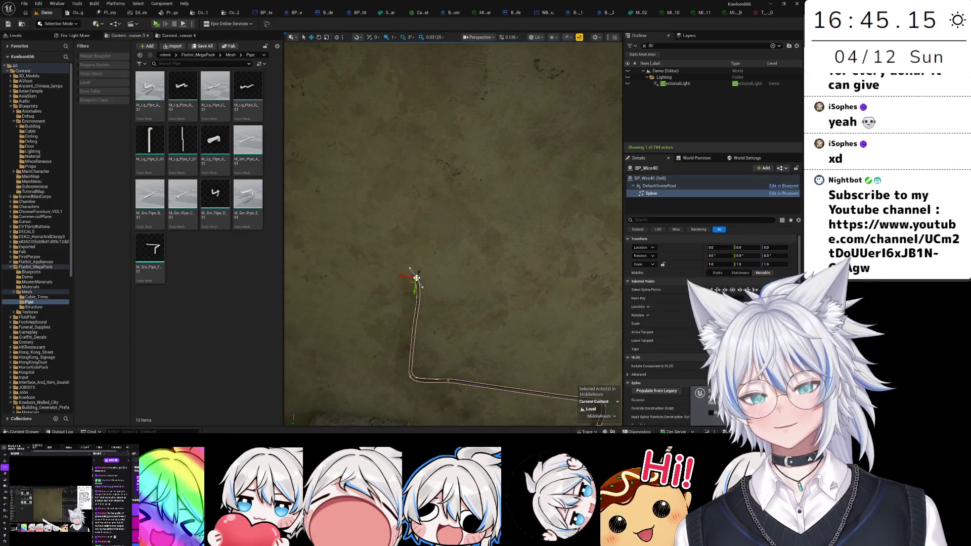
pyautogui.moveTo(434, 300); pyautogui.dragTo(427, 314)
pyautogui.click(427, 314)
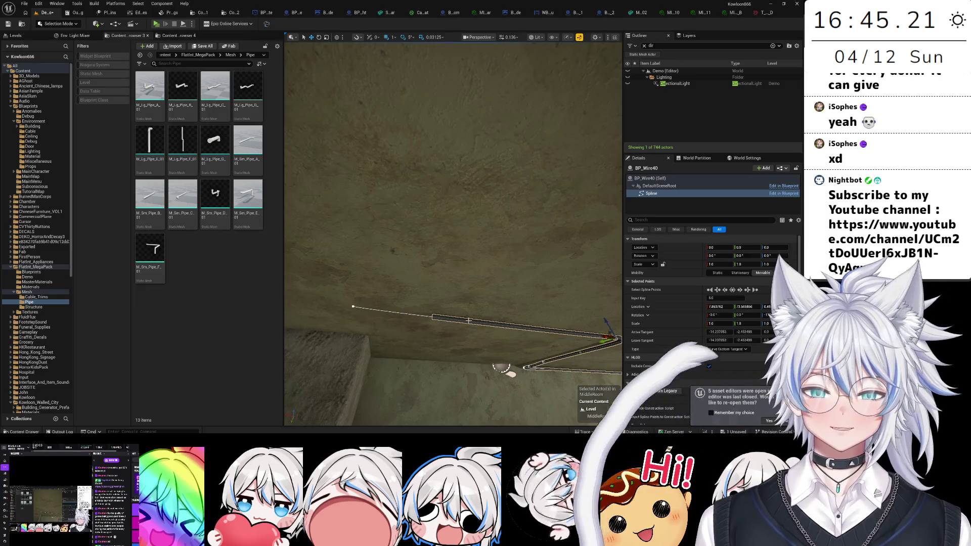
# - Delete the top spline point of the wire running up the wall so it ends lower
pyautogui.click(354, 307)
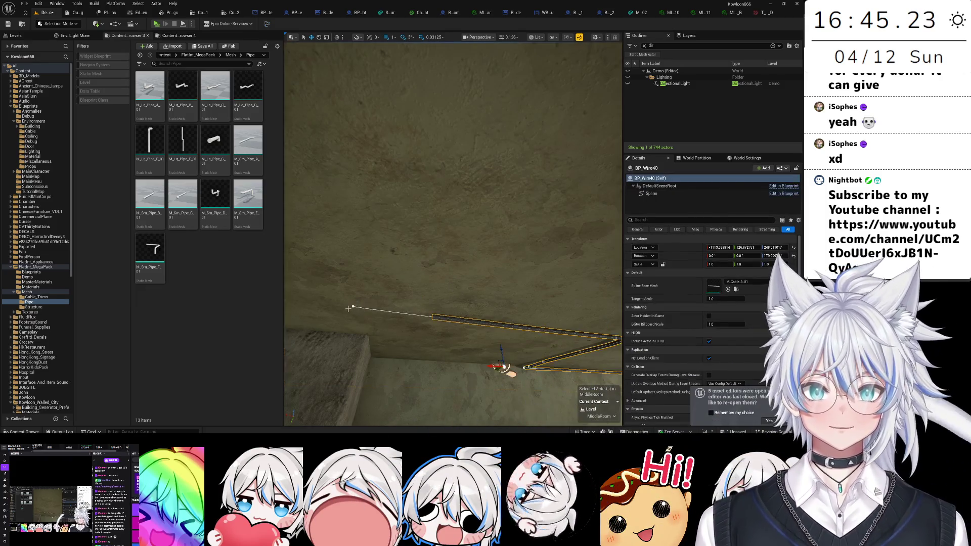
pyautogui.click(357, 303)
pyautogui.press('f')
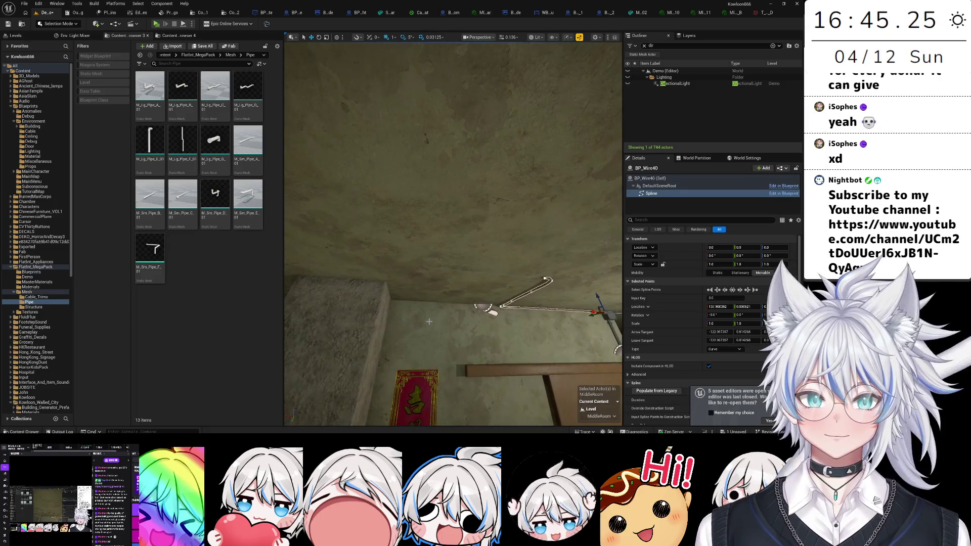
pyautogui.press('f')
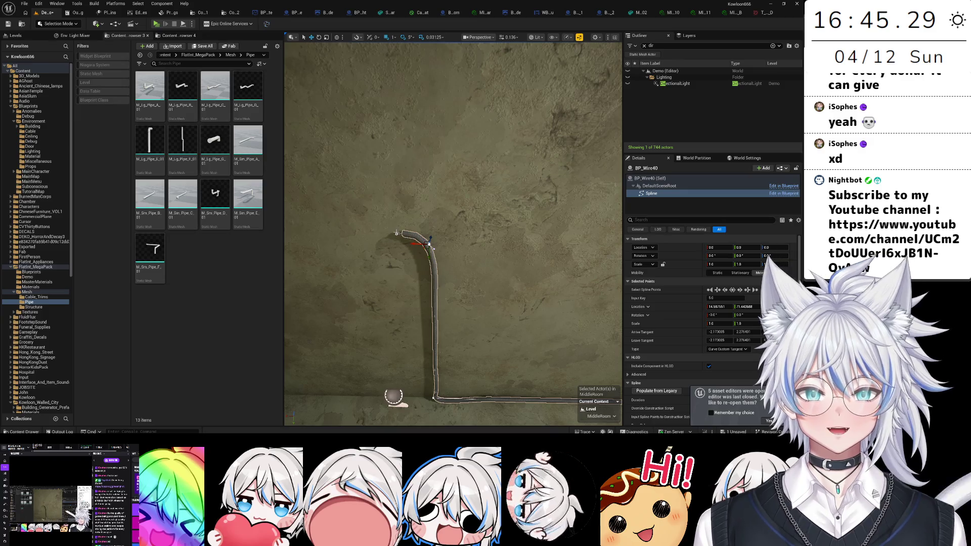
pyautogui.press('Delete')
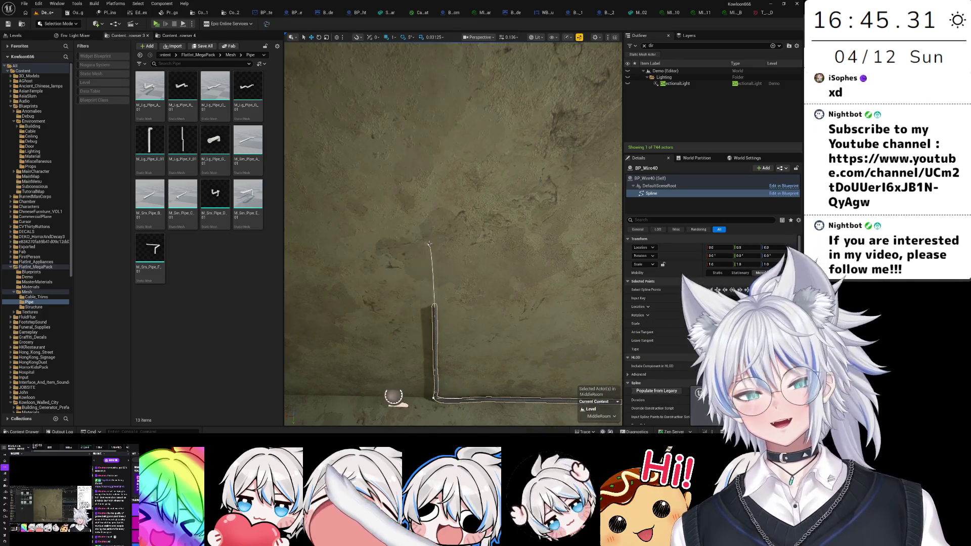
pyautogui.click(428, 245)
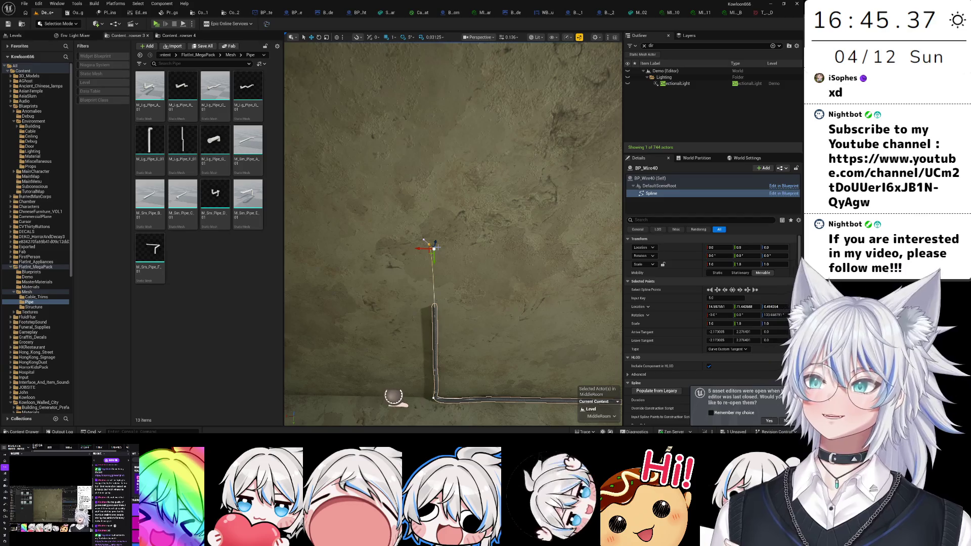
pyautogui.click(434, 280)
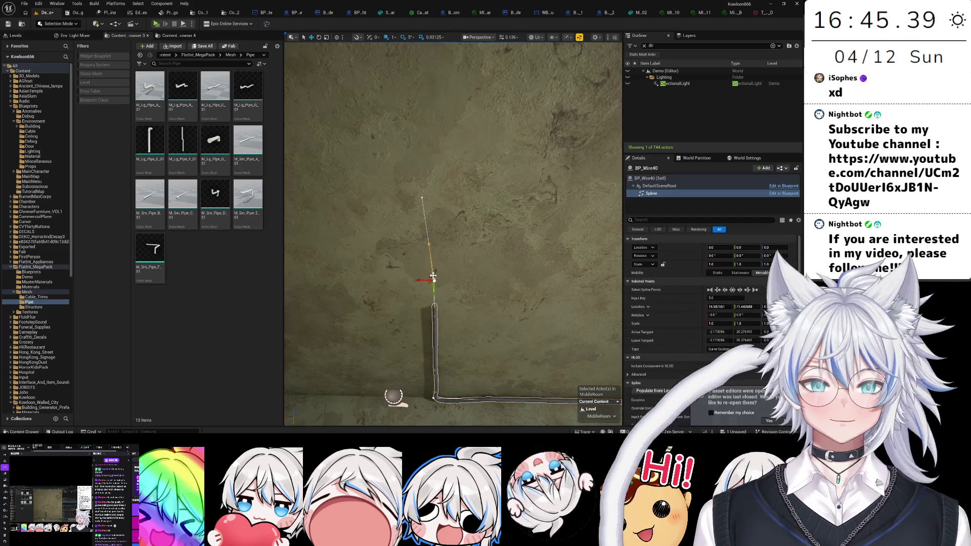
# - Try moving a wire point up from the hole, undo it, and select a ceiling wire point
pyautogui.moveTo(428, 244)
pyautogui.mouseDown()
pyautogui.moveTo(401, 243)
pyautogui.moveTo(402, 309)
pyautogui.moveTo(385, 286)
pyautogui.moveTo(377, 237)
pyautogui.mouseUp()
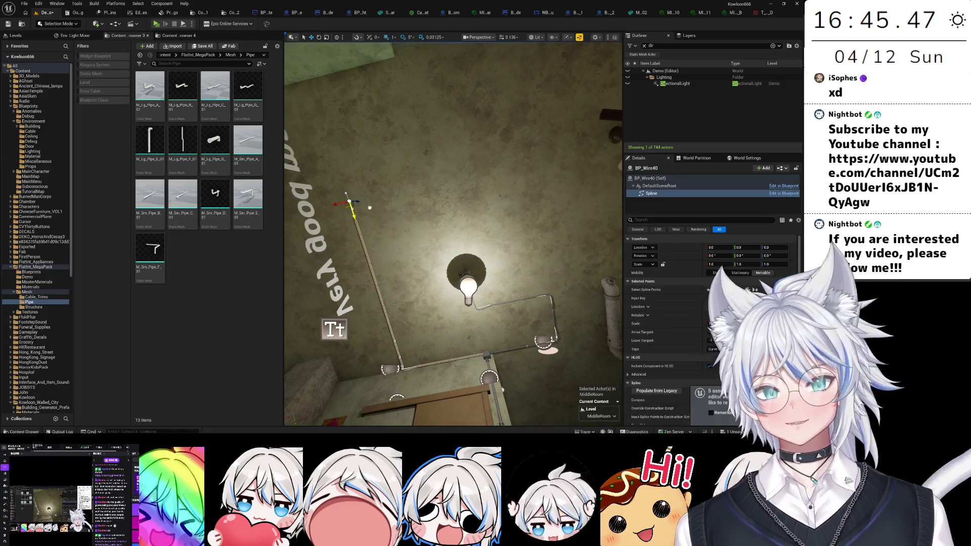
pyautogui.moveTo(369, 208)
pyautogui.mouseDown()
pyautogui.moveTo(410, 228)
pyautogui.moveTo(399, 217)
pyautogui.mouseUp()
pyautogui.moveTo(404, 179)
pyautogui.mouseDown()
pyautogui.moveTo(622, 172)
pyautogui.moveTo(471, 198)
pyautogui.moveTo(441, 189)
pyautogui.moveTo(468, 252)
pyautogui.moveTo(485, 256)
pyautogui.moveTo(447, 273)
pyautogui.moveTo(452, 263)
pyautogui.moveTo(460, 278)
pyautogui.moveTo(481, 259)
pyautogui.mouseUp()
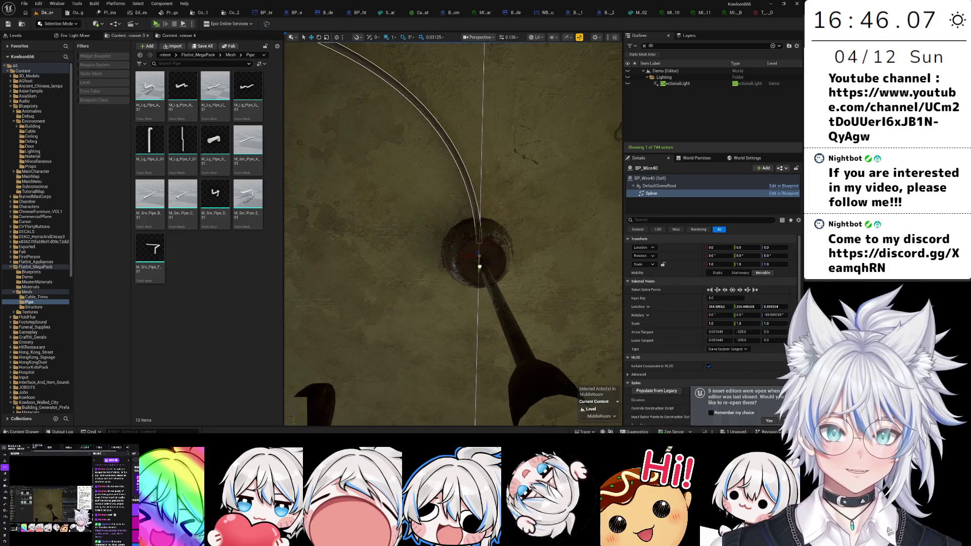
pyautogui.moveTo(485, 220); pyautogui.dragTo(500, 114)
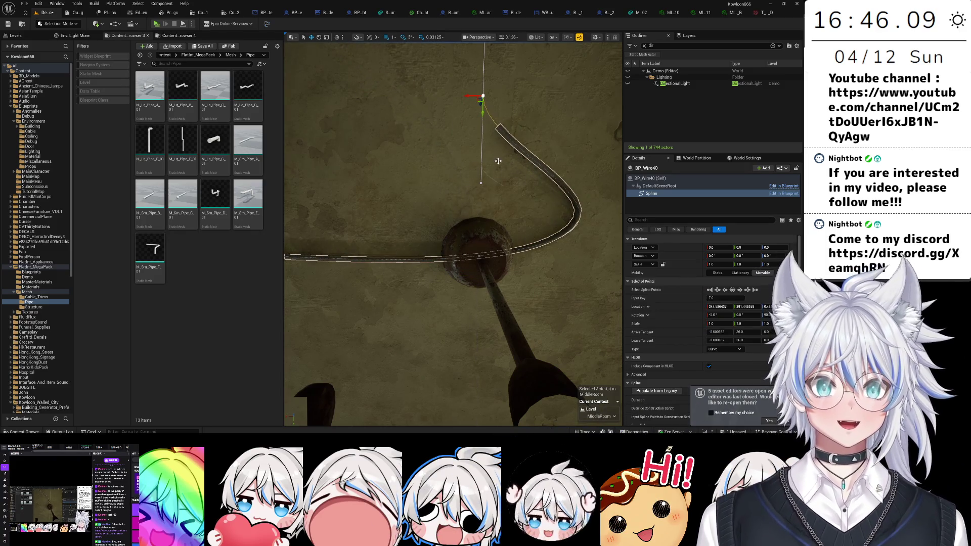
pyautogui.hotkey('ctrl', 'z')
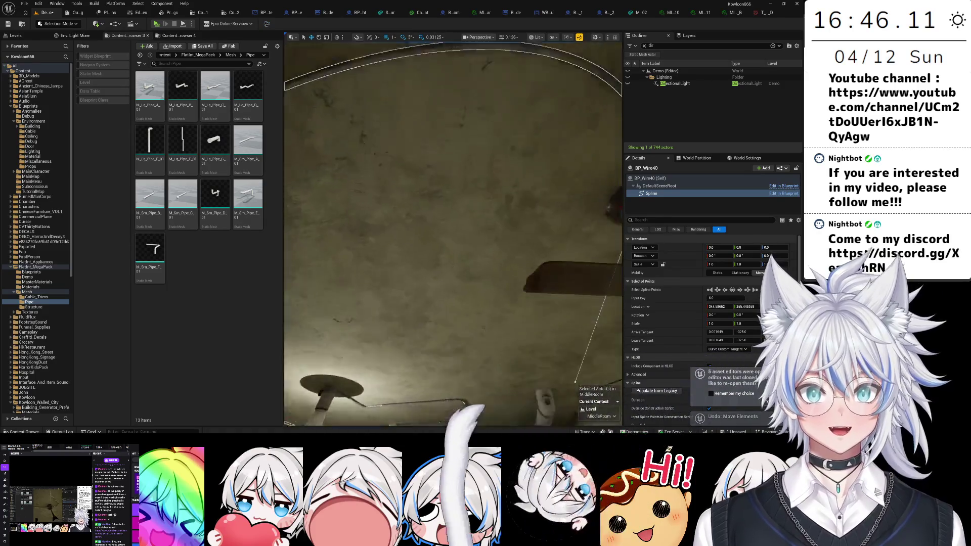
pyautogui.scroll(-10, 453, 233)
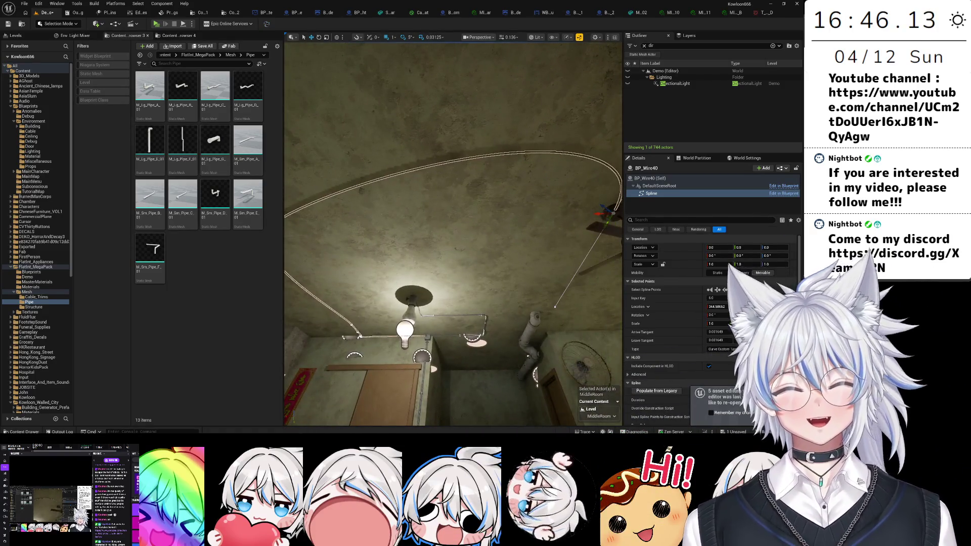
pyautogui.click(453, 202)
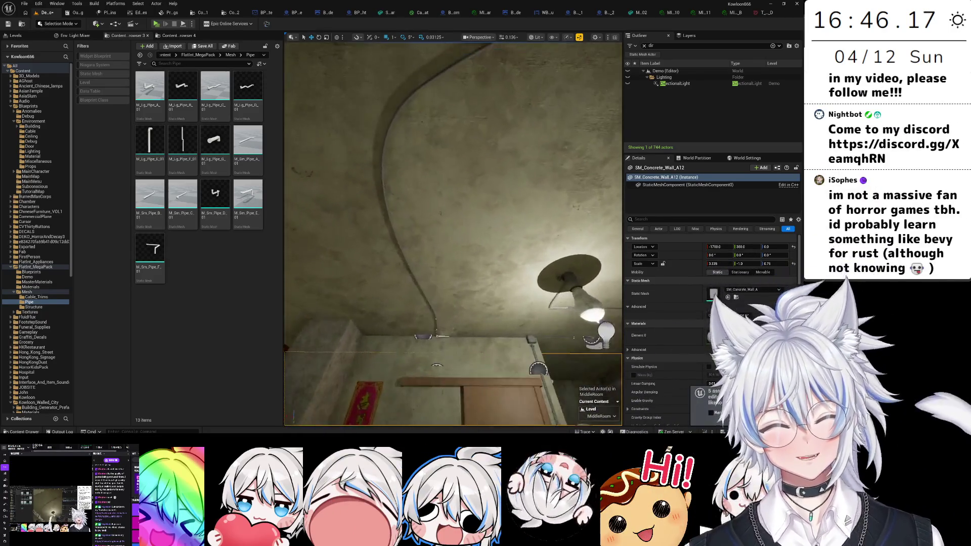
pyautogui.click(417, 102)
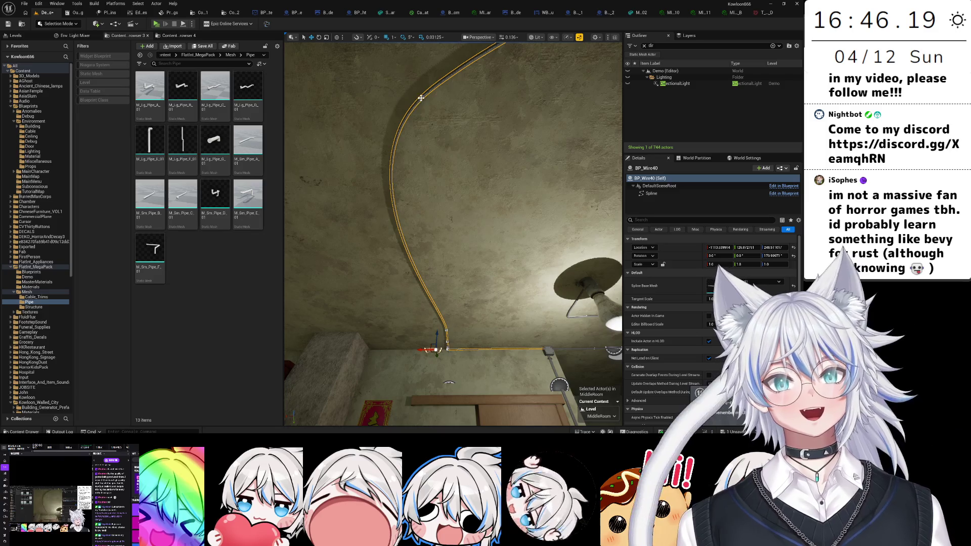
pyautogui.click(421, 98)
# - Drag the BP_Wire40 point left, down, right and into the corner to form a square turn
pyautogui.press('f')
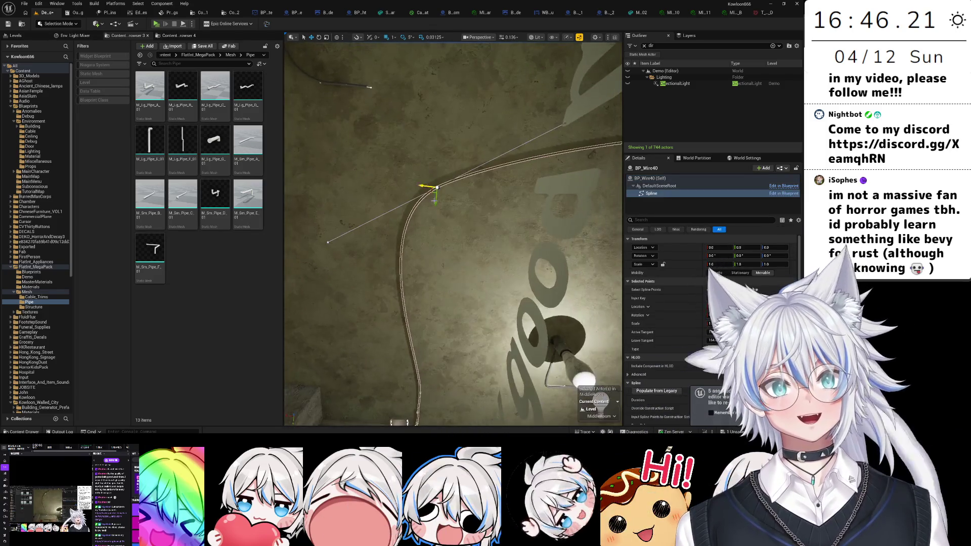
pyautogui.scroll(-5, 434, 201)
pyautogui.moveTo(430, 159); pyautogui.dragTo(430, 108)
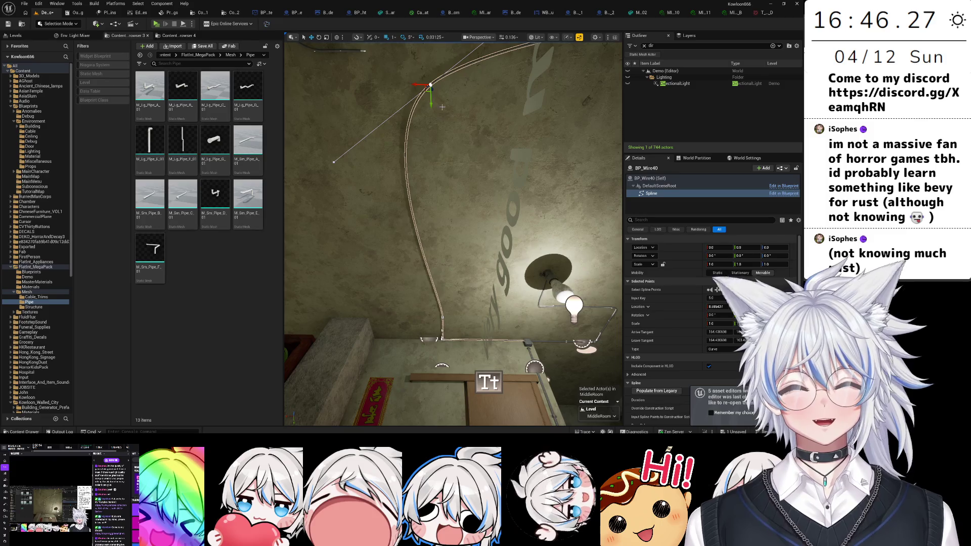
pyautogui.moveTo(431, 104); pyautogui.dragTo(435, 146)
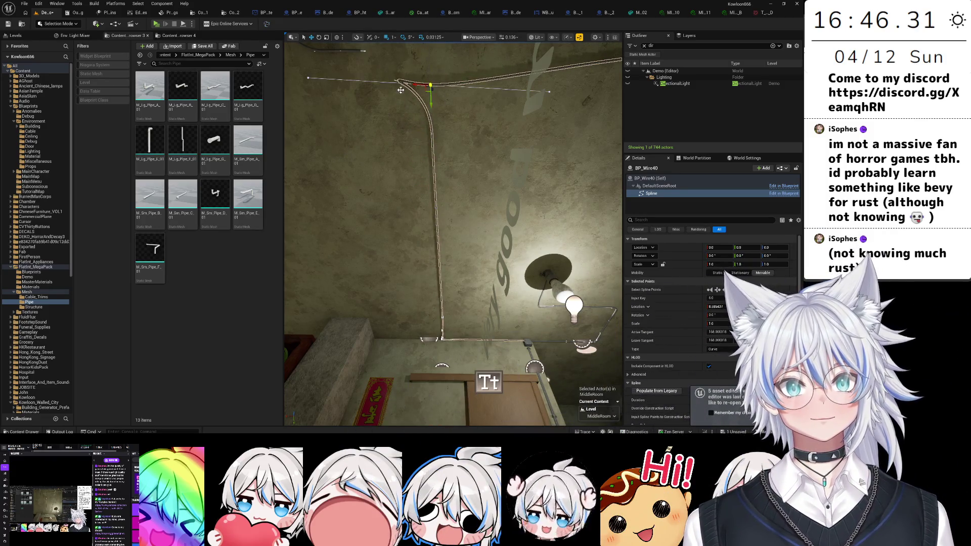
pyautogui.moveTo(308, 91)
pyautogui.mouseDown()
pyautogui.moveTo(416, 100)
pyautogui.moveTo(435, 135)
pyautogui.moveTo(417, 131)
pyautogui.mouseUp()
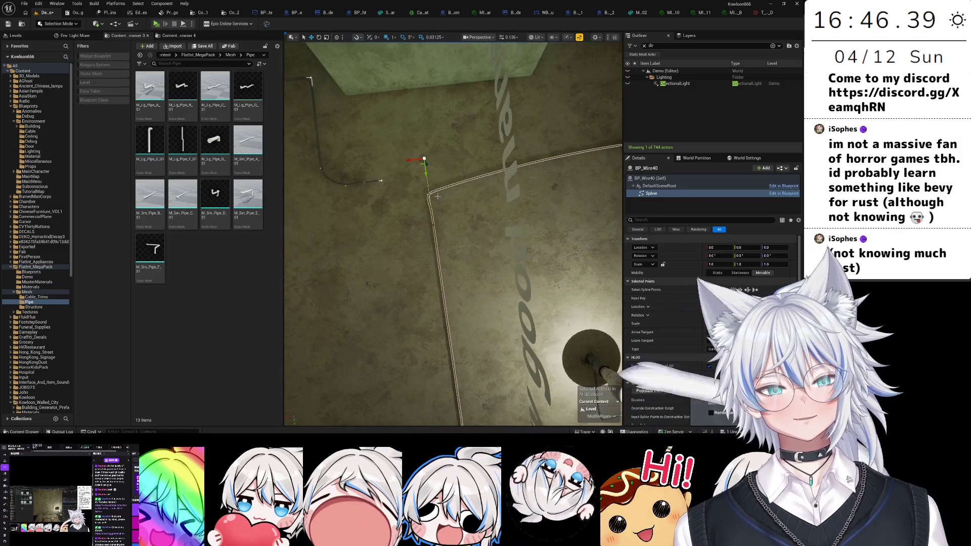
pyautogui.moveTo(426, 174); pyautogui.dragTo(431, 211)
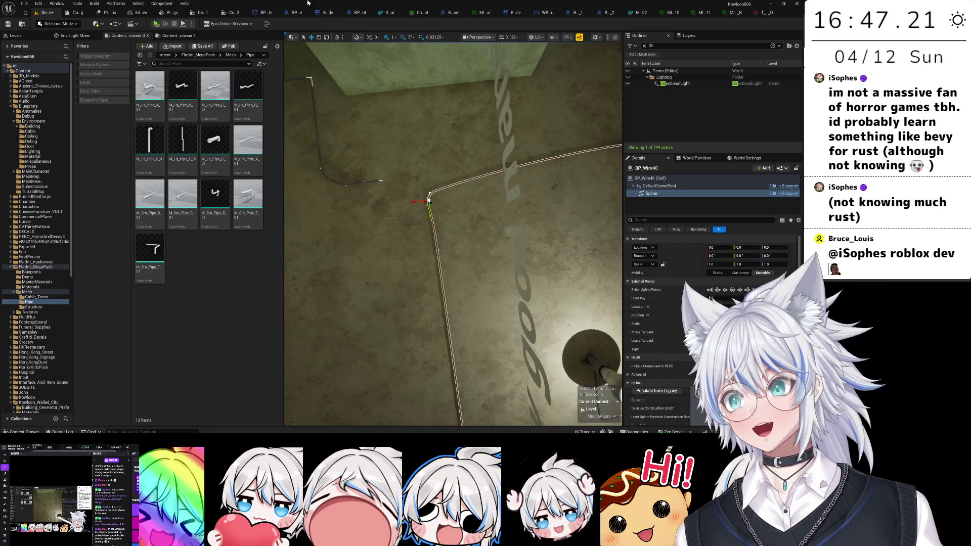
# - Slide the wire's corner point further right along X and nudge it to round the bend
pyautogui.moveTo(431, 257); pyautogui.dragTo(392, 204)
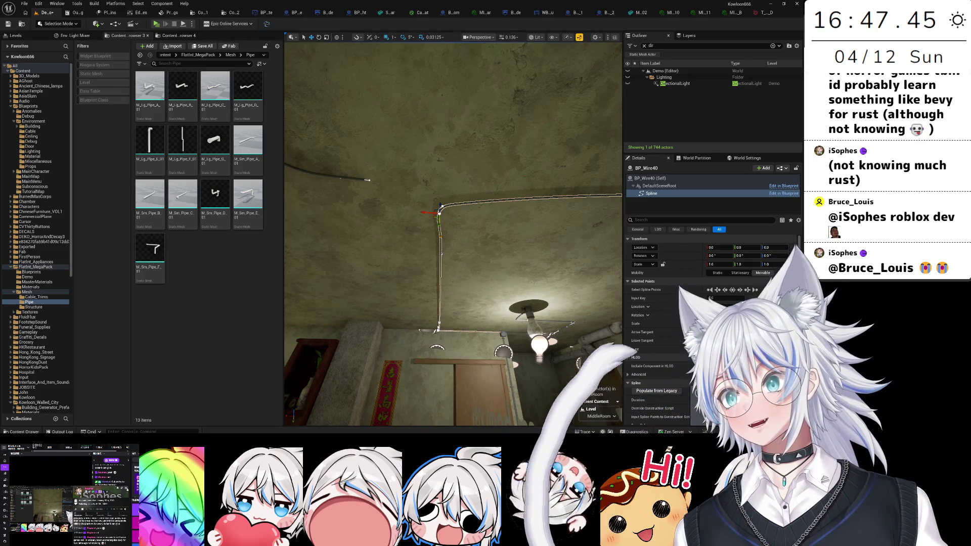
pyautogui.moveTo(405, 229)
pyautogui.mouseDown()
pyautogui.moveTo(369, 268)
pyautogui.moveTo(374, 223)
pyautogui.moveTo(364, 263)
pyautogui.moveTo(374, 203)
pyautogui.moveTo(379, 248)
pyautogui.moveTo(380, 215)
pyautogui.moveTo(477, 260)
pyautogui.moveTo(423, 260)
pyautogui.moveTo(425, 270)
pyautogui.mouseUp()
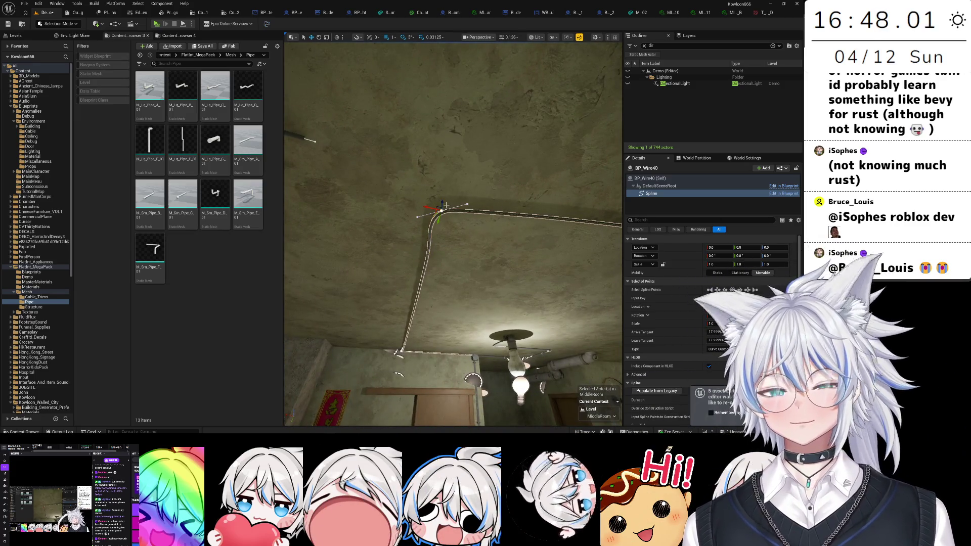
pyautogui.moveTo(425, 270)
pyautogui.mouseDown()
pyautogui.moveTo(421, 328)
pyautogui.moveTo(424, 263)
pyautogui.moveTo(461, 143)
pyautogui.mouseUp()
pyautogui.moveTo(377, 183); pyautogui.dragTo(387, 187)
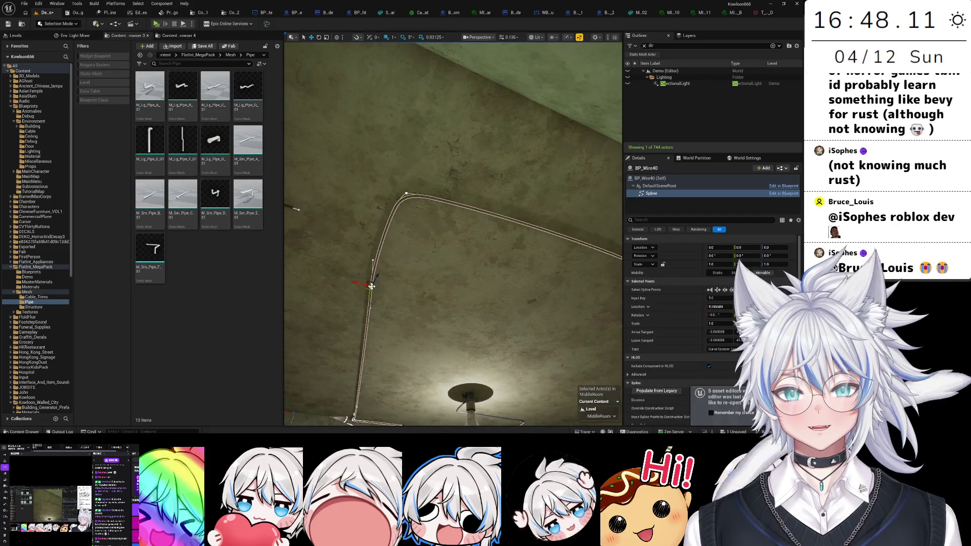
pyautogui.moveTo(360, 284); pyautogui.dragTo(366, 286)
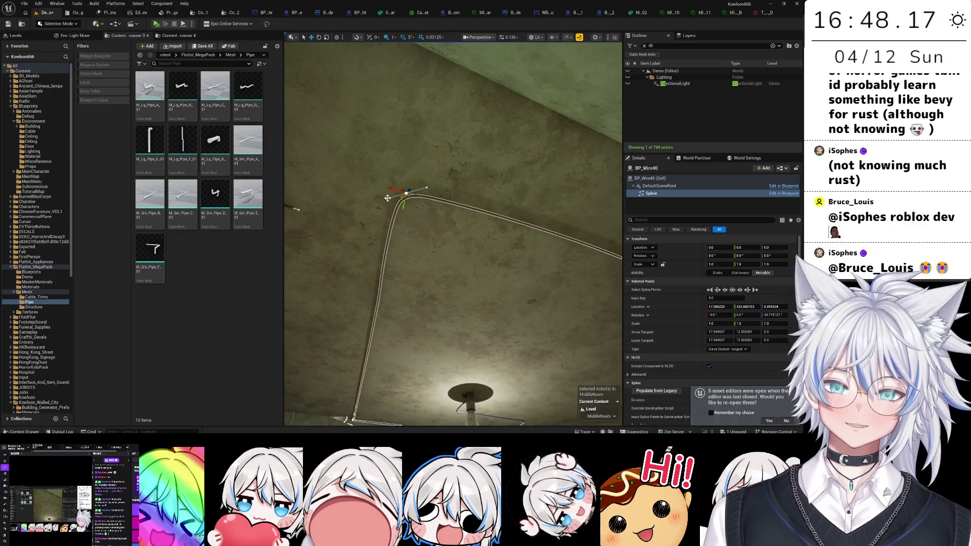
pyautogui.moveTo(403, 201); pyautogui.dragTo(401, 214)
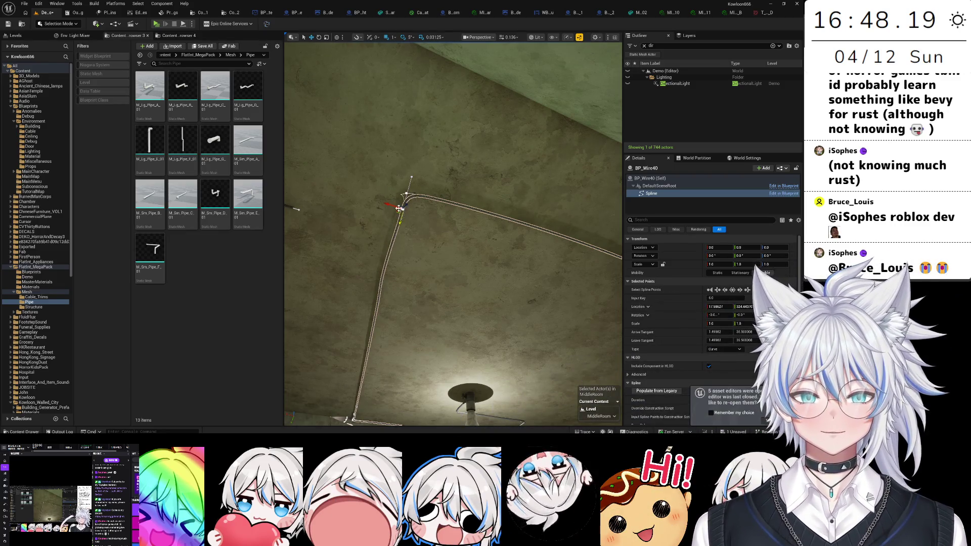
# - Adjust the corner point's curve and pull the next point's tangent to reshape the bend
pyautogui.click(411, 195)
pyautogui.scroll(2, 411, 194)
pyautogui.moveTo(403, 188); pyautogui.dragTo(410, 192)
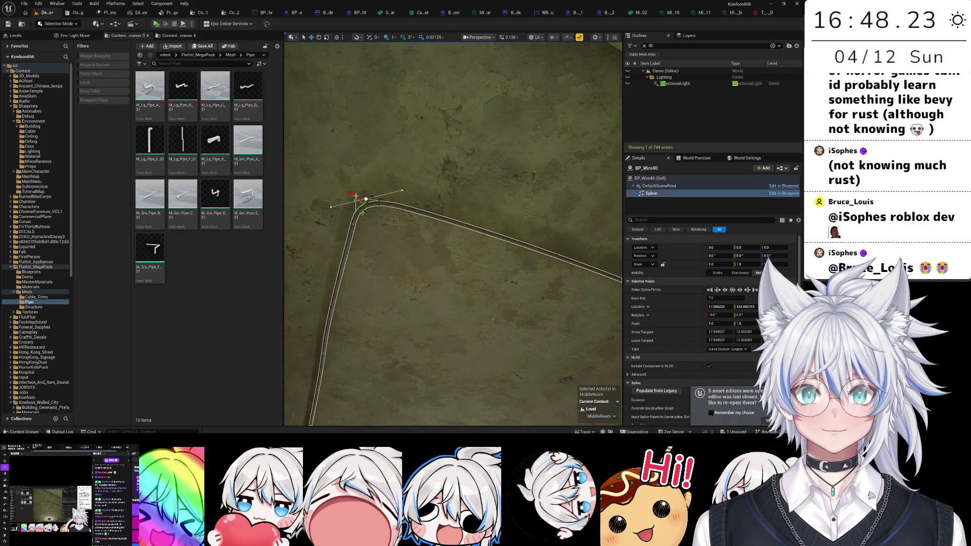
pyautogui.click(597, 279)
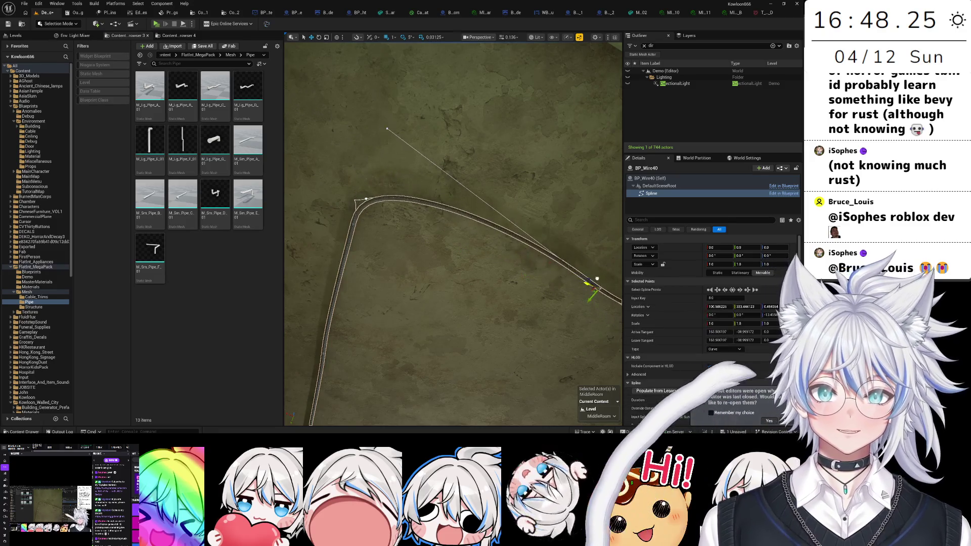
pyautogui.moveTo(597, 279); pyautogui.dragTo(418, 238)
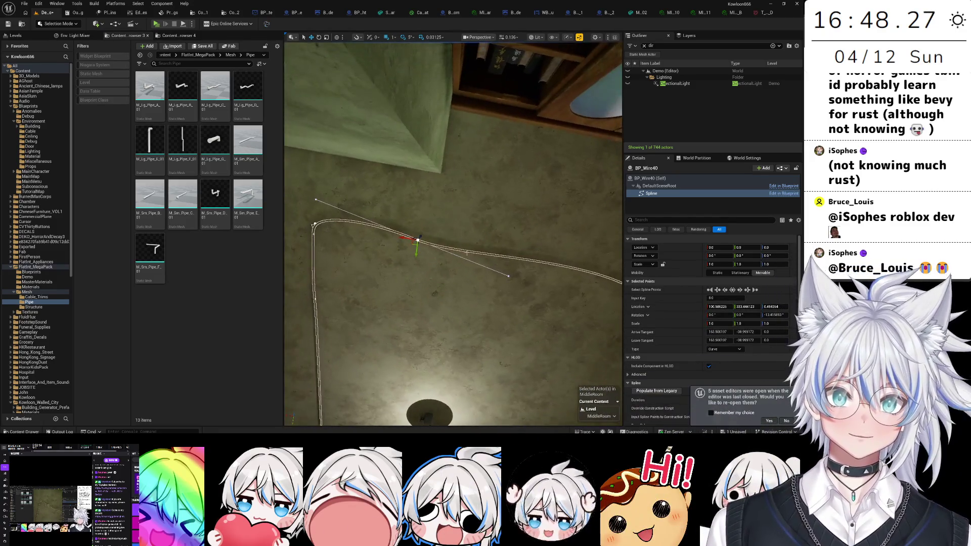
pyautogui.moveTo(503, 275)
pyautogui.mouseDown()
pyautogui.moveTo(443, 277)
pyautogui.moveTo(459, 266)
pyautogui.moveTo(456, 246)
pyautogui.mouseUp()
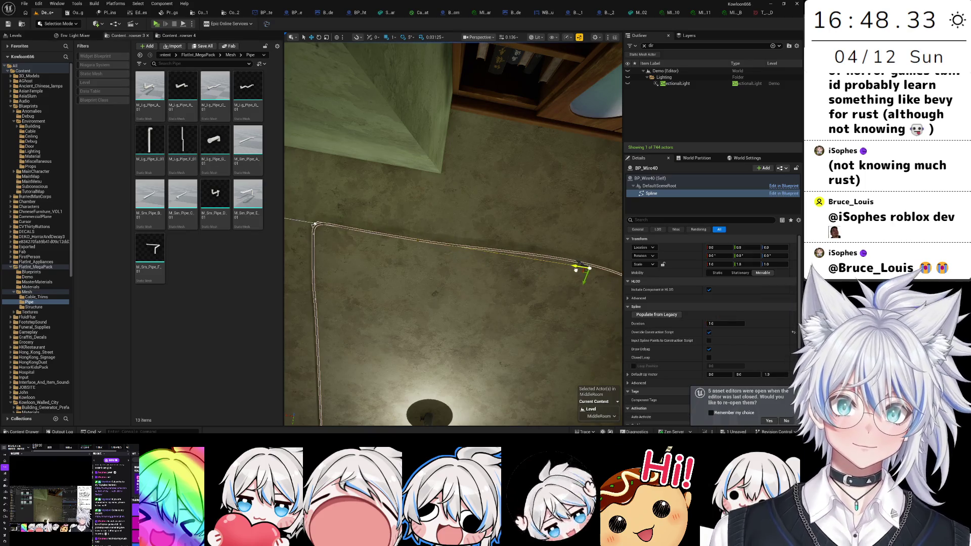
# - Slide the wire point near the fan along the curve and tighten its tangent
pyautogui.click(406, 239)
pyautogui.moveTo(406, 239)
pyautogui.mouseDown()
pyautogui.moveTo(483, 251)
pyautogui.moveTo(506, 242)
pyautogui.moveTo(496, 283)
pyautogui.moveTo(510, 228)
pyautogui.moveTo(486, 231)
pyautogui.moveTo(537, 238)
pyautogui.moveTo(526, 238)
pyautogui.mouseUp()
pyautogui.click(498, 228)
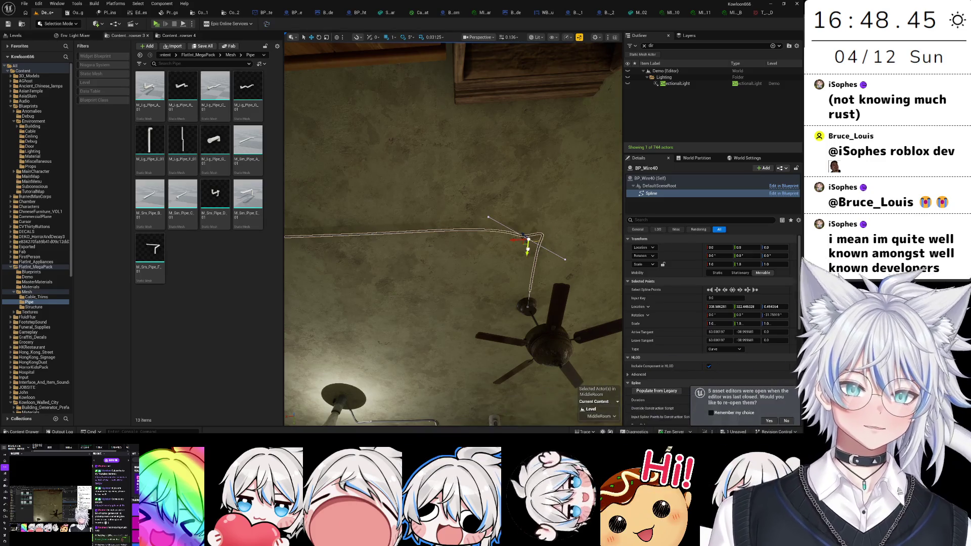
pyautogui.moveTo(478, 213)
pyautogui.mouseDown()
pyautogui.moveTo(504, 215)
pyautogui.moveTo(528, 235)
pyautogui.mouseUp()
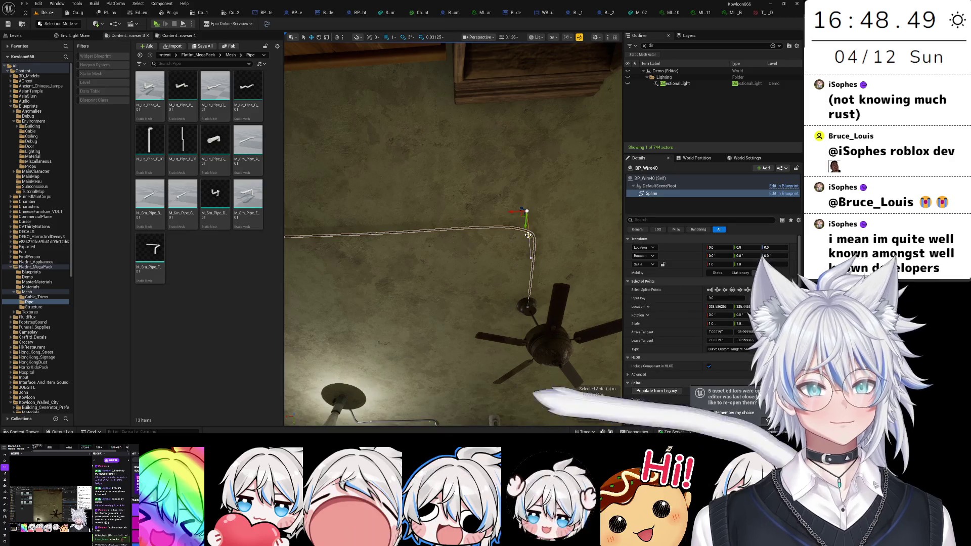
pyautogui.click(528, 235)
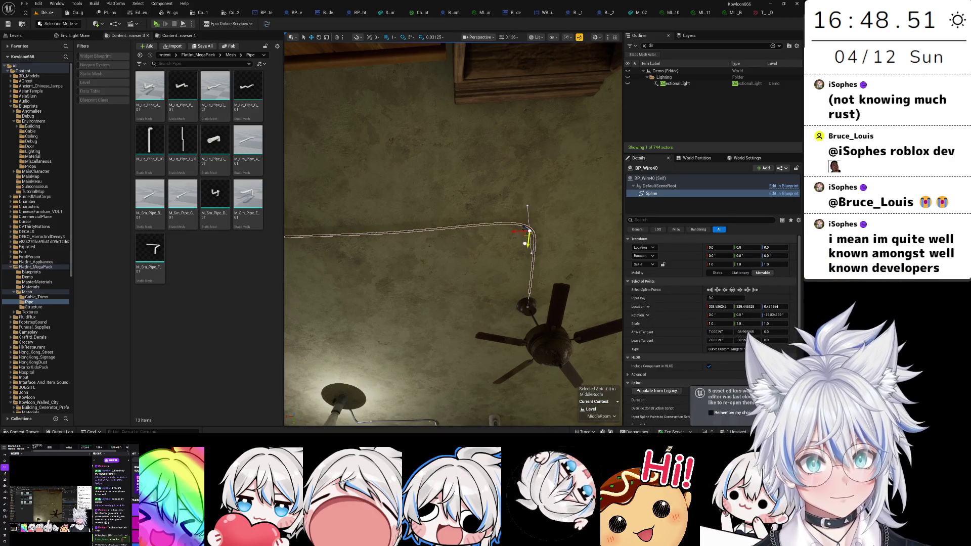
pyautogui.moveTo(527, 207); pyautogui.dragTo(525, 221)
pyautogui.click(478, 310)
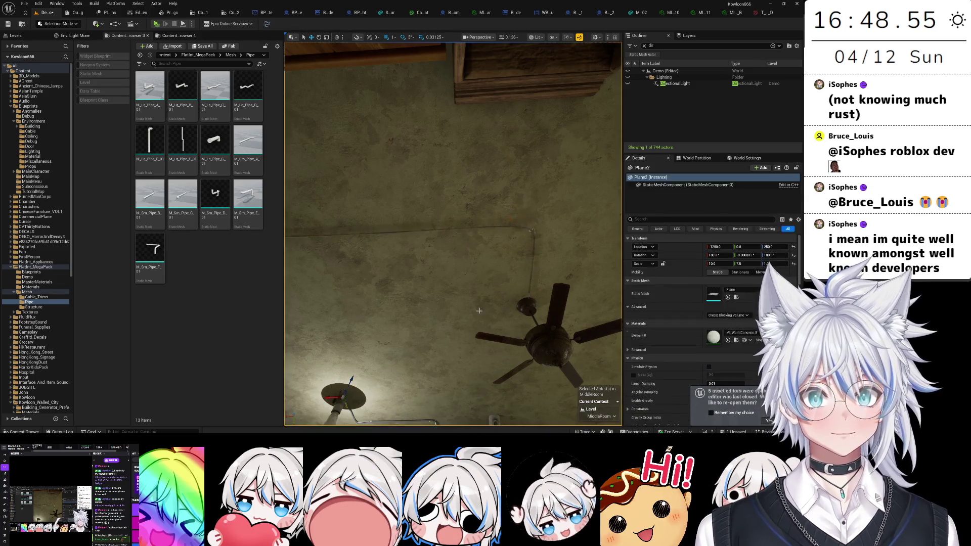
# - Delete Plane2 from the apartment ceiling and browse to the Content > Levels folder
pyautogui.moveTo(462, 372)
pyautogui.mouseDown()
pyautogui.moveTo(461, 412)
pyautogui.moveTo(457, 405)
pyautogui.mouseUp()
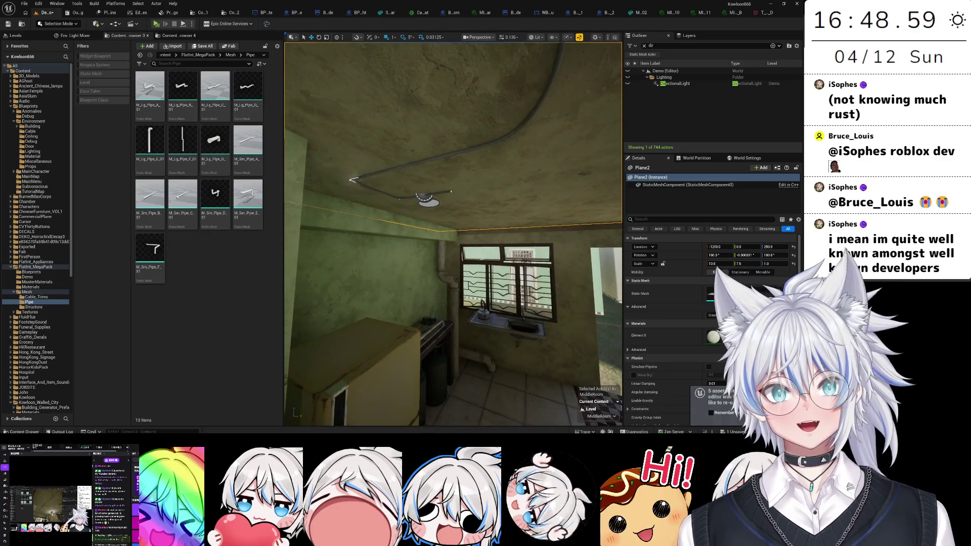
pyautogui.press('Delete')
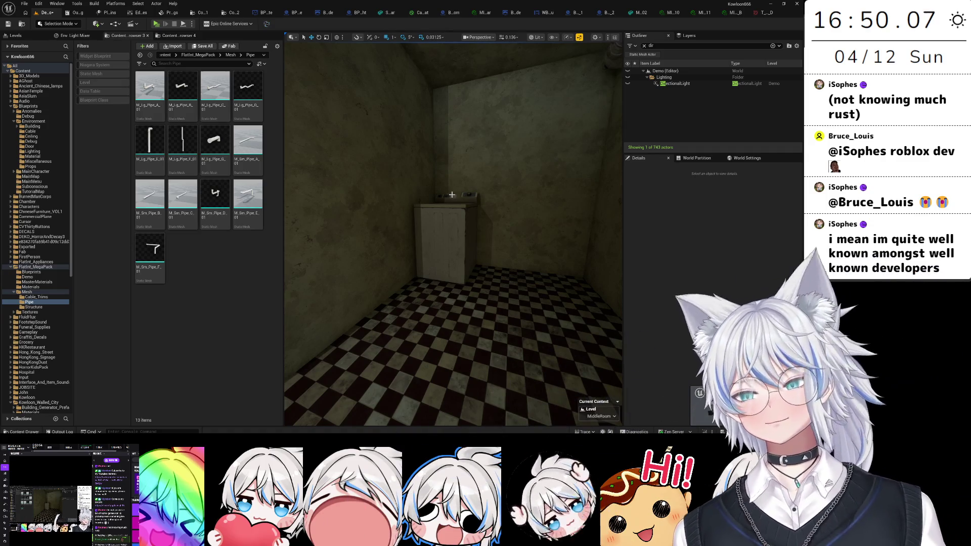
pyautogui.moveTo(469, 193); pyautogui.dragTo(469, 194)
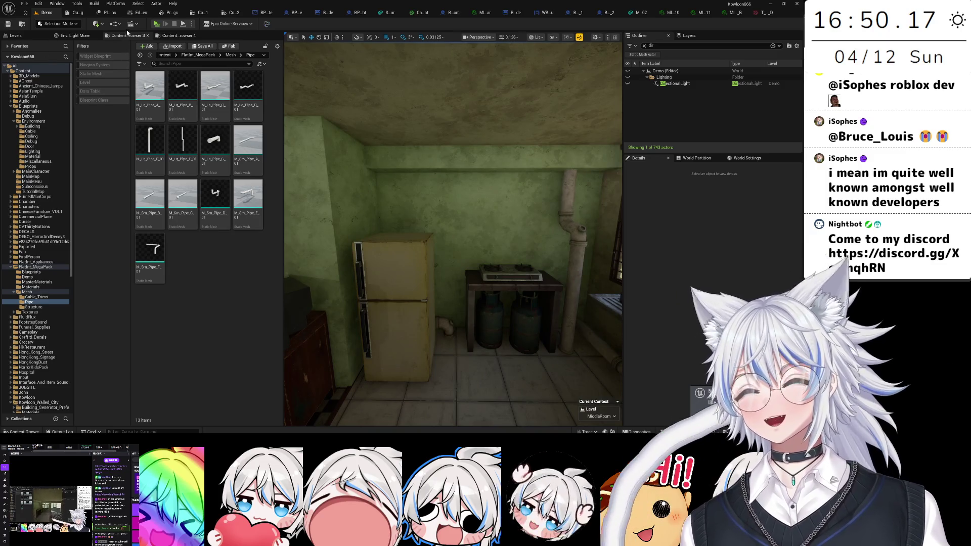
pyautogui.click(233, 13)
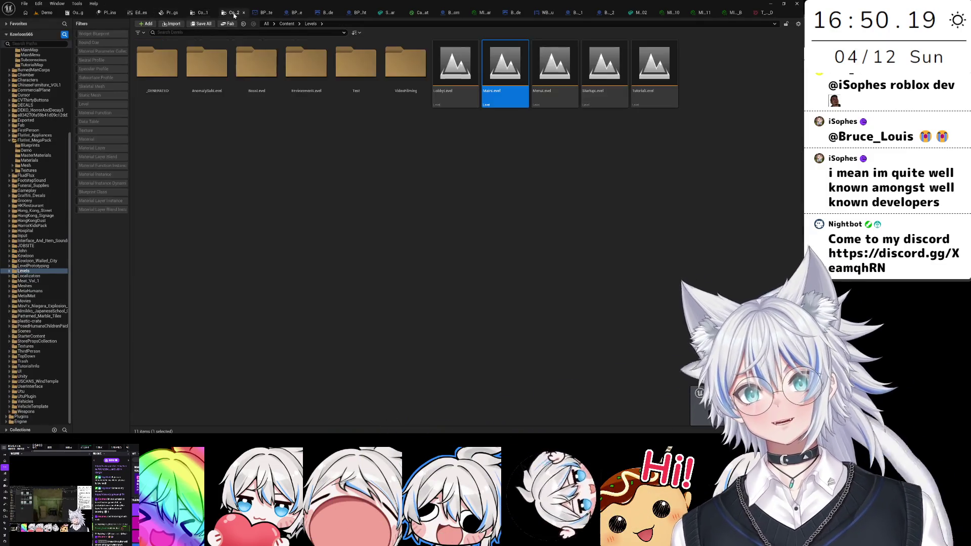
# - Load MainLevel and launch a Play-in-Editor session with Alt+P
pyautogui.doubleClick(509, 69)
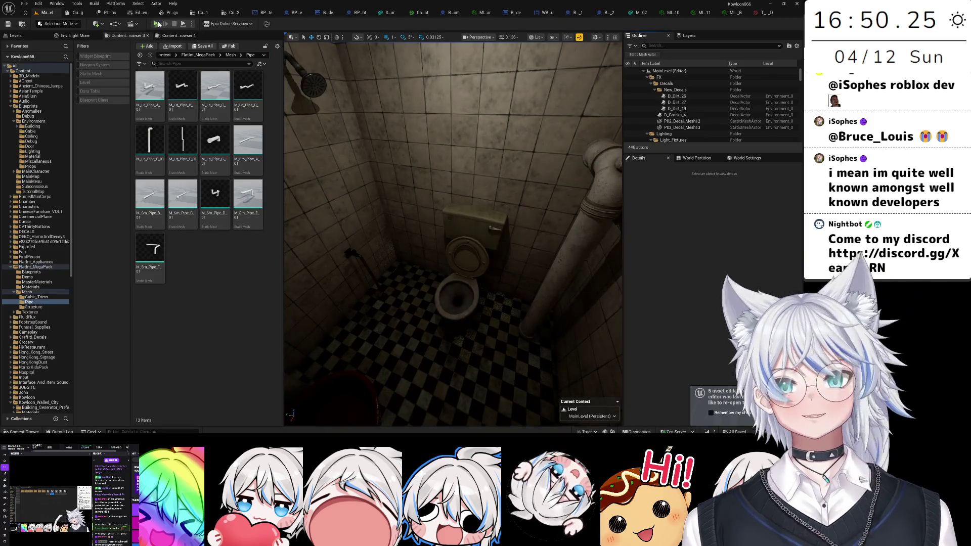
pyautogui.hotkey('alt', 'p')
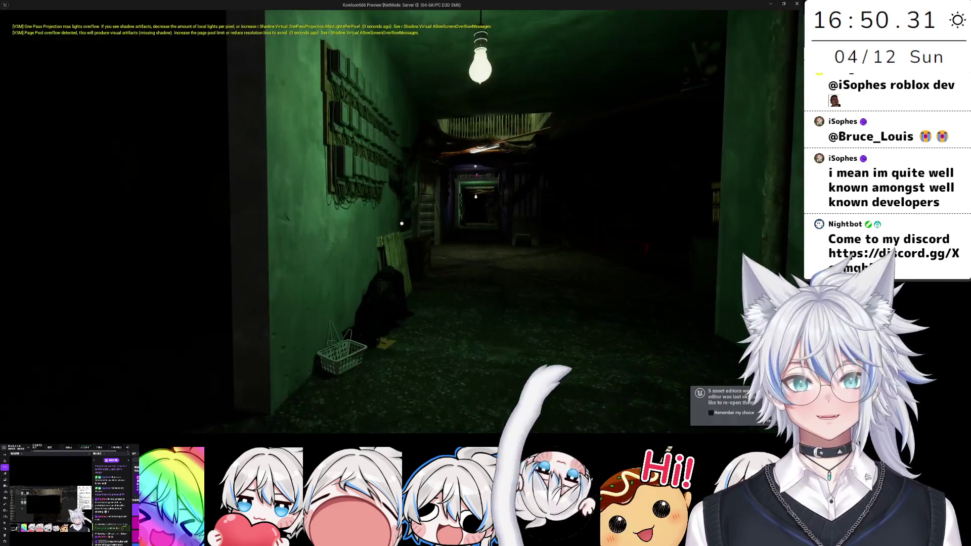
# - Stop play, dismiss the message log, view the BP_MainGameState and BP_SpawnZone graphs, then replay
pyautogui.press('Escape')
pyautogui.press('Escape')
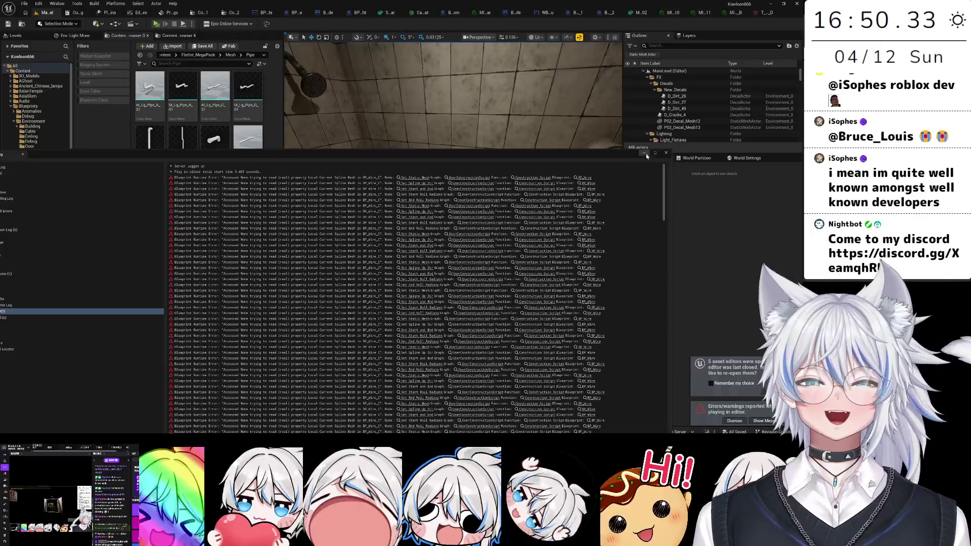
pyautogui.click(664, 154)
pyautogui.click(289, 13)
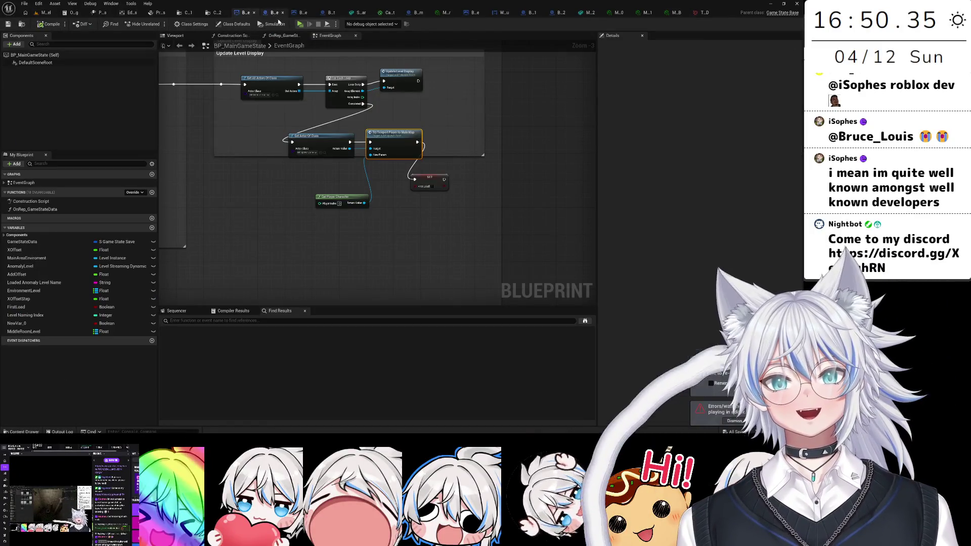
pyautogui.click(274, 13)
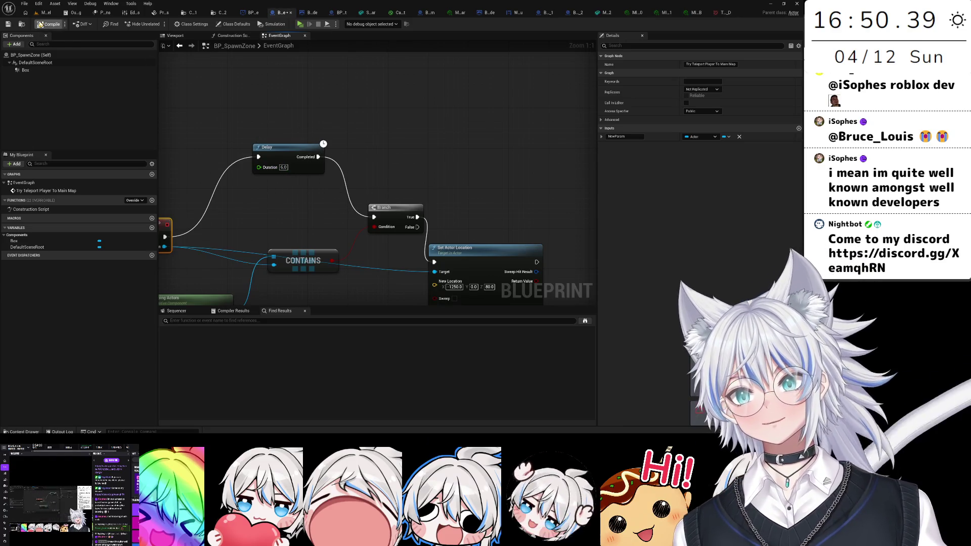
pyautogui.click(300, 24)
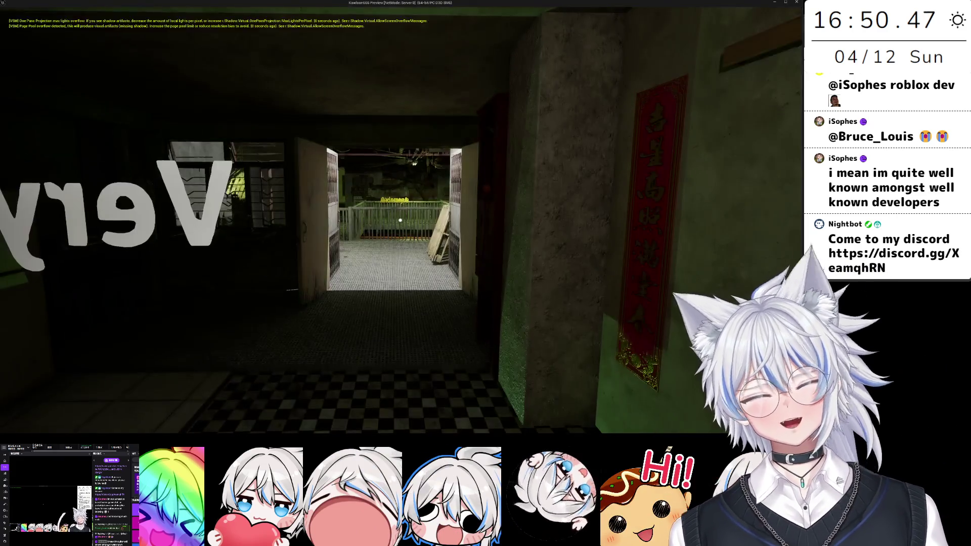
# - Restart the playtest and choose Start Level 0 from the pause Debug Menu
pyautogui.press('w')
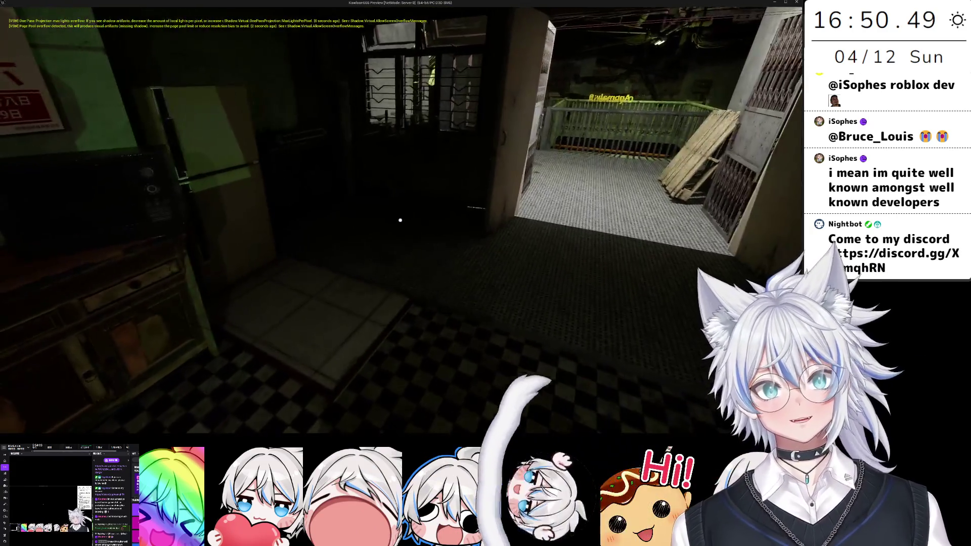
pyautogui.press('Escape')
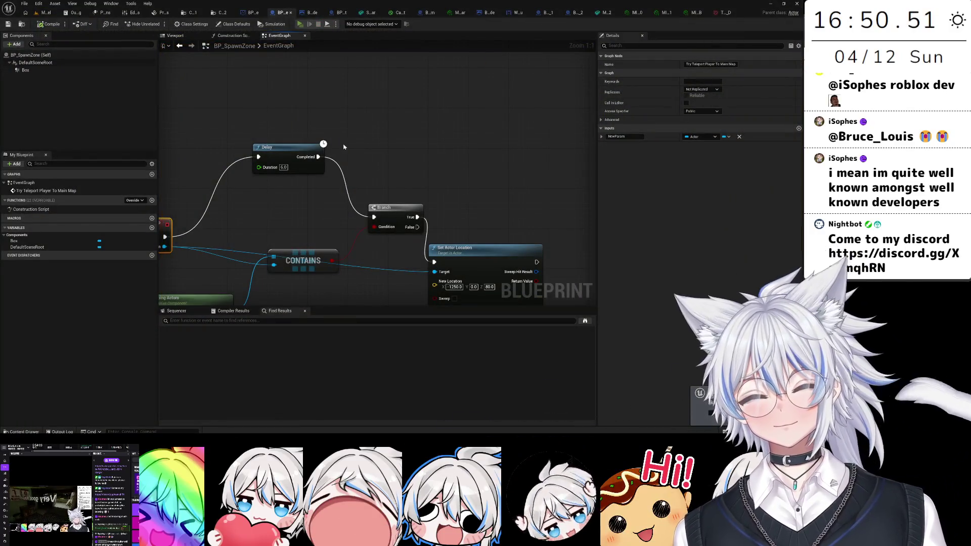
pyautogui.hotkey('alt', 'p')
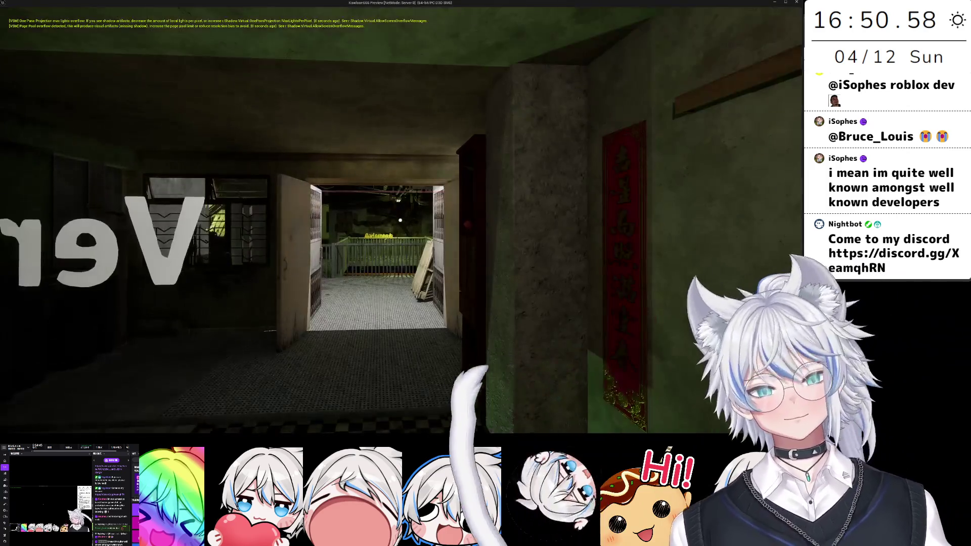
pyautogui.press('Escape')
pyautogui.click(713, 400)
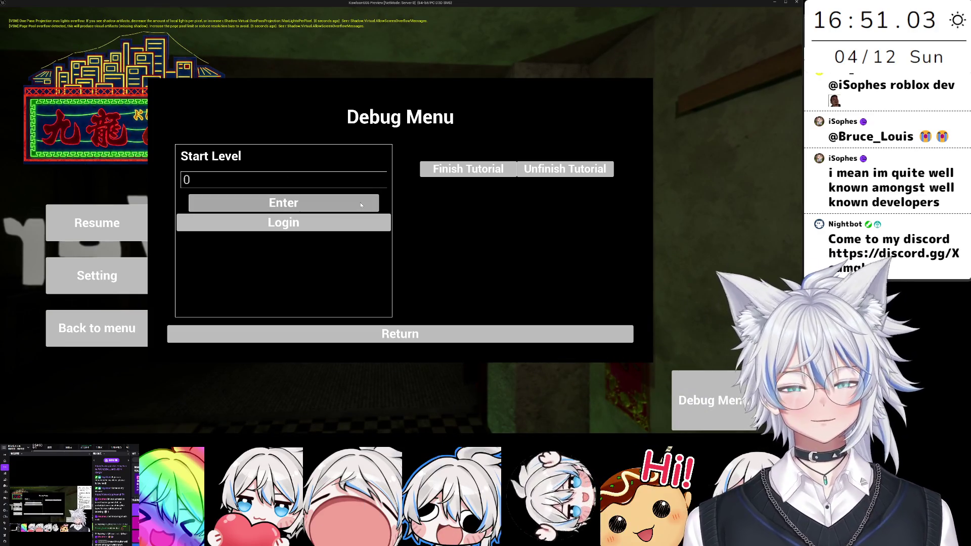
pyautogui.click(361, 204)
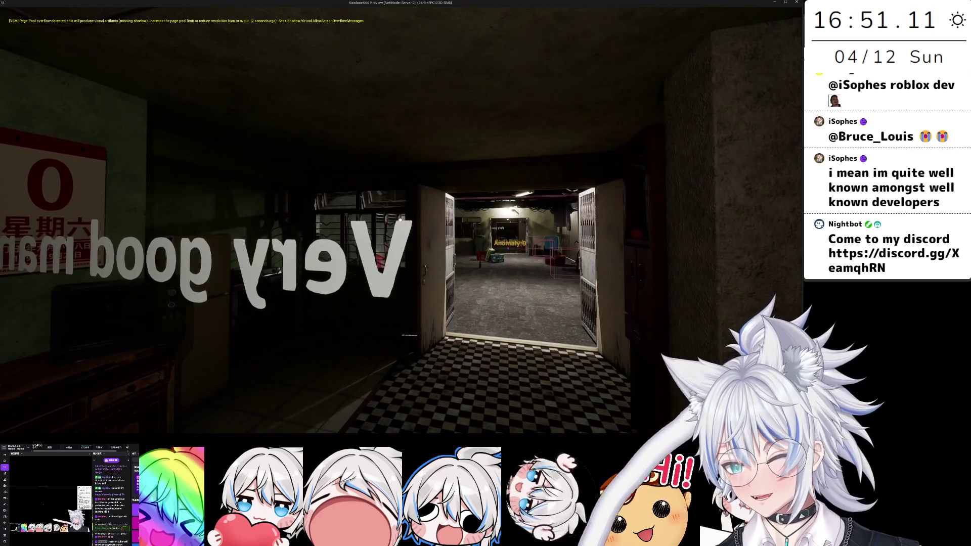
# - Walk under the wired ceiling bulb, into the toilet stall, and back down the corridor
pyautogui.press('w')
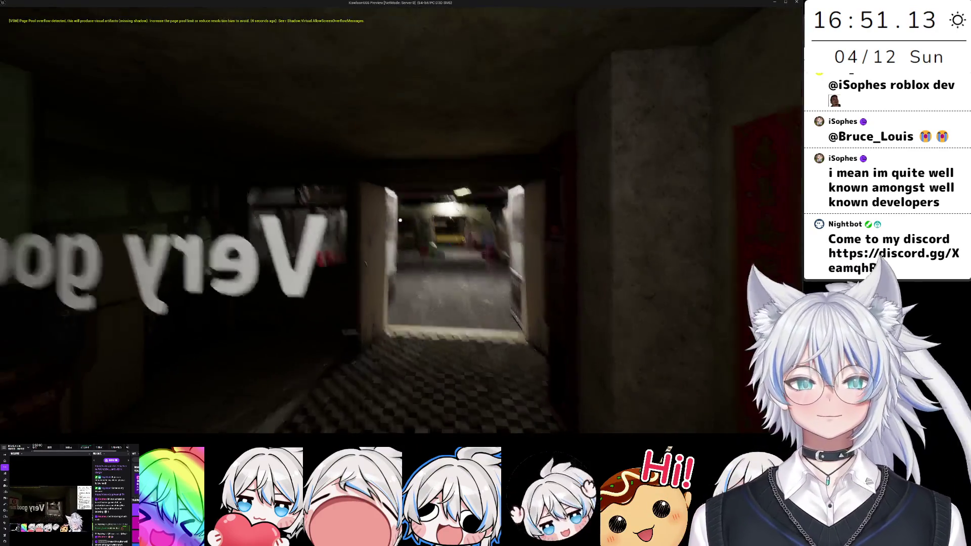
pyautogui.press('w')
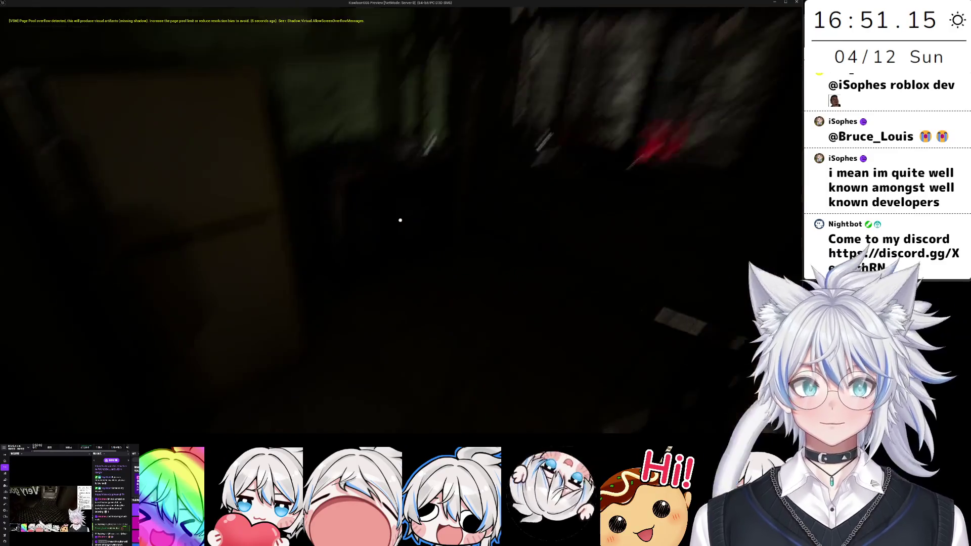
pyautogui.press('w')
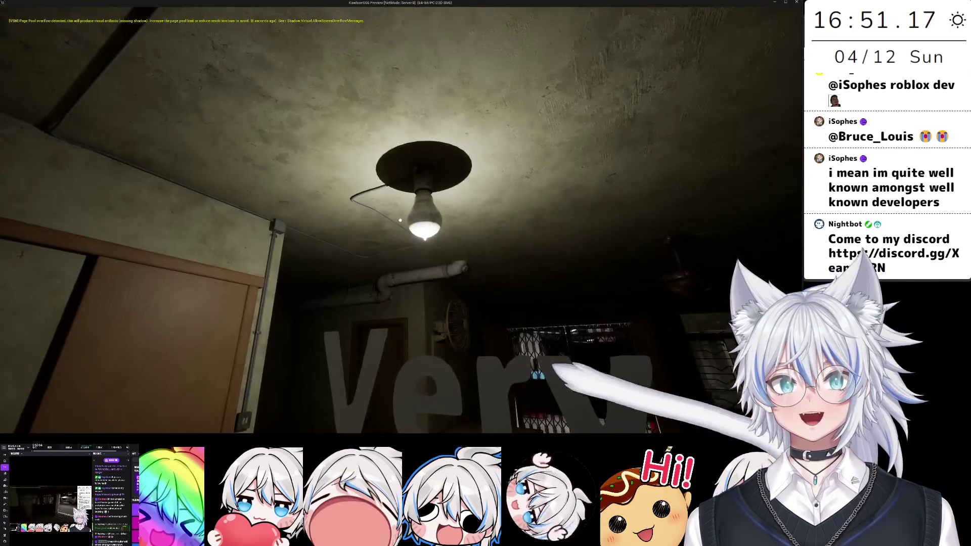
pyautogui.press('w')
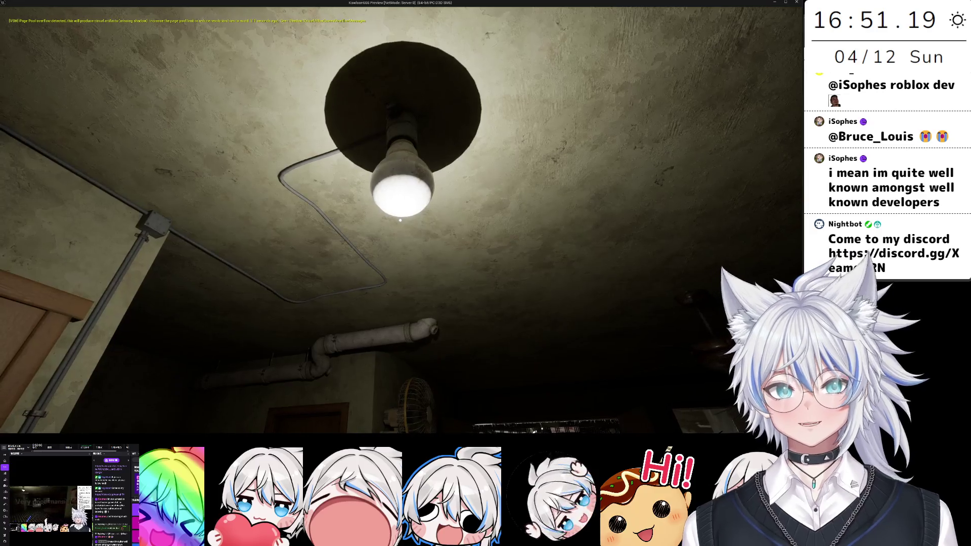
pyautogui.press('w')
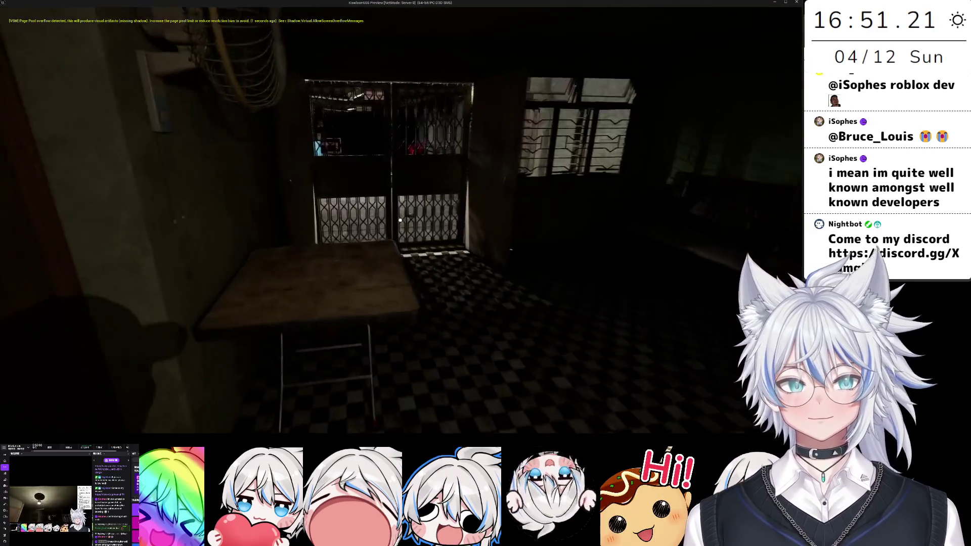
pyautogui.press('e')
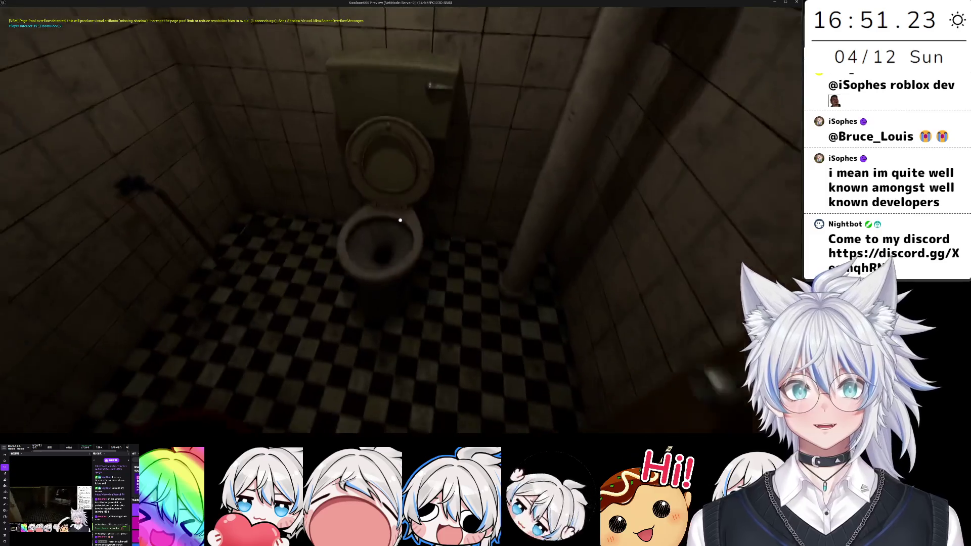
pyautogui.press('w')
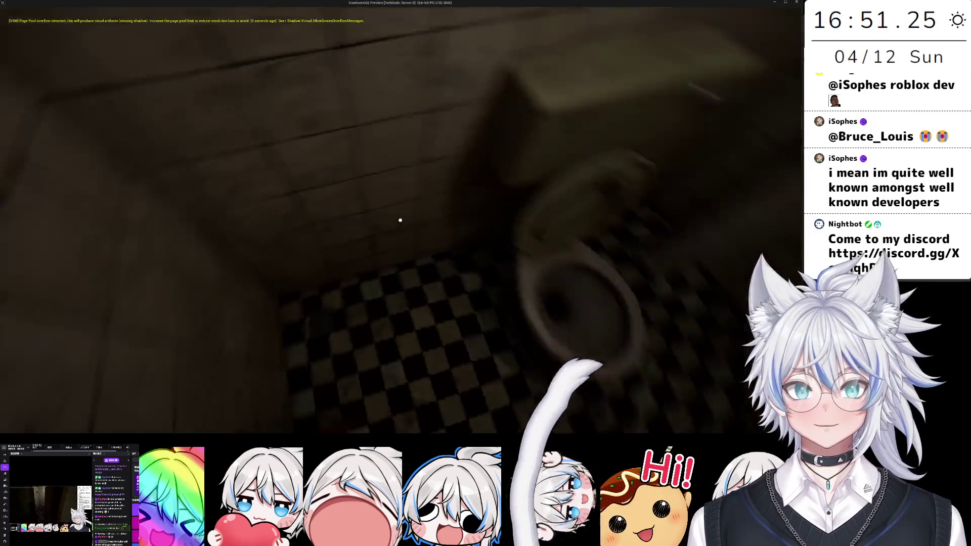
pyautogui.press('w')
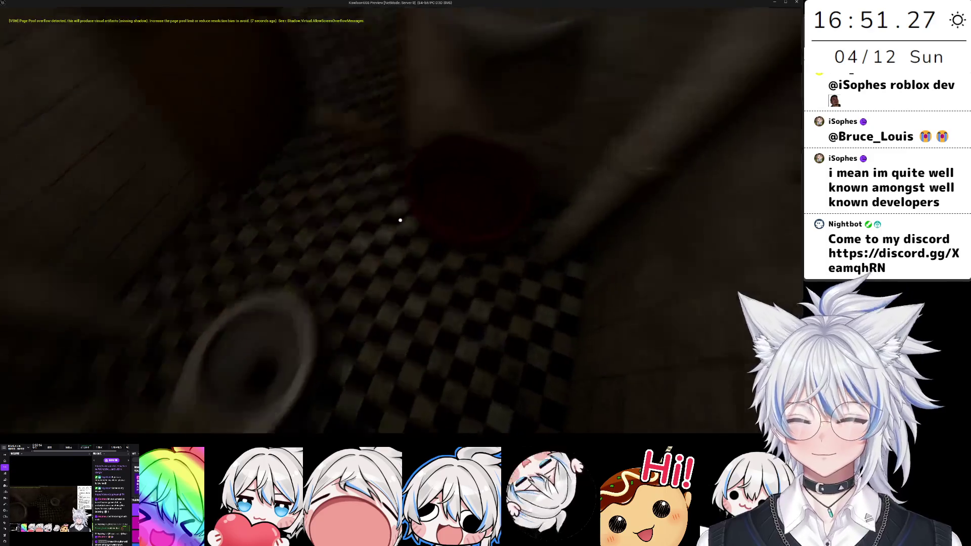
pyautogui.press('w')
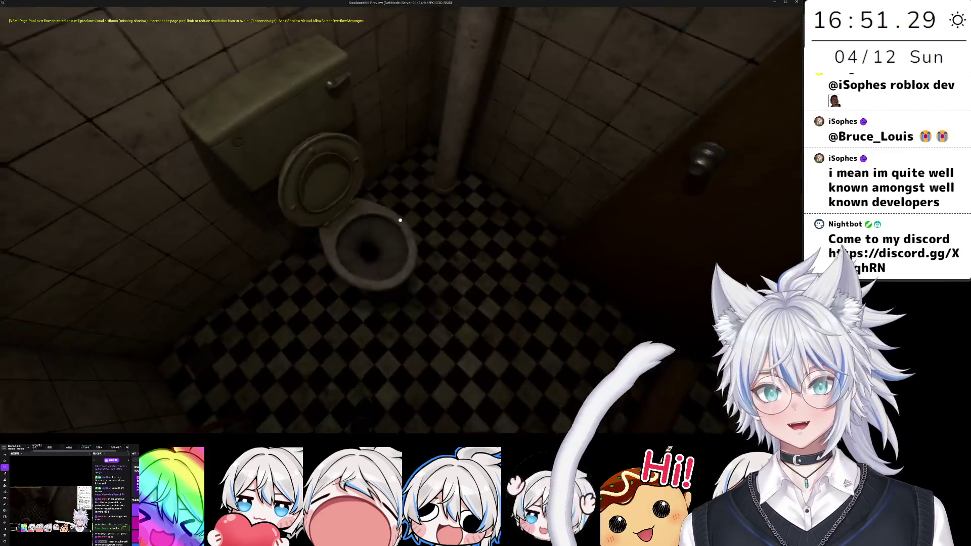
pyautogui.press('w')
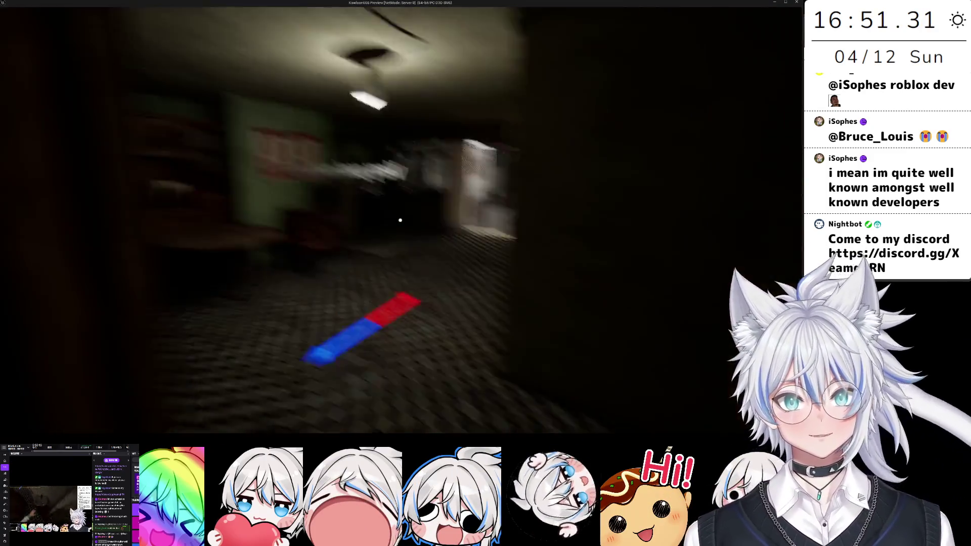
pyautogui.press('w')
# - Check the bunk-bed room and red-calendar wall, sprint into the barred-window room, then stop play
pyautogui.press('e')
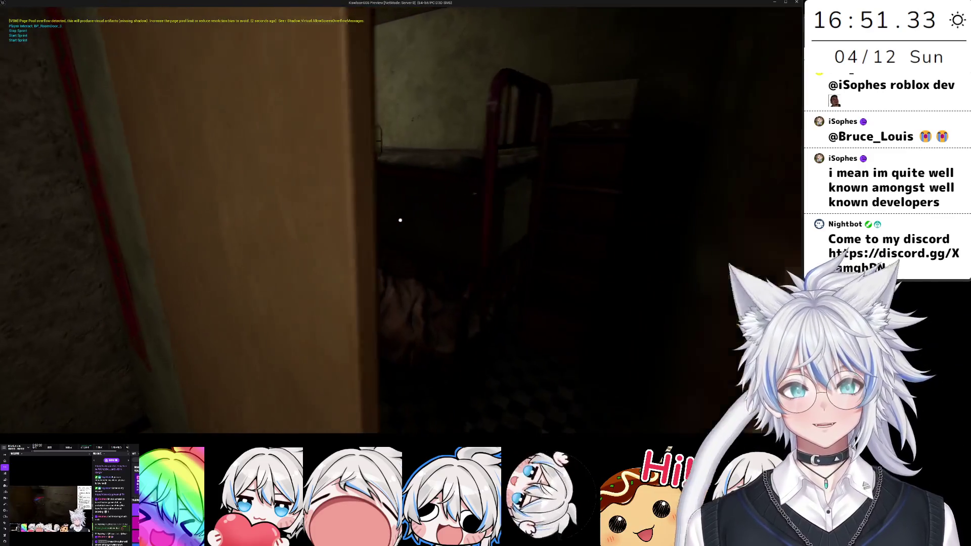
pyautogui.press('w')
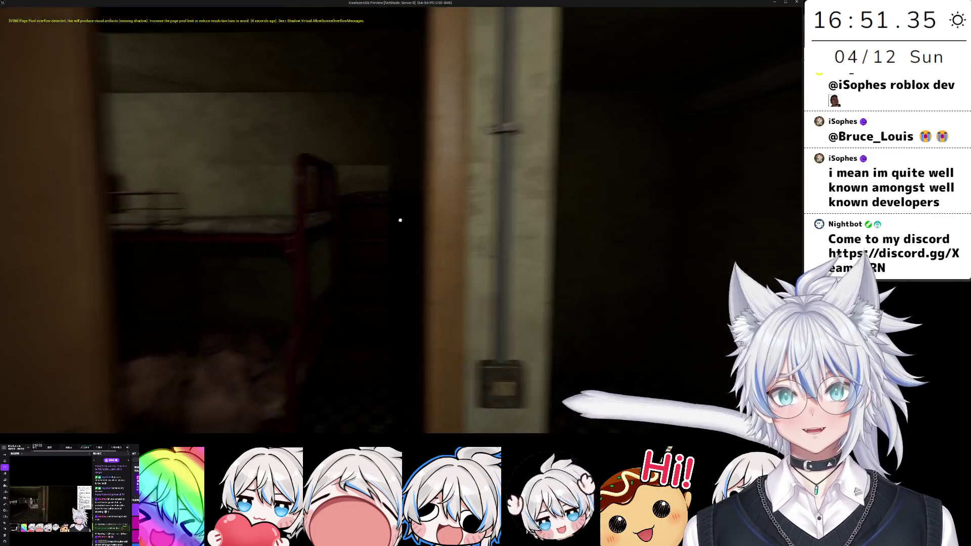
pyautogui.press('w')
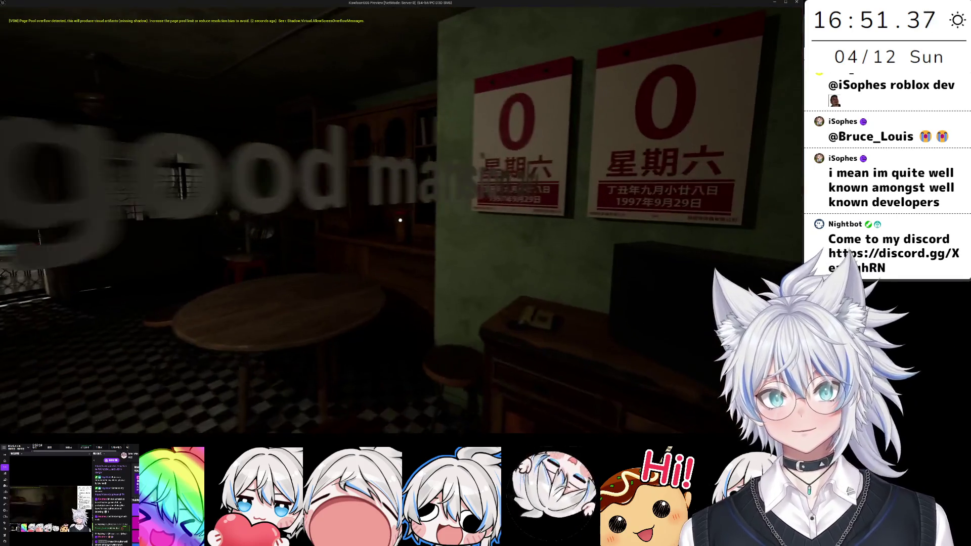
pyautogui.press('shift')
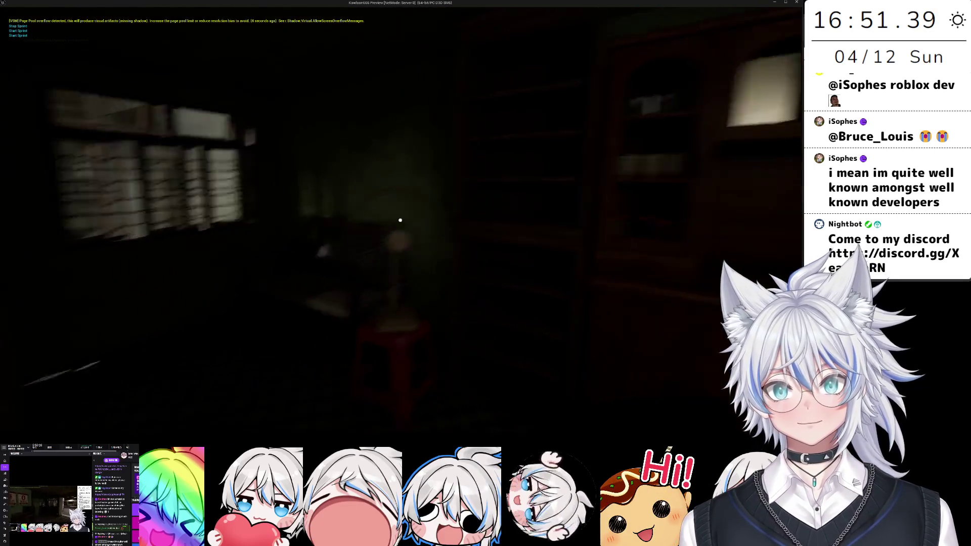
pyautogui.press('Escape')
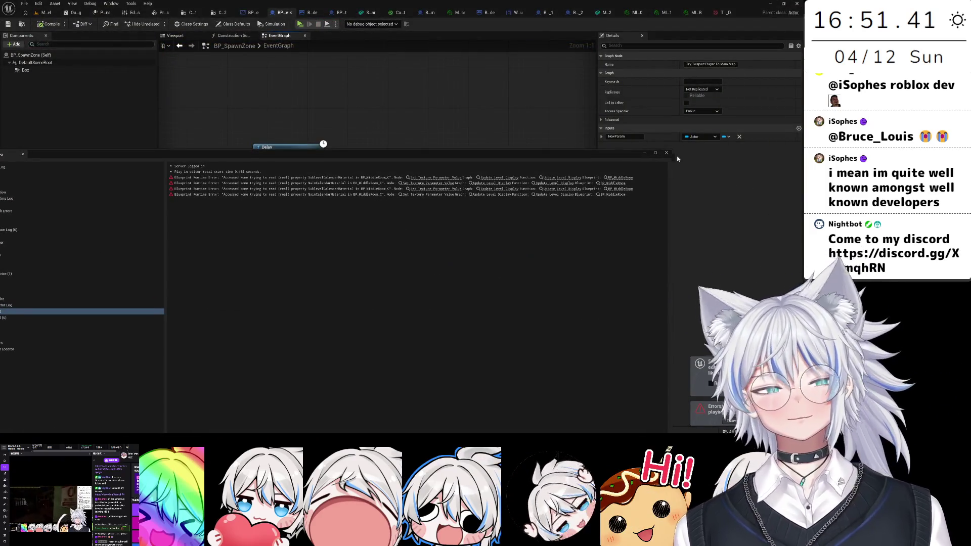
# - Close the Output Log and make MiddleRoom the current level in the Levels list
pyautogui.click(667, 152)
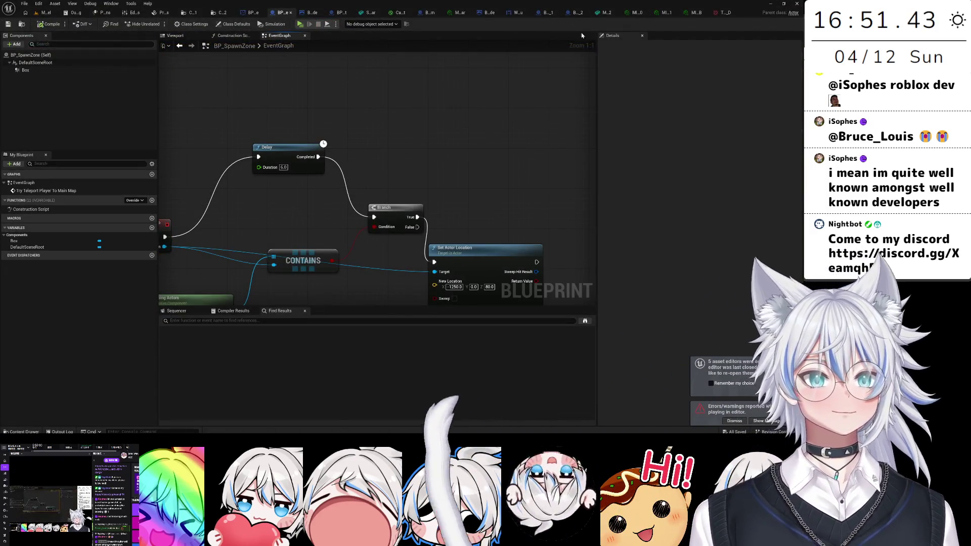
pyautogui.click(43, 12)
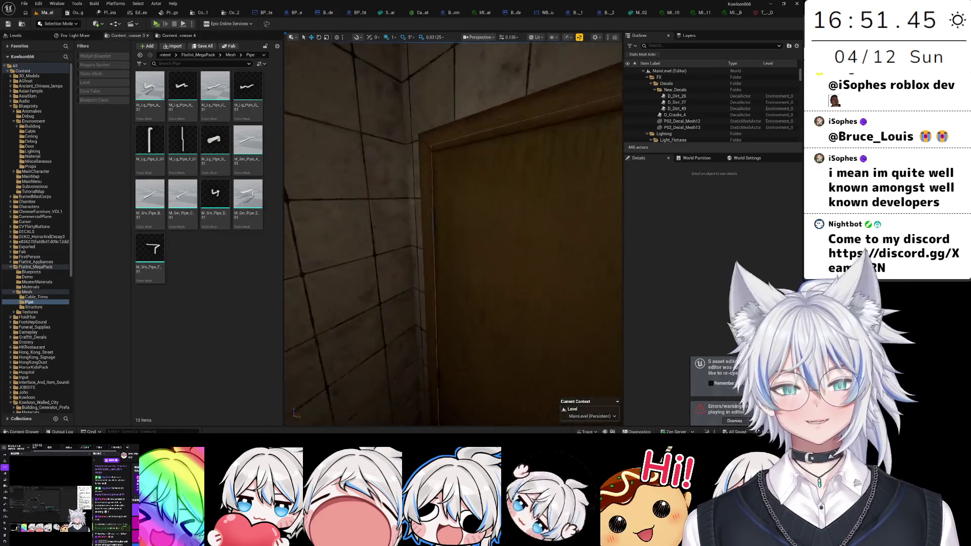
pyautogui.click(28, 37)
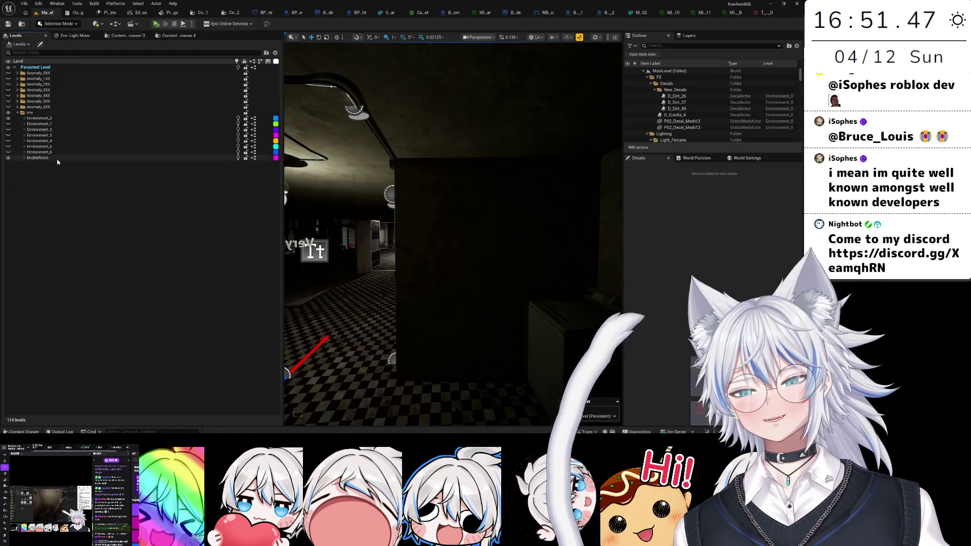
pyautogui.doubleClick(38, 158)
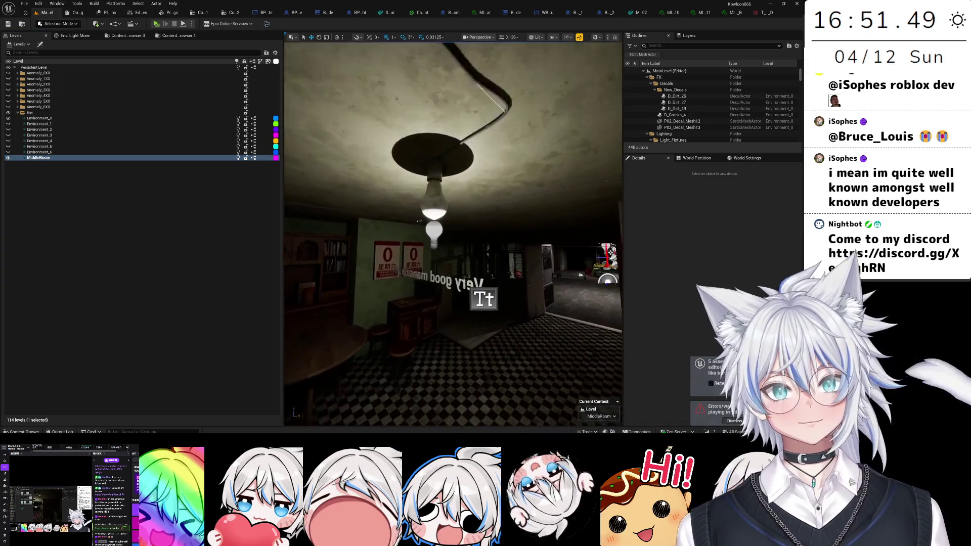
# - Apply ML_Light_A_001 to Materials Element 0 of the SM_Light_A_002 bulb mesh
pyautogui.click(427, 197)
pyautogui.hotkey('ctrl', 'space')
pyautogui.hotkey('ctrl', 'space')
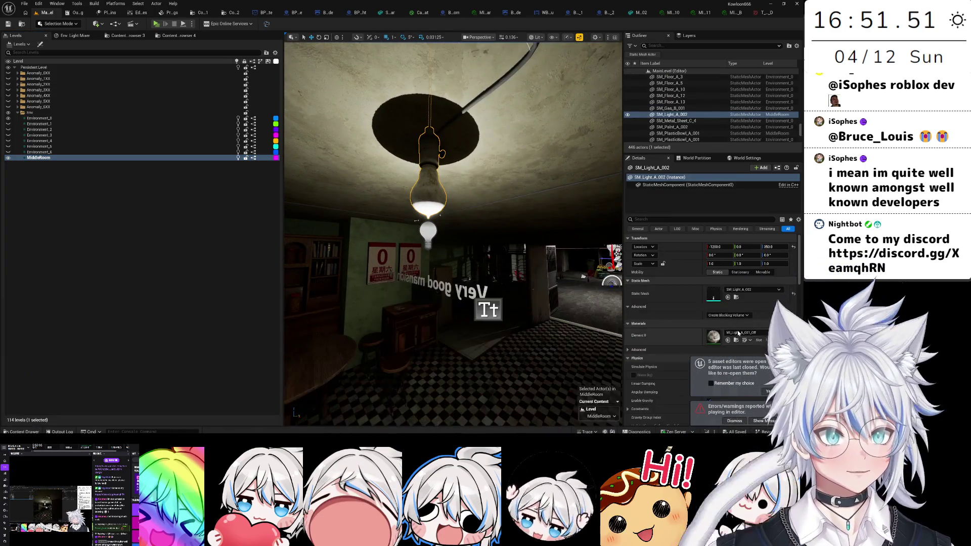
pyautogui.click(736, 340)
pyautogui.hotkey('ctrl', 'space')
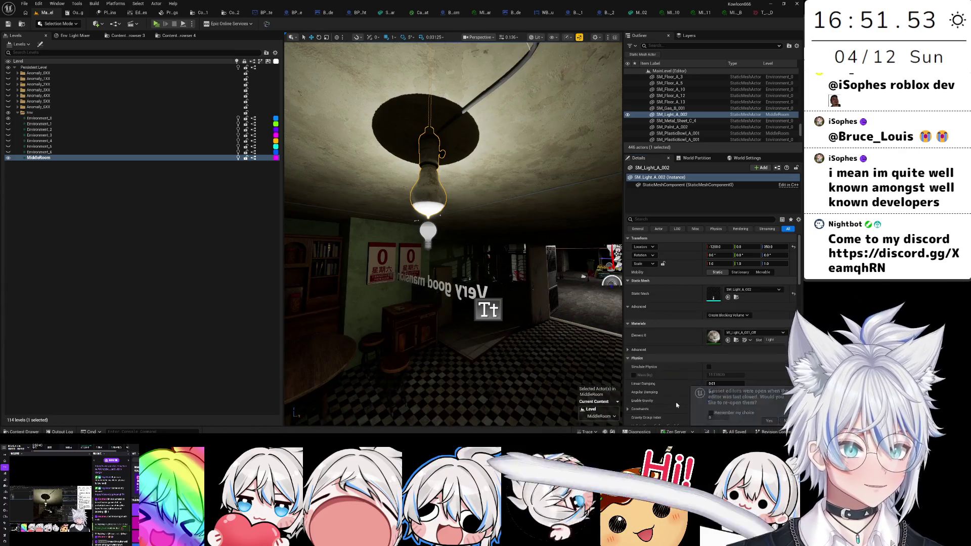
pyautogui.hotkey('ctrl', 'space')
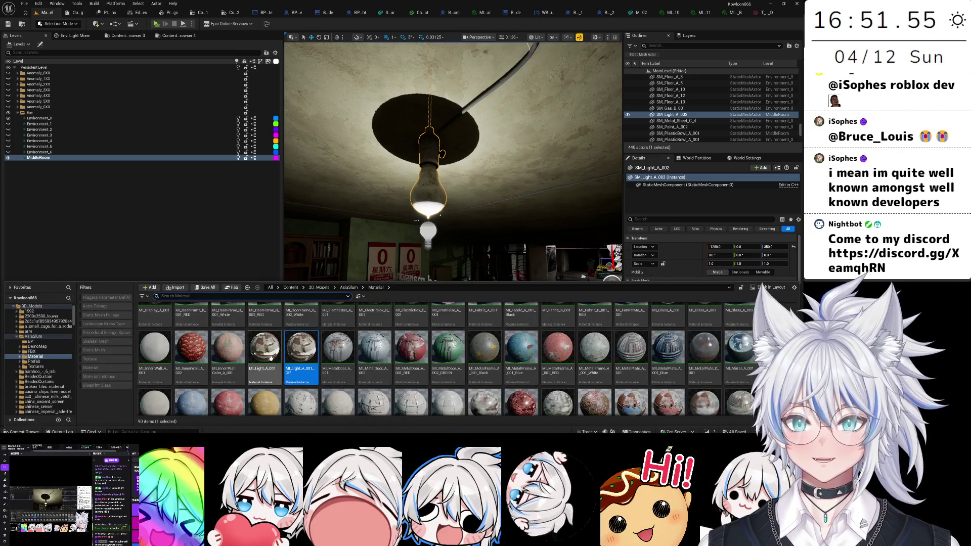
pyautogui.scroll(-5, 658, 271)
pyautogui.moveTo(265, 349); pyautogui.dragTo(707, 278)
pyautogui.click(428, 232)
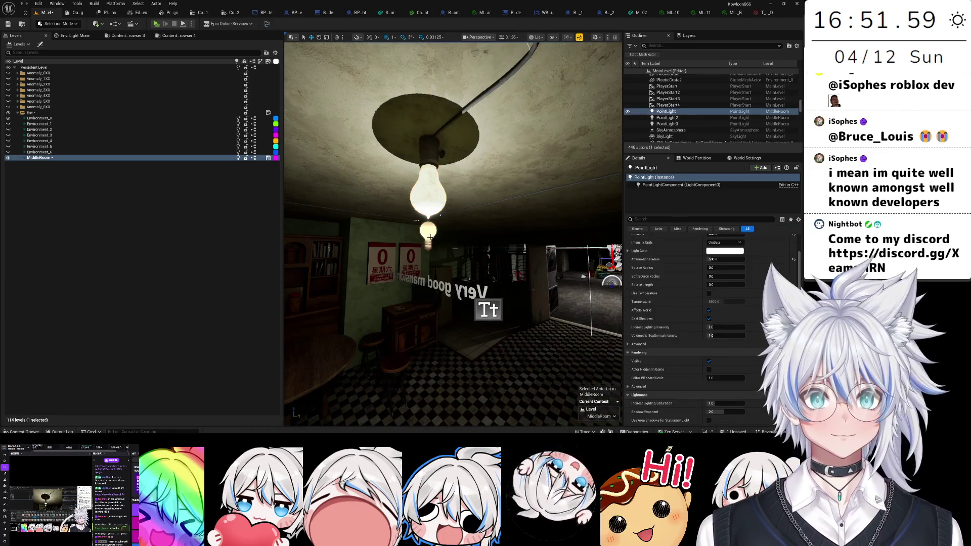
pyautogui.click(371, 162)
pyautogui.write('sha')
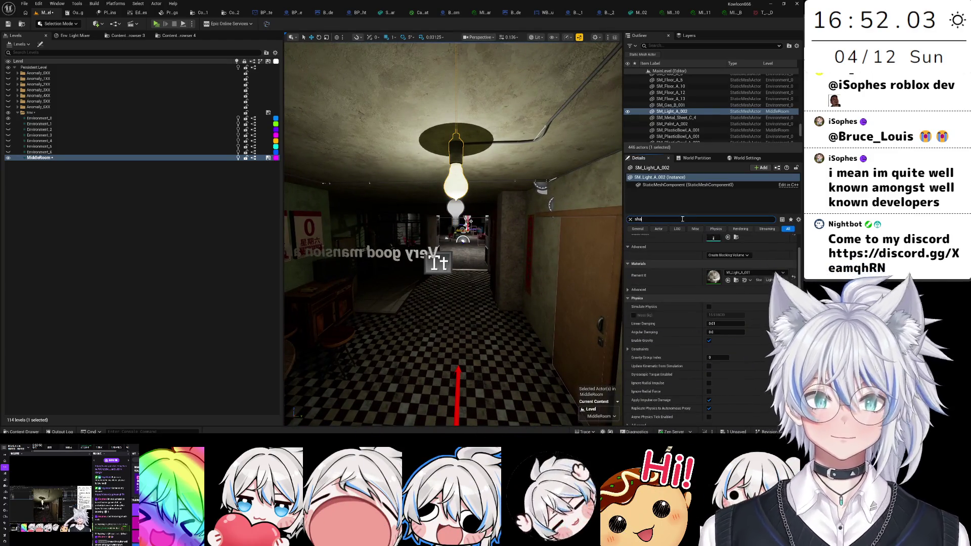
# - Turn off Cast Shadow on SM_Light_A_002 and select the ceiling point light
pyautogui.click(708, 252)
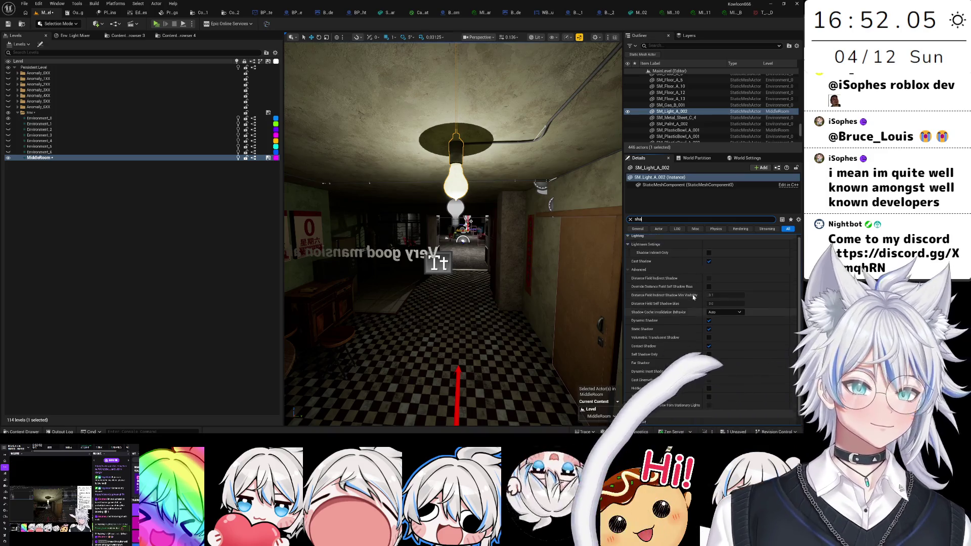
pyautogui.click(462, 209)
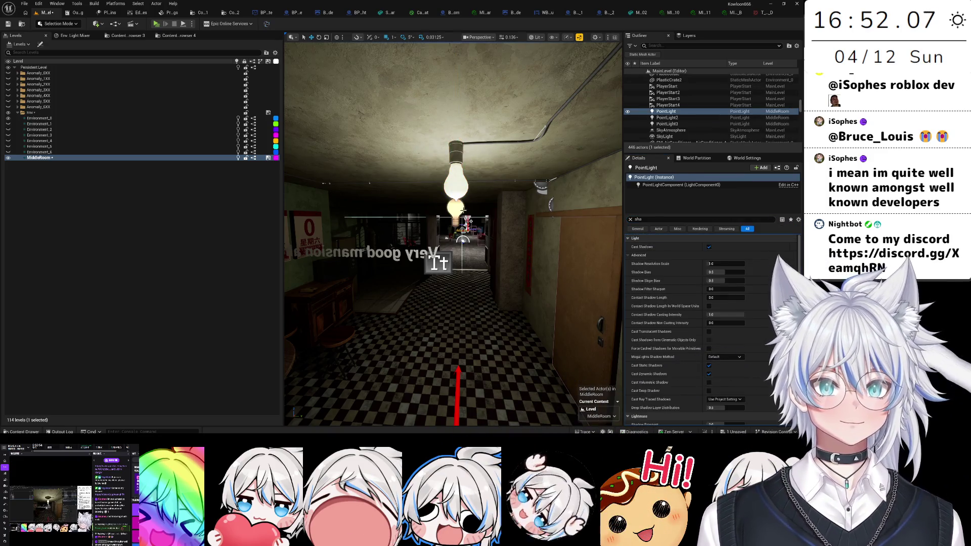
pyautogui.moveTo(459, 213)
pyautogui.mouseDown()
pyautogui.moveTo(475, 273)
pyautogui.moveTo(463, 232)
pyautogui.moveTo(463, 263)
pyautogui.moveTo(462, 242)
pyautogui.mouseUp()
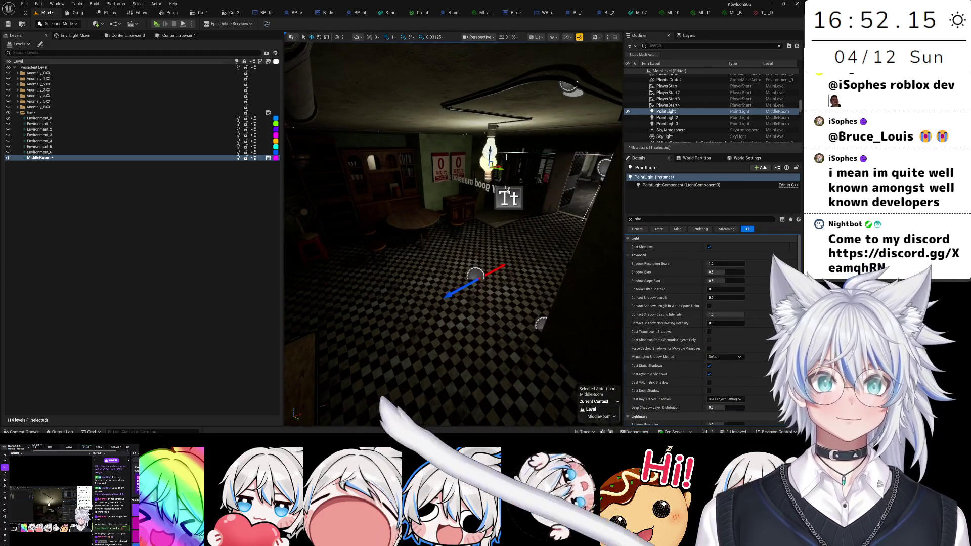
pyautogui.moveTo(462, 243); pyautogui.dragTo(463, 212)
# - Set the point light's Intensity to 600 and Attenuation Radius to 1000
pyautogui.press('BackSpace')
pyautogui.press('BackSpace')
pyautogui.press('BackSpace')
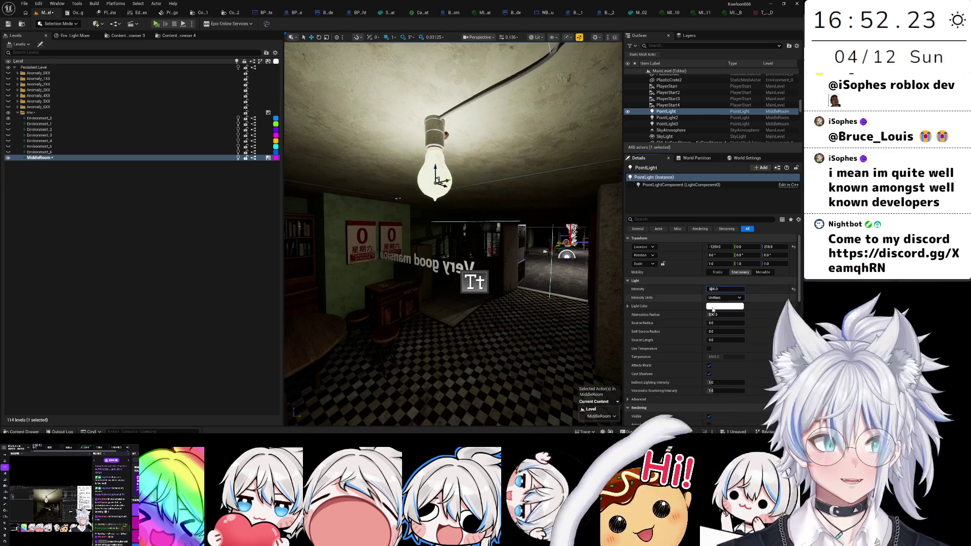
pyautogui.press('Return')
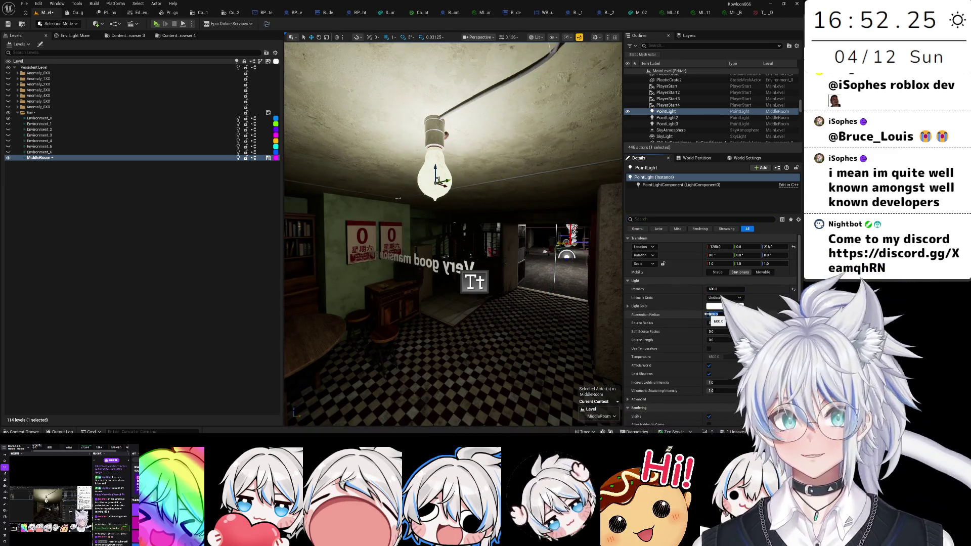
pyautogui.moveTo(543, 303)
pyautogui.mouseDown()
pyautogui.moveTo(556, 248)
pyautogui.moveTo(390, 253)
pyautogui.moveTo(425, 248)
pyautogui.moveTo(440, 217)
pyautogui.moveTo(589, 309)
pyautogui.mouseUp()
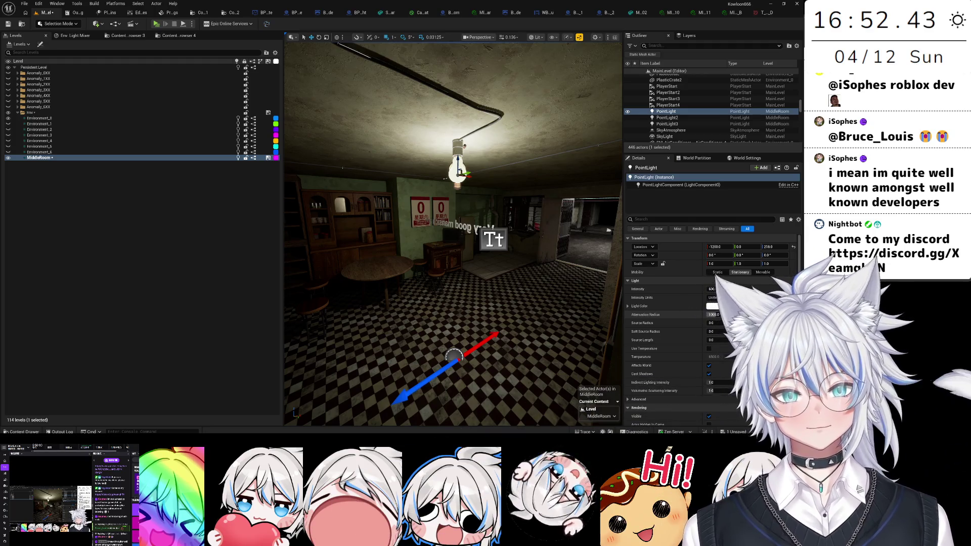
pyautogui.moveTo(544, 315)
pyautogui.mouseDown()
pyautogui.moveTo(527, 236)
pyautogui.moveTo(505, 213)
pyautogui.mouseUp()
pyautogui.click(394, 37)
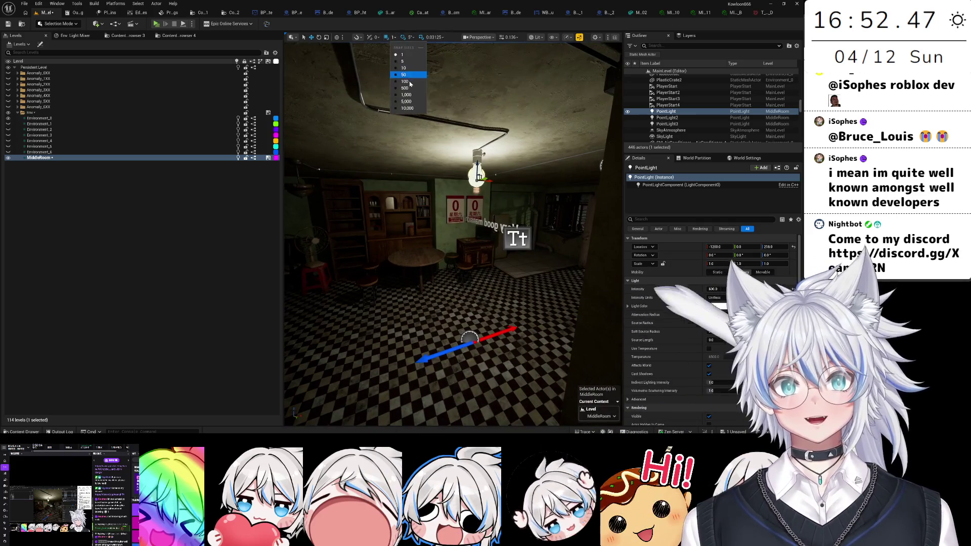
# - With grid snap at 100, duplicate the point light as PointLight4 under the other bulb
pyautogui.click(405, 90)
pyautogui.moveTo(488, 180)
pyautogui.mouseDown()
pyautogui.moveTo(597, 187)
pyautogui.moveTo(384, 230)
pyautogui.mouseUp()
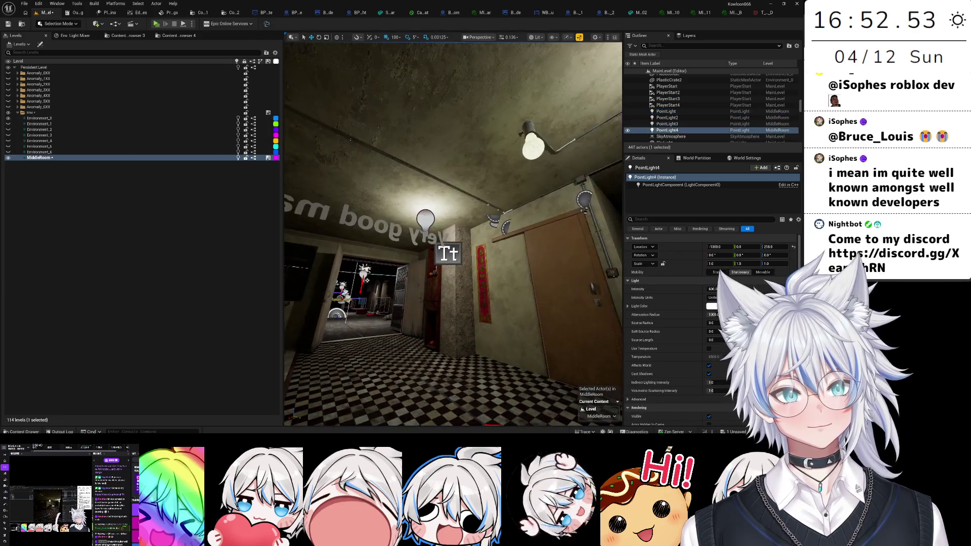
pyautogui.moveTo(488, 202); pyautogui.dragTo(317, 181)
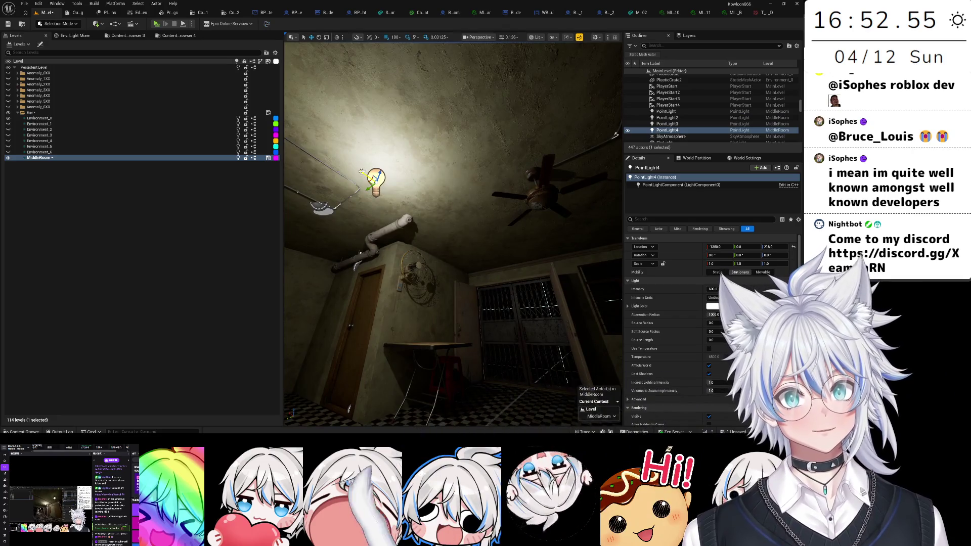
pyautogui.moveTo(399, 190)
pyautogui.mouseDown()
pyautogui.moveTo(500, 140)
pyautogui.moveTo(501, 172)
pyautogui.moveTo(455, 182)
pyautogui.mouseUp()
# - Lower both ceiling point lights to 400 intensity and save the level
pyautogui.click(709, 289)
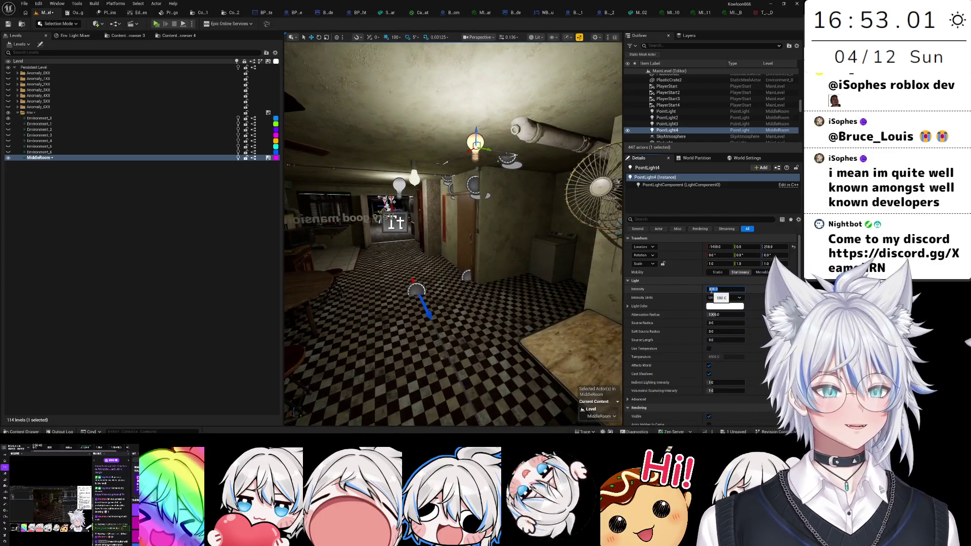
pyautogui.write('400')
pyautogui.press('Return')
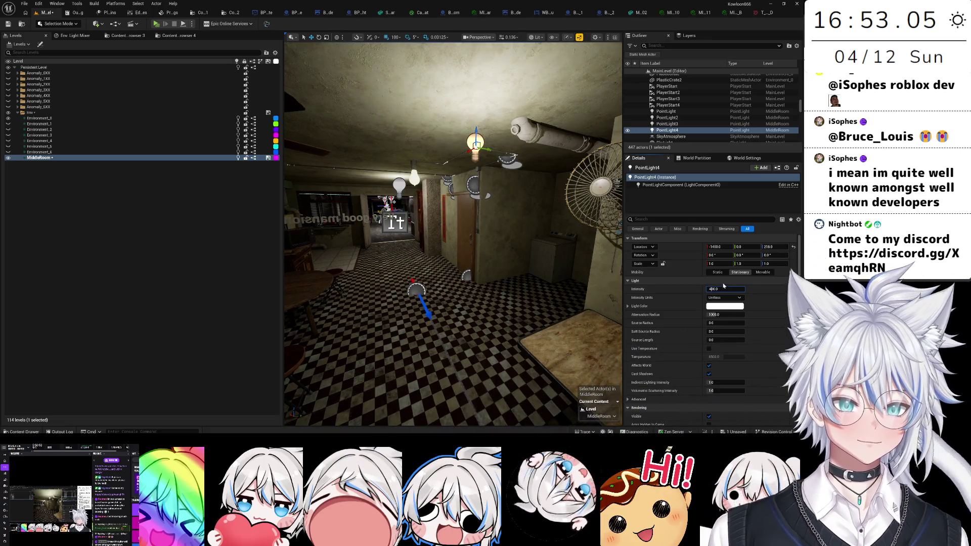
pyautogui.moveTo(455, 227)
pyautogui.mouseDown()
pyautogui.moveTo(445, 228)
pyautogui.moveTo(455, 233)
pyautogui.mouseUp()
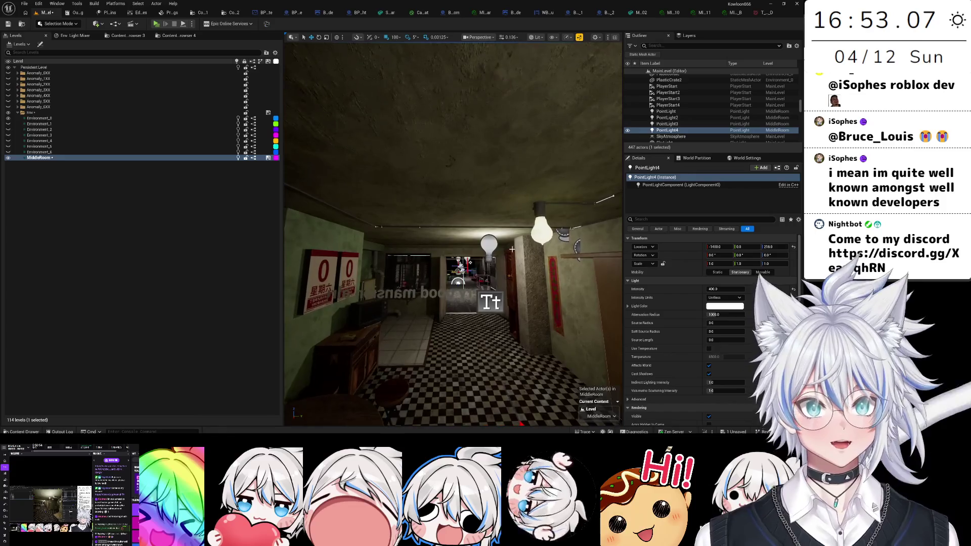
pyautogui.click(488, 242)
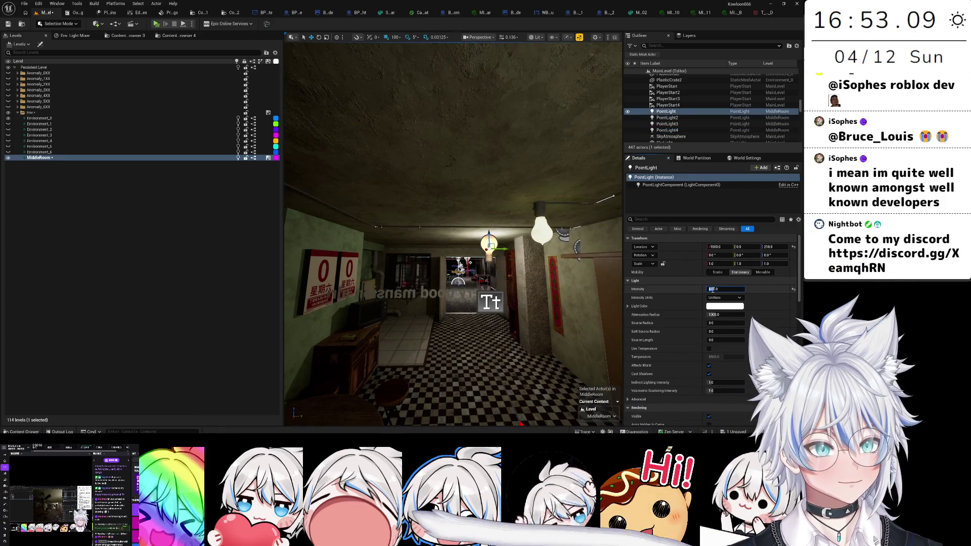
pyautogui.press('Return')
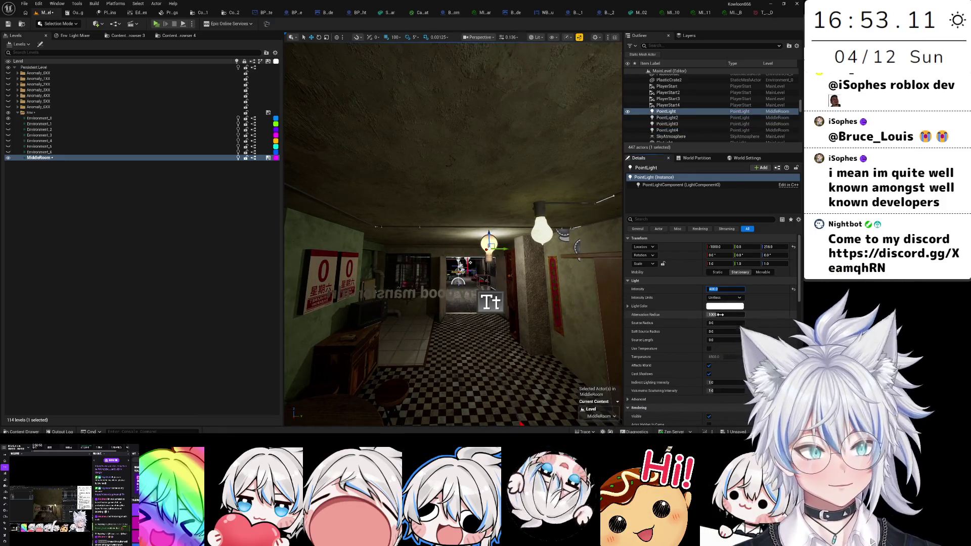
pyautogui.moveTo(453, 232); pyautogui.dragTo(435, 293)
pyautogui.click(541, 229)
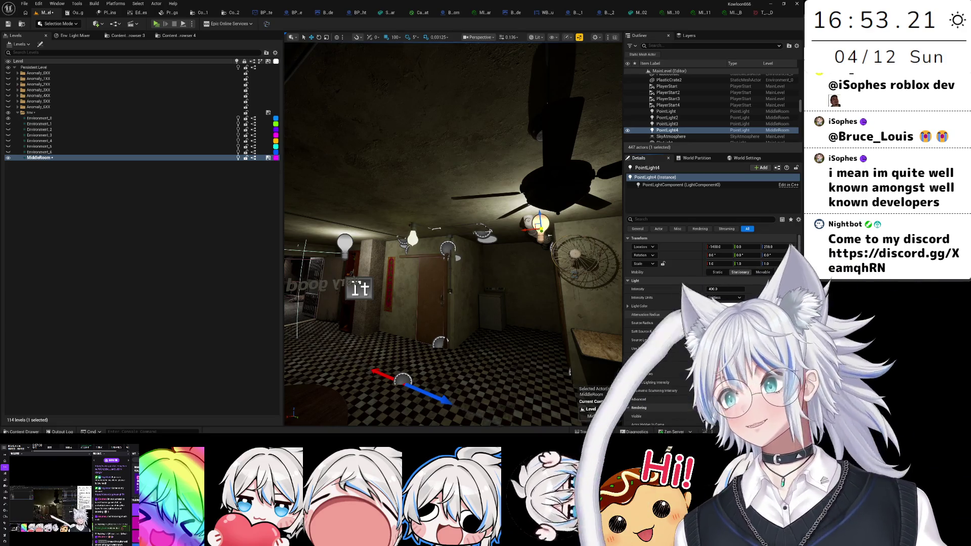
pyautogui.moveTo(455, 283)
pyautogui.mouseDown()
pyautogui.moveTo(507, 353)
pyautogui.moveTo(465, 262)
pyautogui.moveTo(491, 224)
pyautogui.mouseUp()
pyautogui.hotkey('ctrl', 's')
pyautogui.click(464, 263)
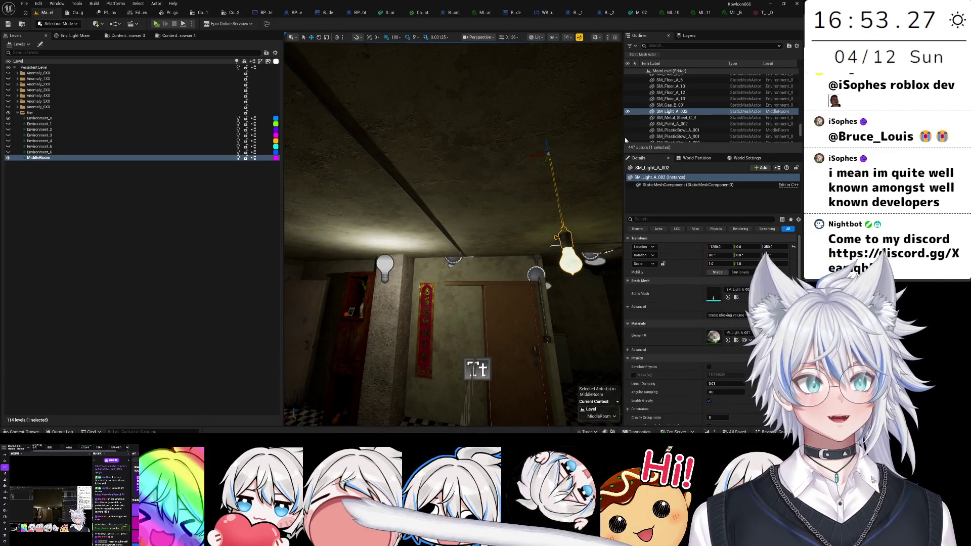
# - Duplicate the bulb as SM_Light_A_3 at Location X -1450 in the hallway and save
pyautogui.moveTo(478, 370); pyautogui.dragTo(494, 138)
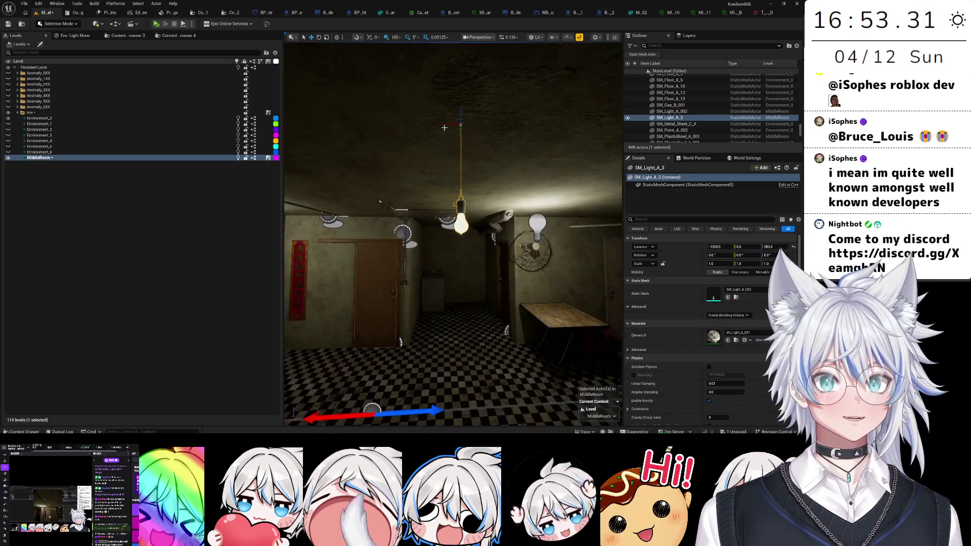
pyautogui.press('f')
pyautogui.hotkey('ctrl', 's')
pyautogui.moveTo(431, 276)
pyautogui.mouseDown()
pyautogui.moveTo(440, 253)
pyautogui.moveTo(385, 263)
pyautogui.moveTo(390, 273)
pyautogui.moveTo(394, 258)
pyautogui.moveTo(410, 250)
pyautogui.moveTo(400, 268)
pyautogui.moveTo(420, 247)
pyautogui.moveTo(390, 260)
pyautogui.moveTo(400, 253)
pyautogui.moveTo(390, 234)
pyautogui.moveTo(392, 248)
pyautogui.mouseUp()
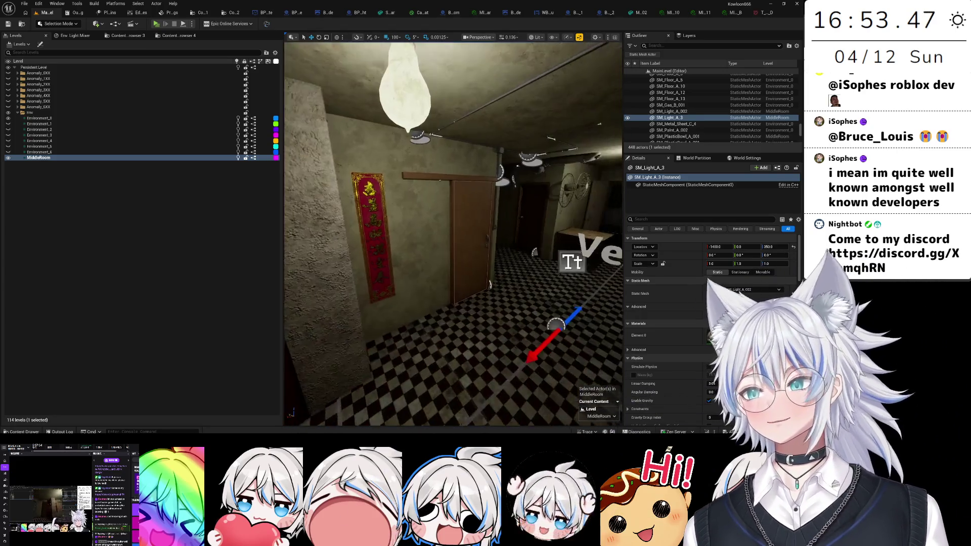
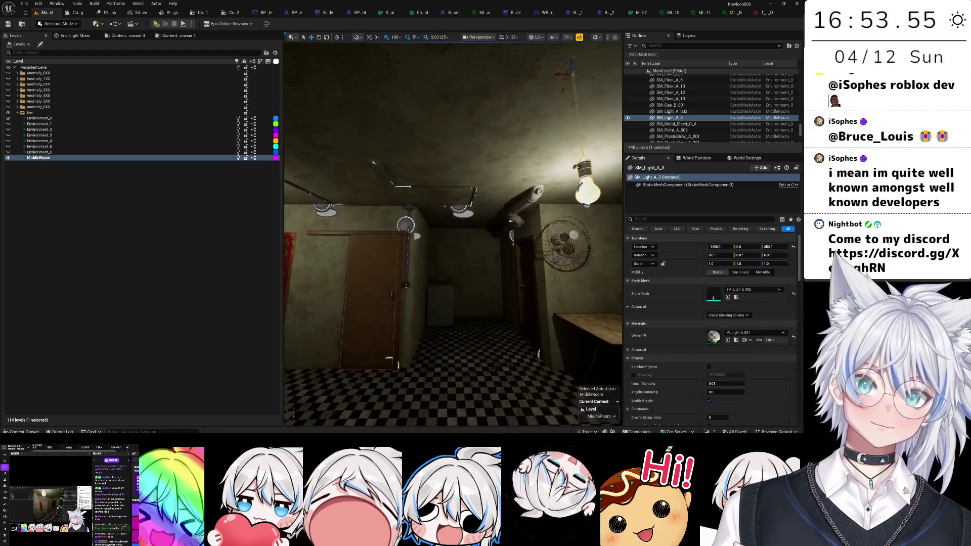
# - Open the FlatInt_MegaPack Demo level from the Content Browser
pyautogui.moveTo(445, 232)
pyautogui.mouseDown()
pyautogui.moveTo(506, 207)
pyautogui.moveTo(379, 207)
pyautogui.moveTo(435, 208)
pyautogui.moveTo(405, 192)
pyautogui.moveTo(440, 210)
pyautogui.moveTo(422, 185)
pyautogui.moveTo(399, 192)
pyautogui.moveTo(476, 274)
pyautogui.mouseUp()
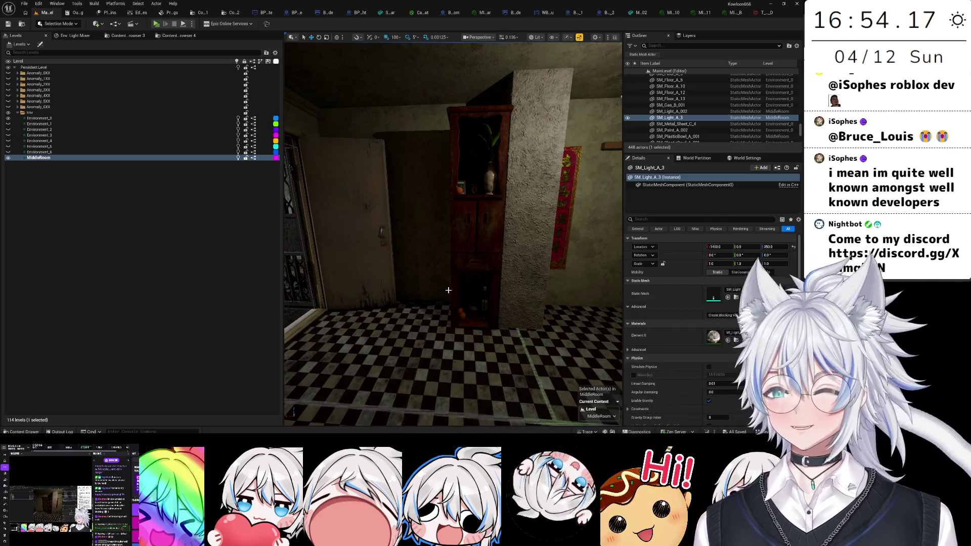
pyautogui.moveTo(453, 233); pyautogui.dragTo(455, 212)
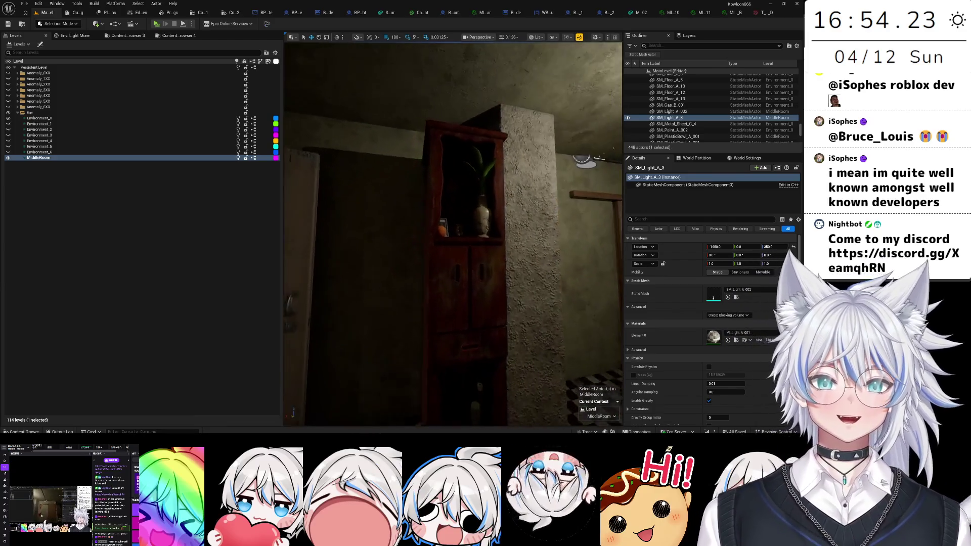
pyautogui.click(194, 13)
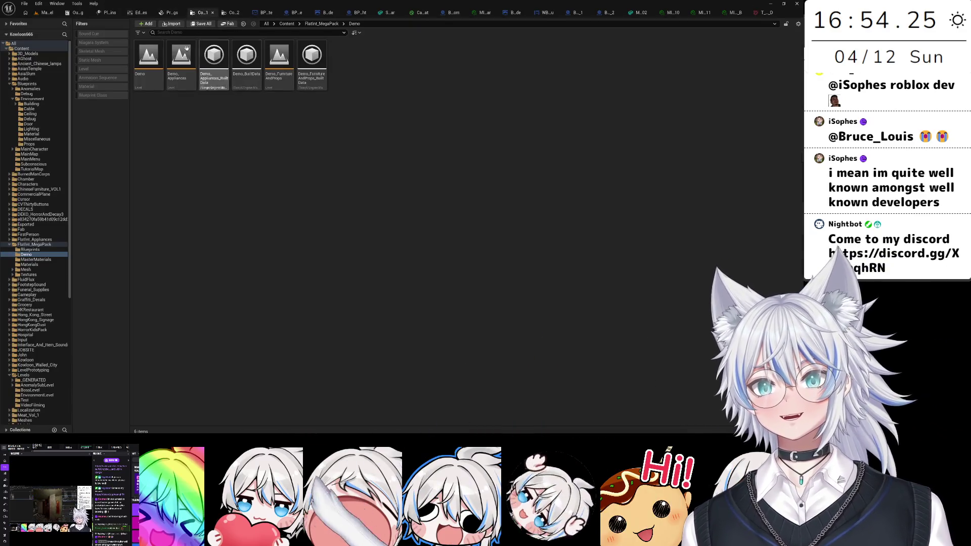
pyautogui.doubleClick(143, 66)
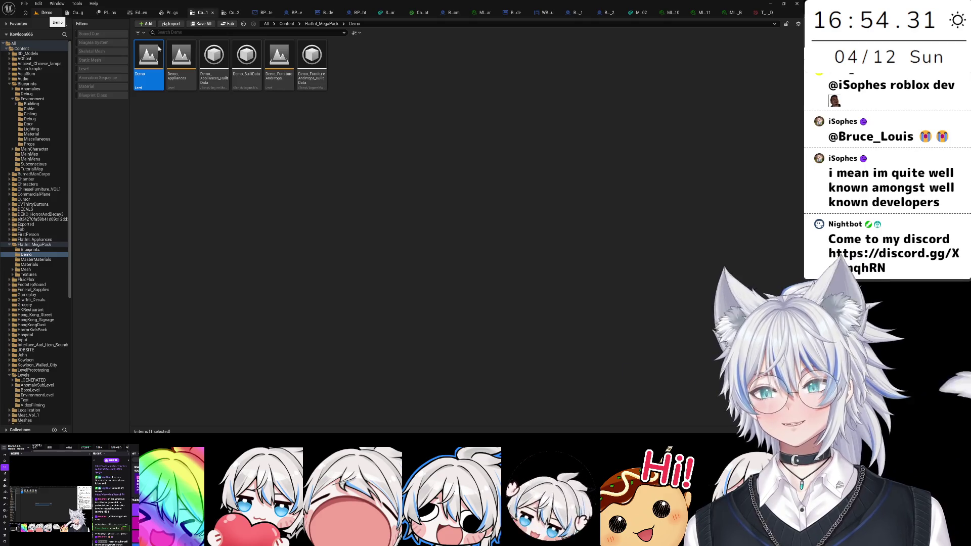
# - Switch to the Demo level, filter the Outliner by 'di', and select the wall light switch
pyautogui.click(47, 12)
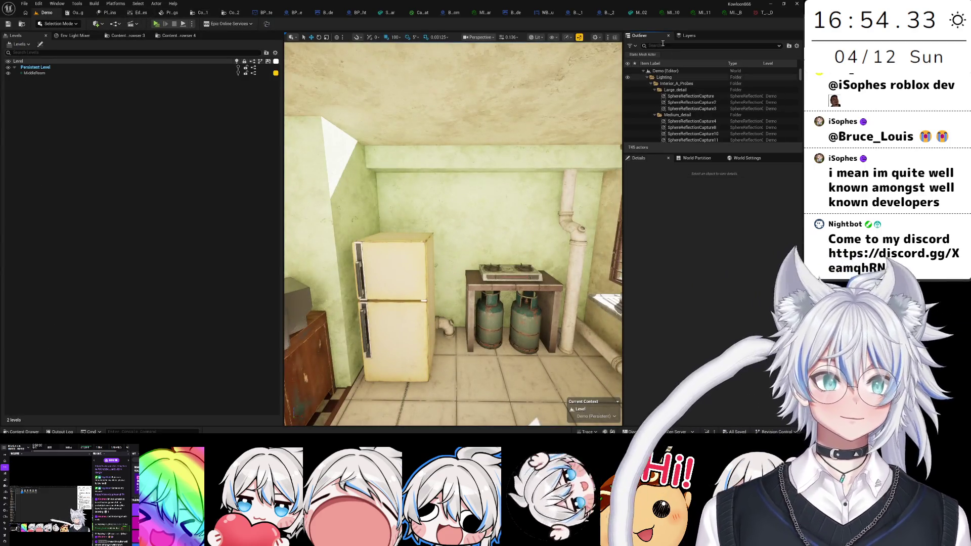
pyautogui.write('direc')
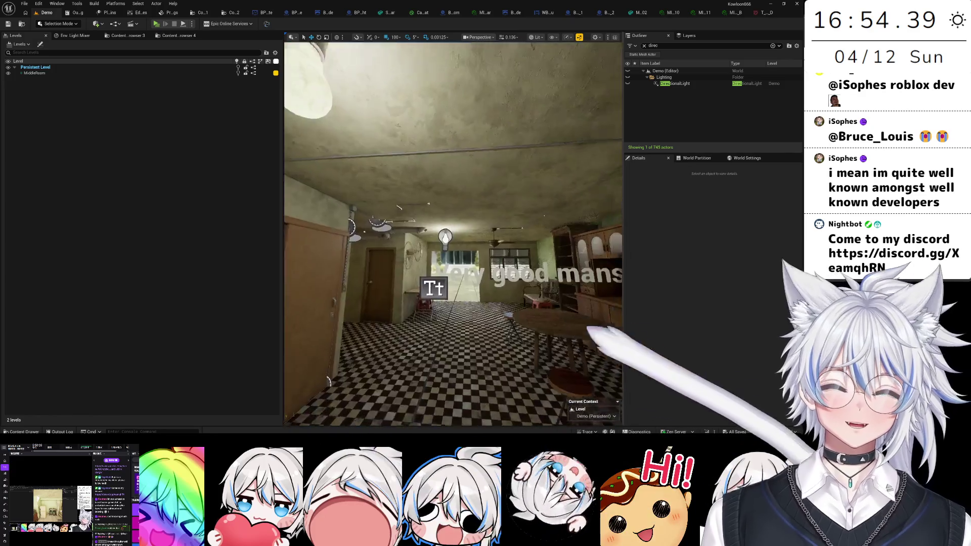
pyautogui.click(467, 260)
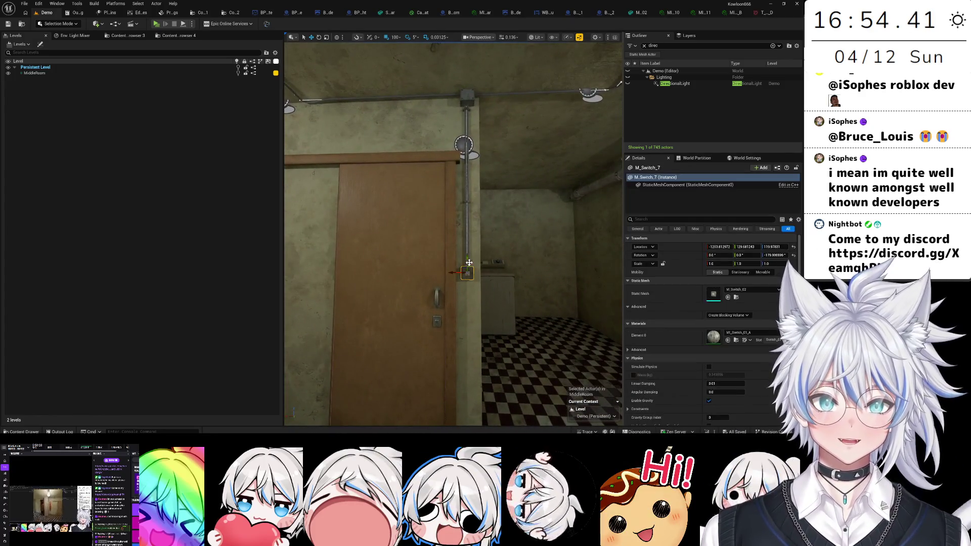
# - Slide the wall switch and conduit pipe along the wall beside the cabinet using 10-unit grid snap
pyautogui.keyDown('ctrl'); pyautogui.click(452, 242); pyautogui.keyUp('ctrl')
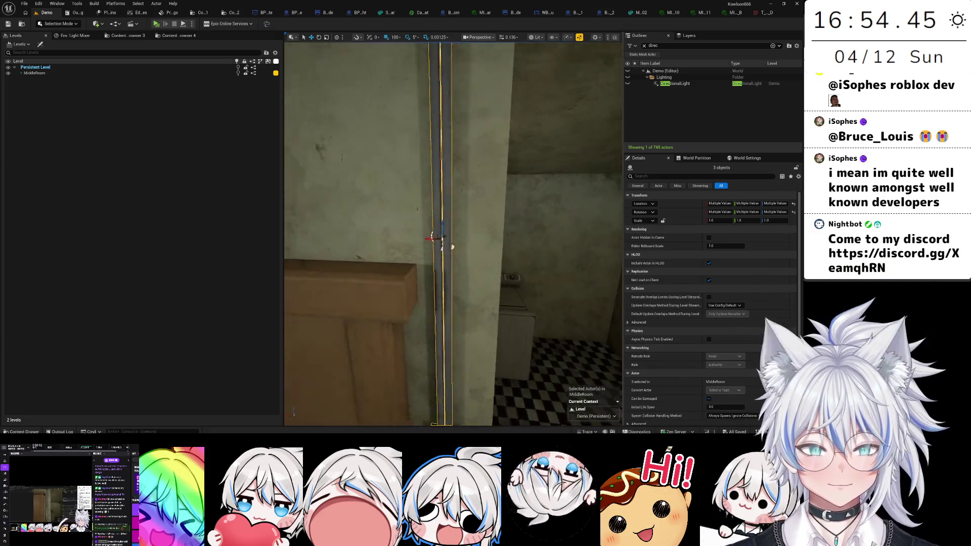
pyautogui.moveTo(455, 138); pyautogui.dragTo(580, 153)
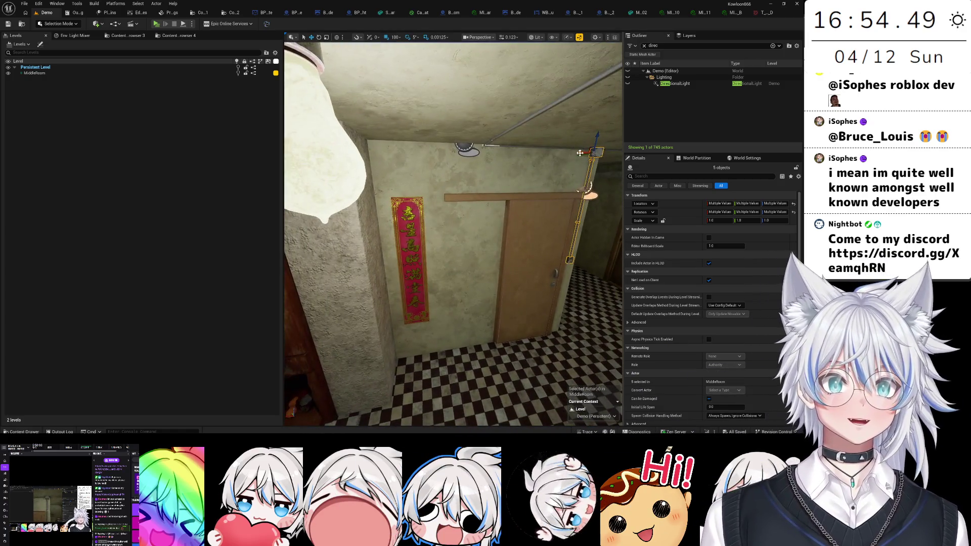
pyautogui.moveTo(368, 159); pyautogui.dragTo(463, 163)
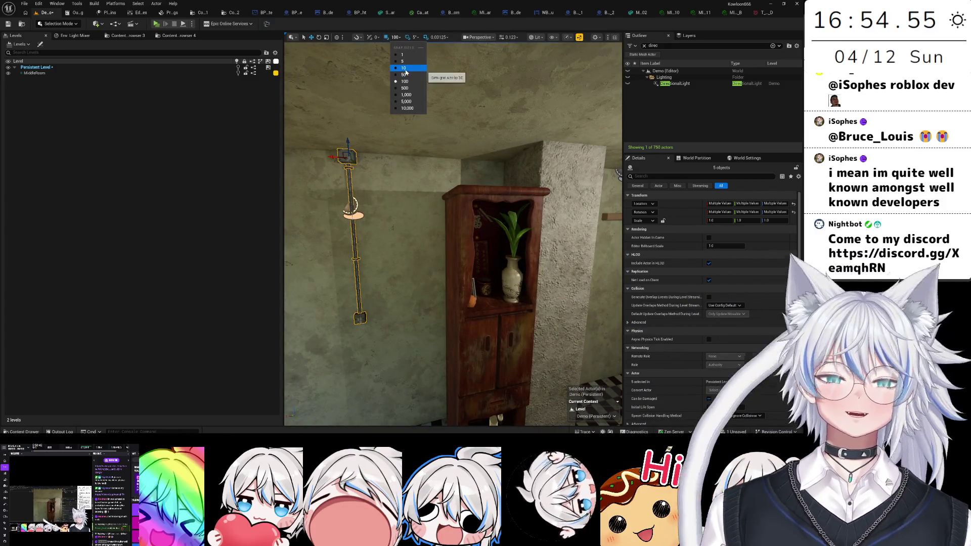
pyautogui.click(405, 71)
pyautogui.moveTo(388, 157)
pyautogui.mouseDown()
pyautogui.moveTo(410, 158)
pyautogui.moveTo(388, 154)
pyautogui.moveTo(399, 147)
pyautogui.mouseUp()
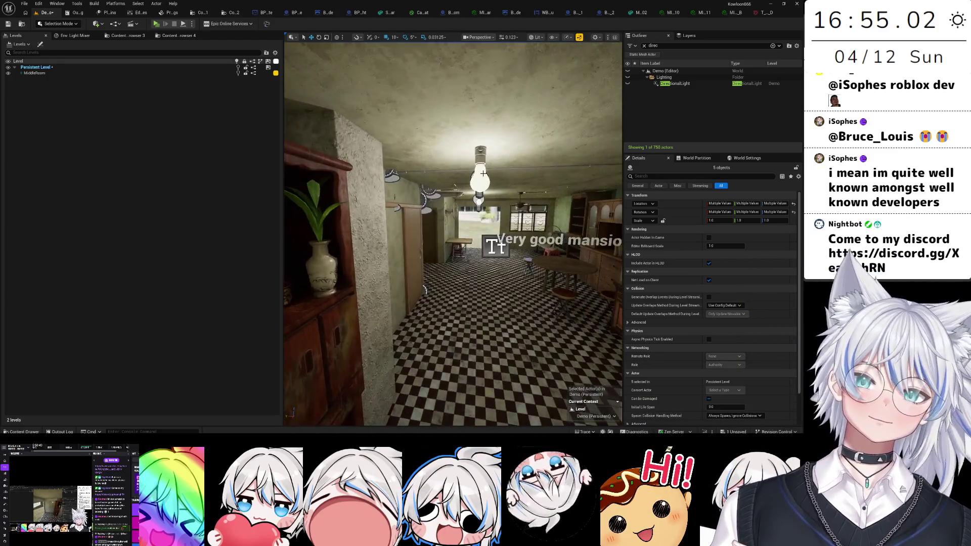
# - Save the Demo map and select the ceiling wire BP_Wire39
pyautogui.hotkey('ctrl', 's')
pyautogui.moveTo(449, 209)
pyautogui.mouseDown()
pyautogui.moveTo(446, 190)
pyautogui.moveTo(401, 174)
pyautogui.mouseUp()
pyautogui.click(401, 174)
pyautogui.moveTo(366, 231); pyautogui.dragTo(365, 231)
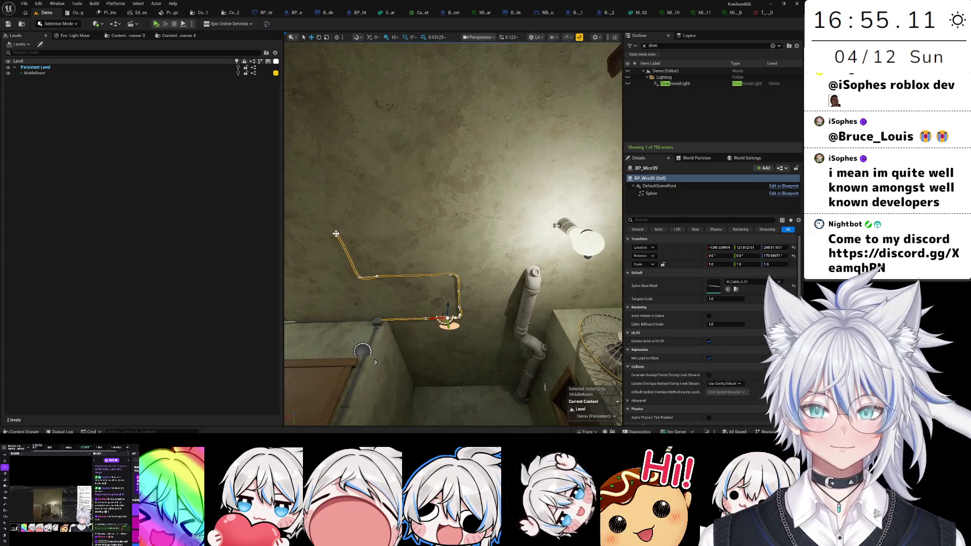
# - Select BP_Wire39's end spline point and raise it up the wall
pyautogui.click(335, 233)
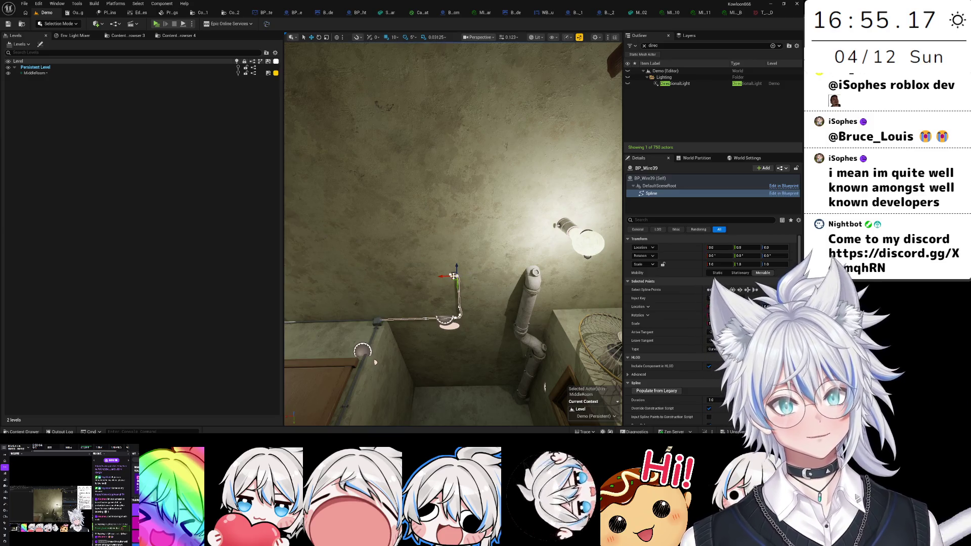
pyautogui.click(379, 319)
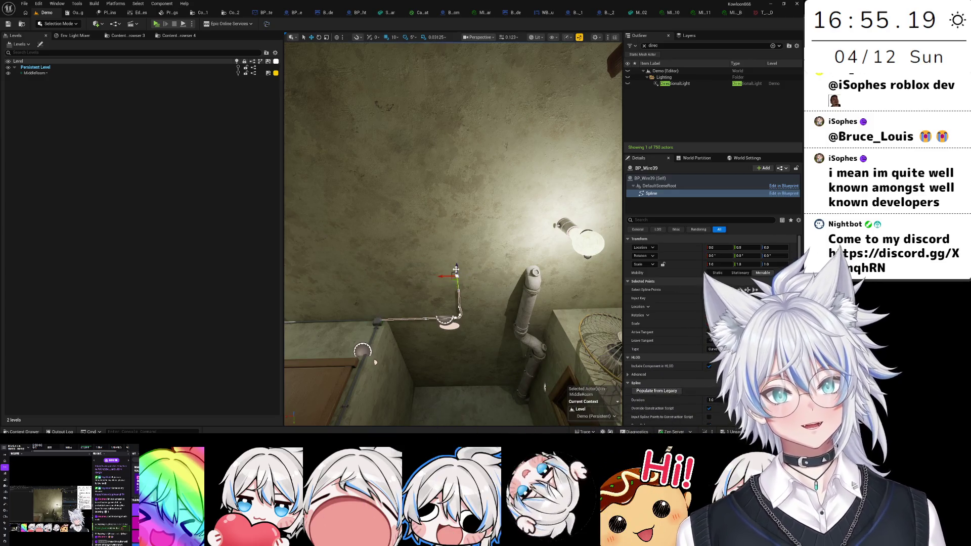
pyautogui.click(456, 269)
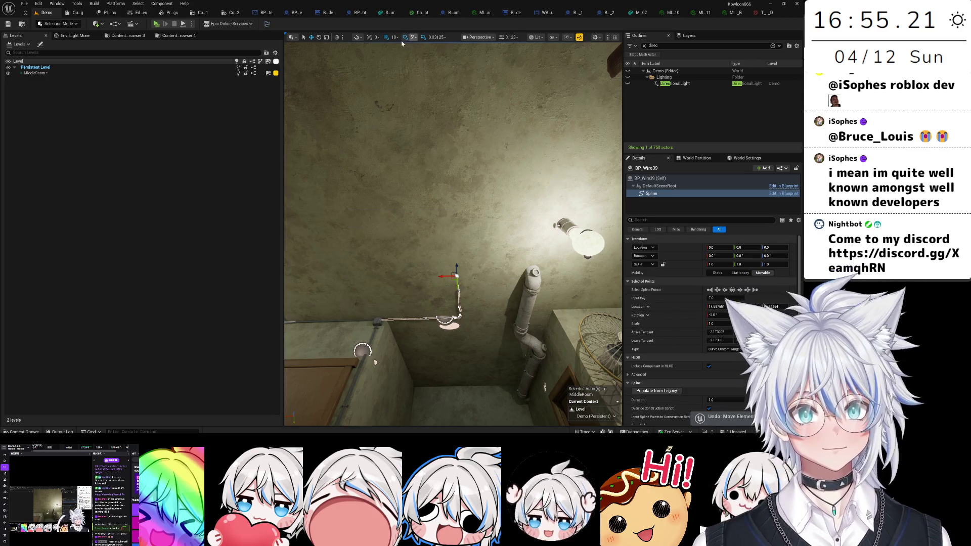
pyautogui.moveTo(456, 267)
pyautogui.mouseDown()
pyautogui.moveTo(455, 186)
pyautogui.moveTo(455, 218)
pyautogui.moveTo(430, 210)
pyautogui.moveTo(555, 225)
pyautogui.moveTo(551, 172)
pyautogui.mouseUp()
# - Reposition the wire's socket end so it lines up with the bulb socket
pyautogui.click(517, 203)
pyautogui.click(505, 211)
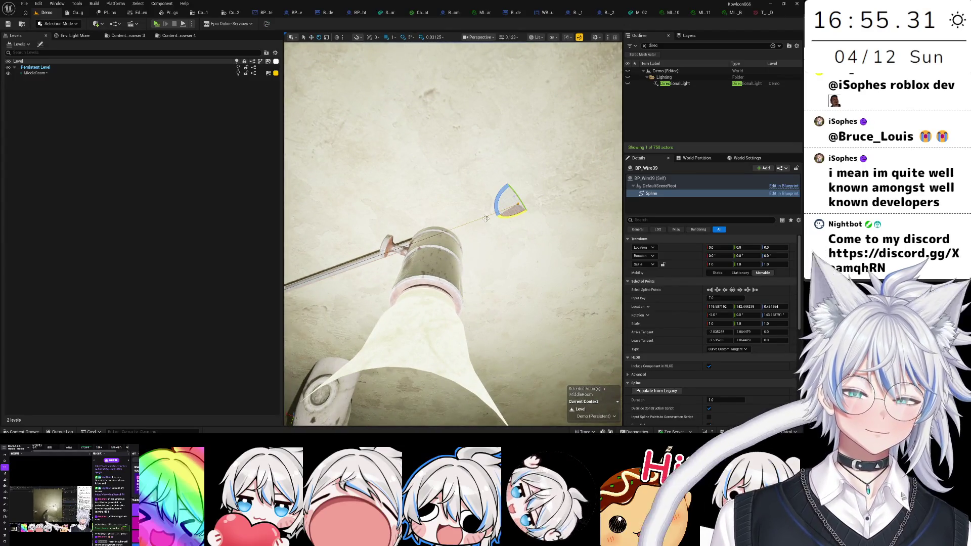
pyautogui.hotkey('ctrl', 'z')
pyautogui.moveTo(475, 265)
pyautogui.mouseDown()
pyautogui.moveTo(455, 243)
pyautogui.moveTo(411, 234)
pyautogui.moveTo(435, 264)
pyautogui.moveTo(399, 254)
pyautogui.moveTo(401, 280)
pyautogui.mouseUp()
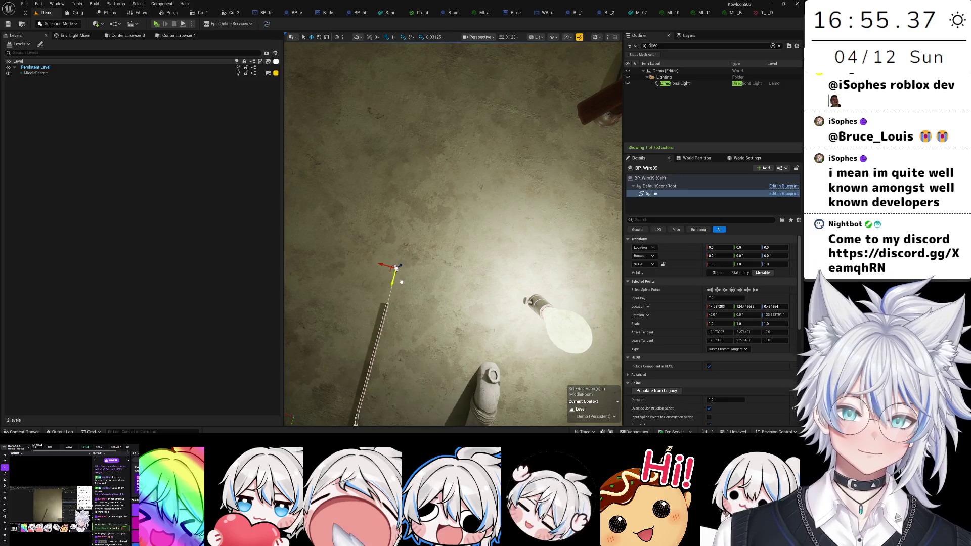
pyautogui.click(399, 269)
pyautogui.moveTo(453, 233); pyautogui.dragTo(430, 203)
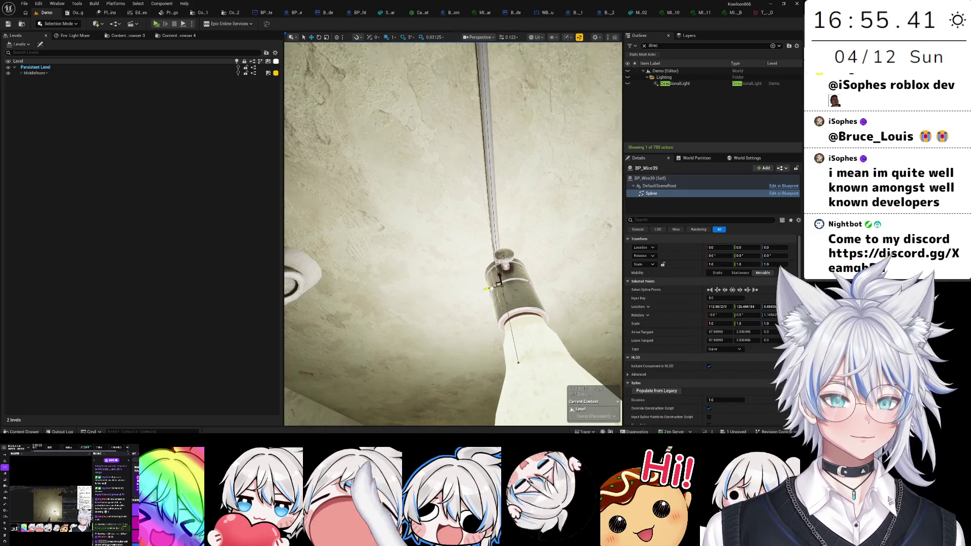
pyautogui.moveTo(744, 307); pyautogui.dragTo(779, 310)
pyautogui.press('f')
pyautogui.moveTo(455, 227)
pyautogui.mouseDown()
pyautogui.moveTo(399, 230)
pyautogui.moveTo(470, 265)
pyautogui.moveTo(456, 238)
pyautogui.mouseUp()
# - Make the wire's lower corner a tight rounded bend by shortening its tangent
pyautogui.moveTo(403, 258)
pyautogui.mouseDown()
pyautogui.moveTo(471, 371)
pyautogui.moveTo(318, 363)
pyautogui.mouseUp()
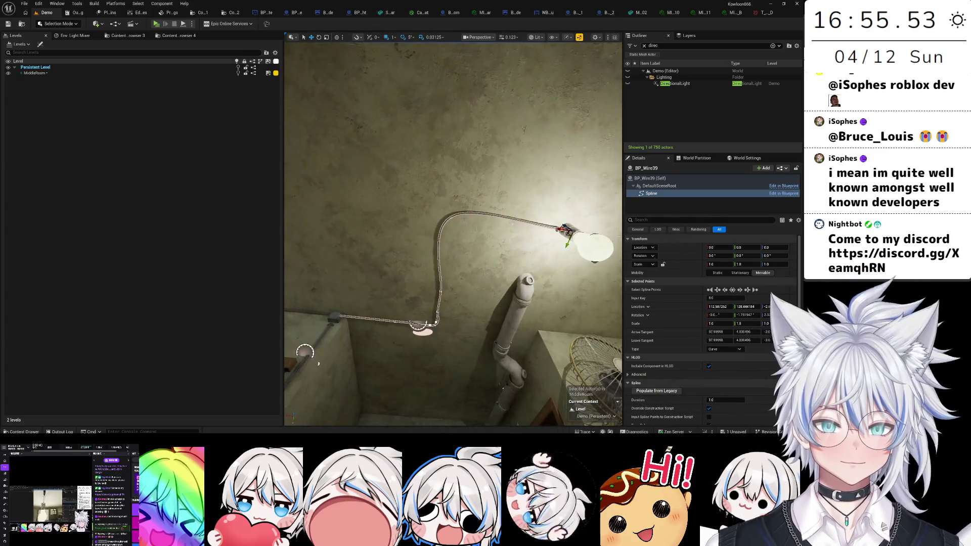
pyautogui.click(450, 219)
pyautogui.press('f')
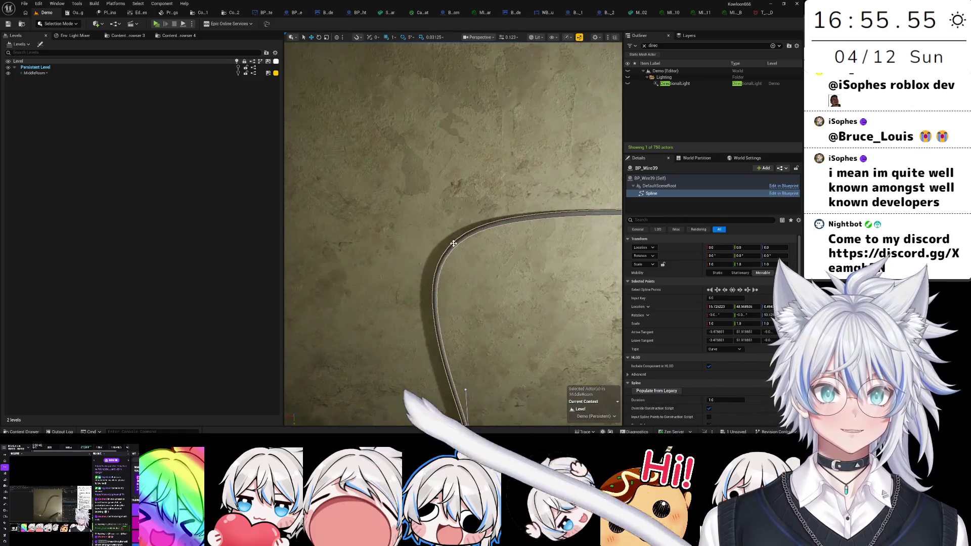
pyautogui.hotkey('ctrl', 'z')
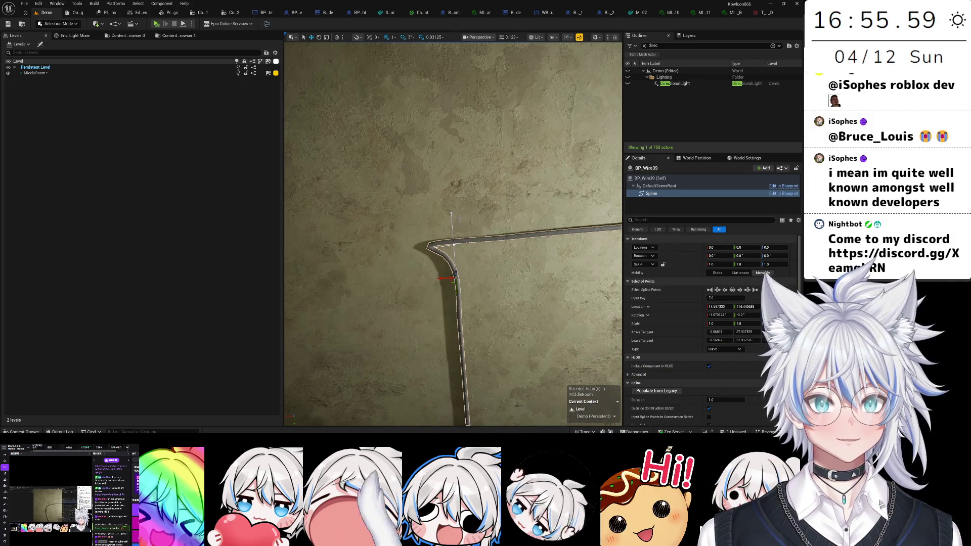
pyautogui.click(451, 213)
pyautogui.moveTo(452, 226); pyautogui.dragTo(459, 266)
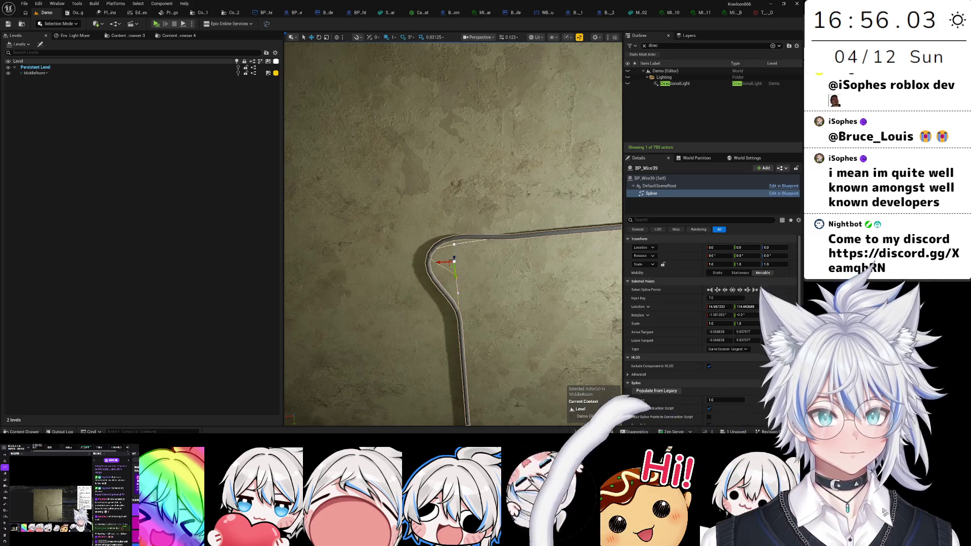
pyautogui.moveTo(441, 246)
pyautogui.mouseDown()
pyautogui.moveTo(485, 255)
pyautogui.moveTo(461, 218)
pyautogui.moveTo(426, 217)
pyautogui.moveTo(504, 262)
pyautogui.moveTo(512, 224)
pyautogui.moveTo(516, 238)
pyautogui.moveTo(501, 252)
pyautogui.moveTo(495, 222)
pyautogui.moveTo(478, 245)
pyautogui.moveTo(467, 230)
pyautogui.moveTo(475, 217)
pyautogui.moveTo(467, 232)
pyautogui.moveTo(461, 215)
pyautogui.moveTo(601, 262)
pyautogui.moveTo(463, 249)
pyautogui.mouseUp()
# - Inspect BP_Wire39's spline points at the bend, the pipe end and the bulb socket
pyautogui.click(531, 223)
pyautogui.click(462, 211)
pyautogui.click(602, 261)
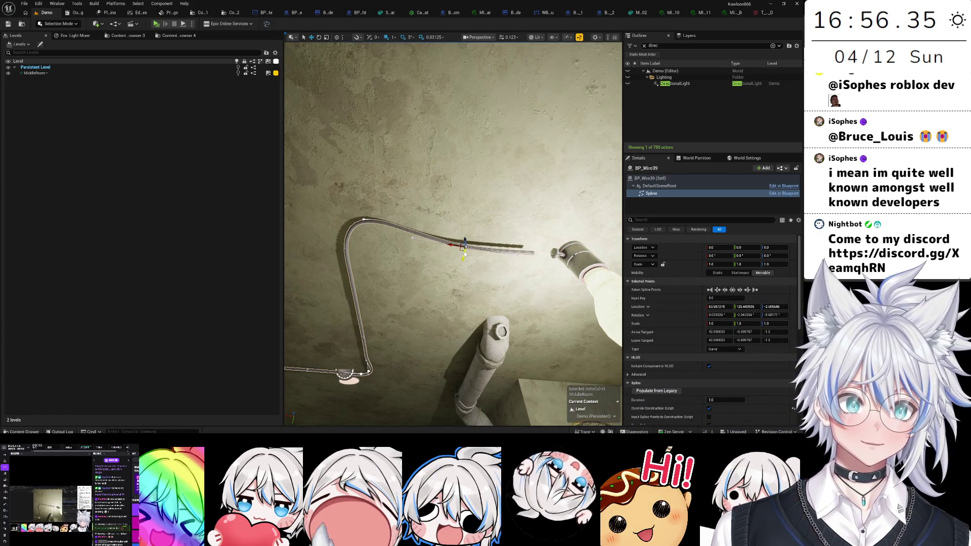
pyautogui.scroll(-5, 455, 318)
pyautogui.scroll(5, 455, 318)
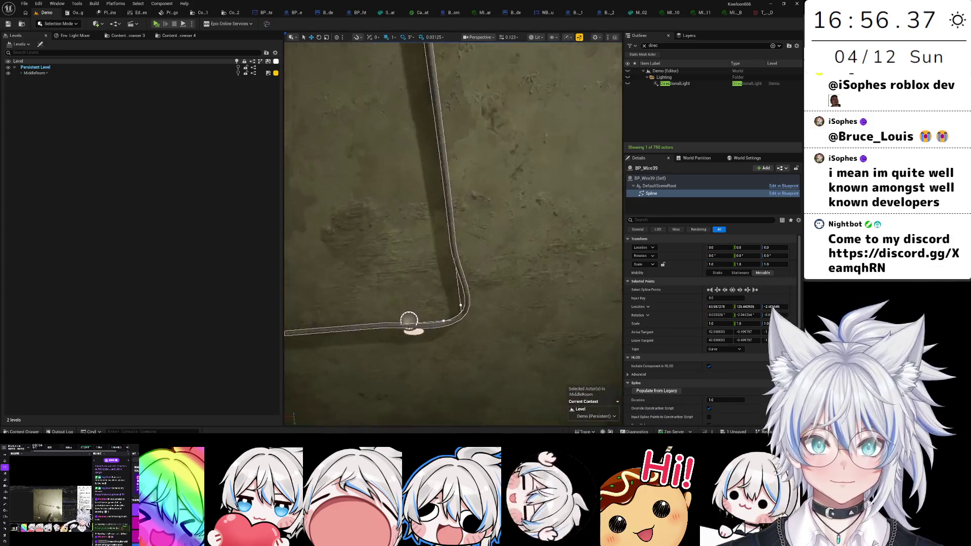
pyautogui.click(454, 288)
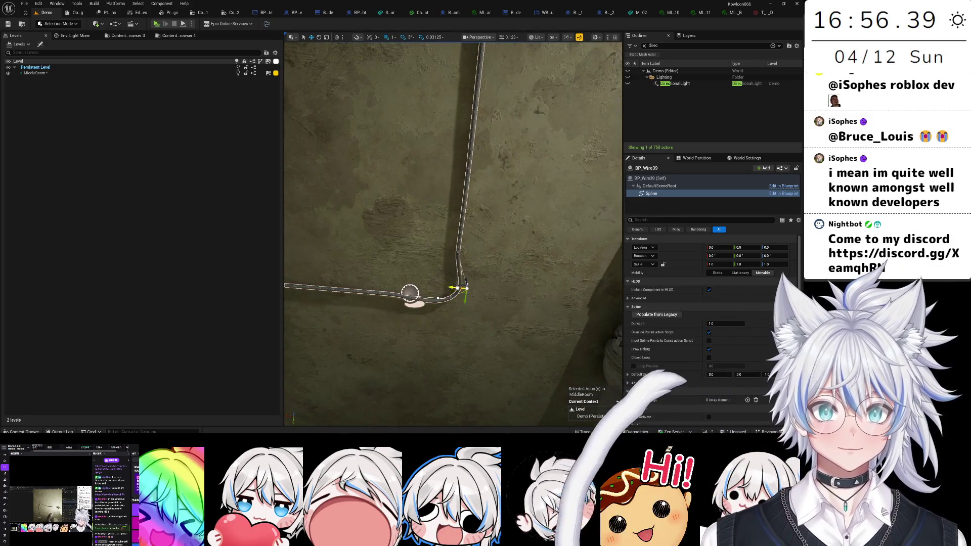
pyautogui.scroll(-5, 587, 225)
pyautogui.scroll(10, 588, 224)
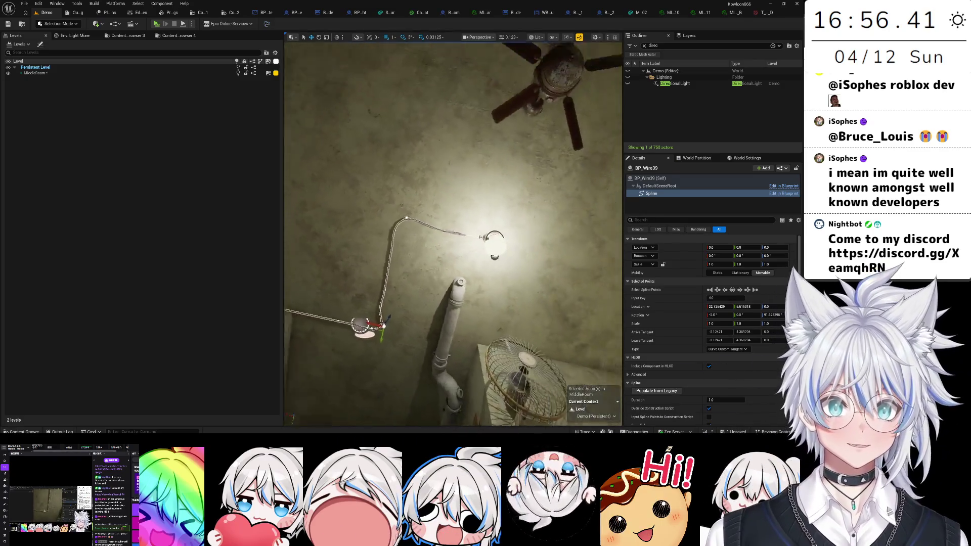
pyautogui.click(449, 287)
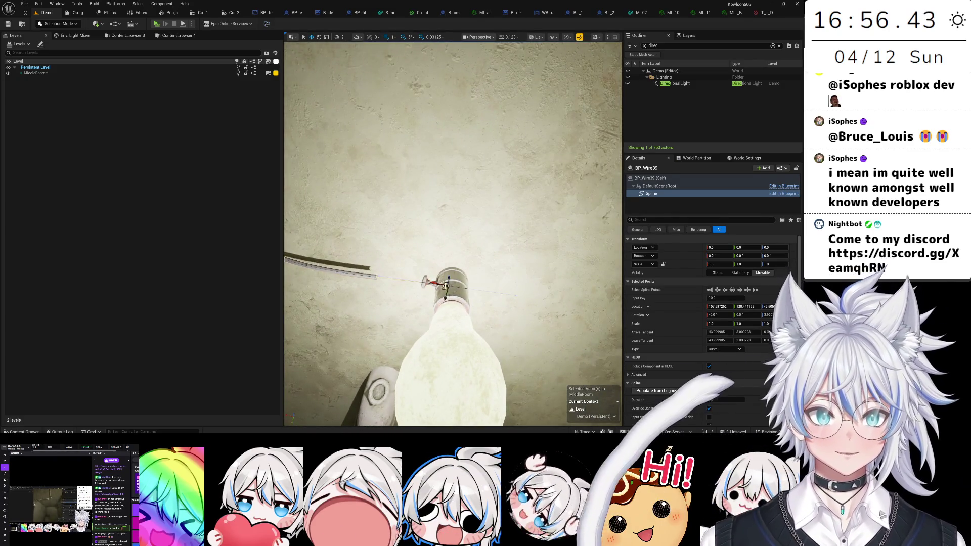
# - Frame the whole rerouted wire, then fly into the next room toward the ceiling bulb
pyautogui.moveTo(453, 233); pyautogui.dragTo(493, 193)
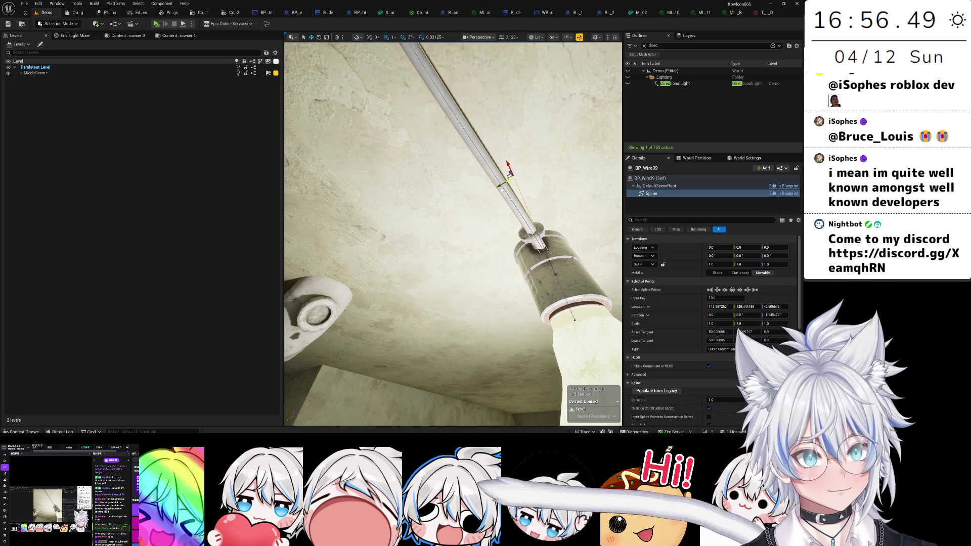
pyautogui.press('f')
pyautogui.moveTo(470, 321)
pyautogui.mouseDown()
pyautogui.moveTo(440, 314)
pyautogui.moveTo(448, 298)
pyautogui.mouseUp()
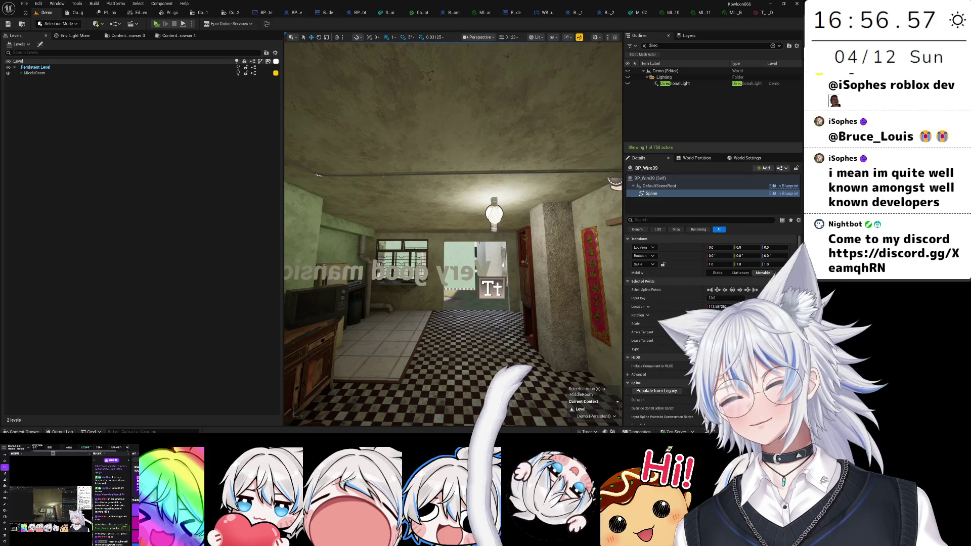
pyautogui.moveTo(447, 298)
pyautogui.mouseDown()
pyautogui.moveTo(470, 288)
pyautogui.moveTo(470, 314)
pyautogui.moveTo(468, 301)
pyautogui.mouseUp()
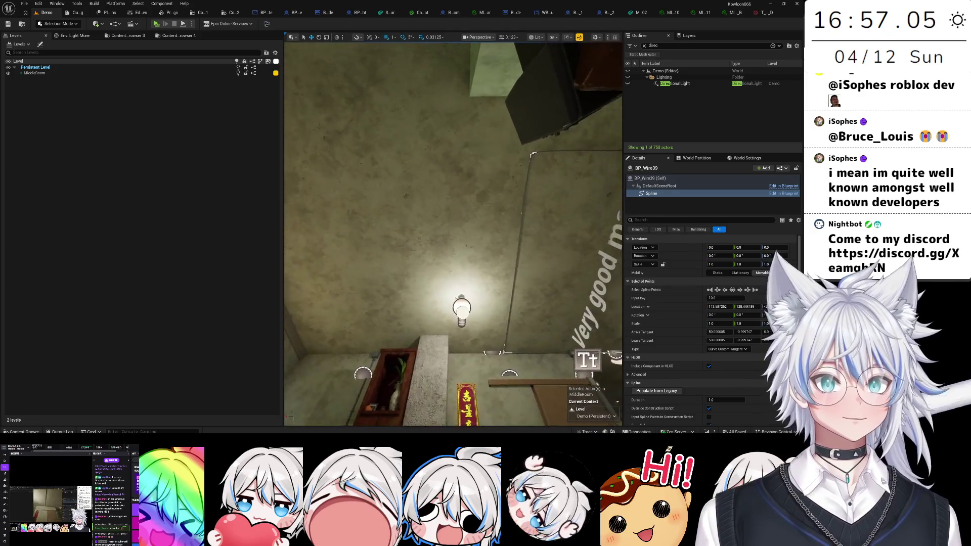
# - Select the short ceiling wire BP_Wire41 by the junction box, undoing a stray point move
pyautogui.click(509, 313)
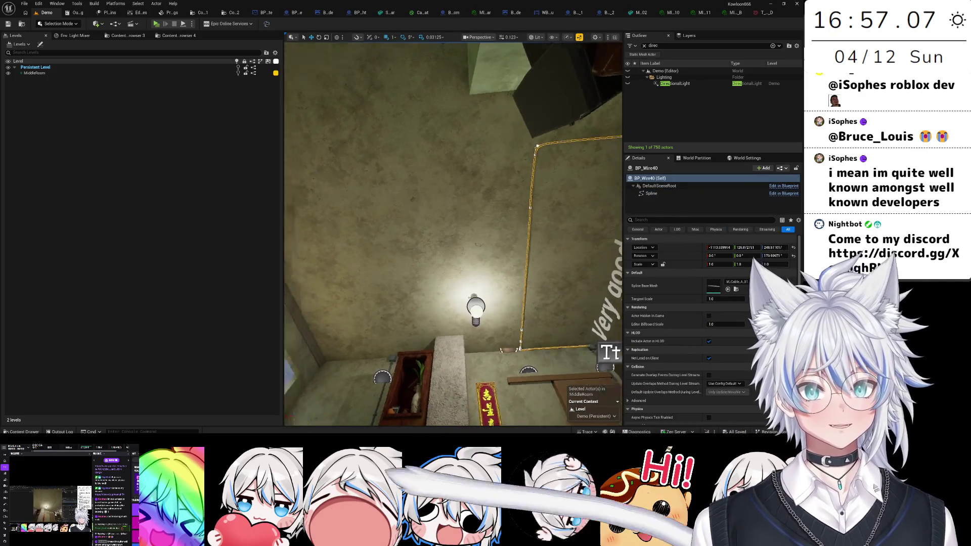
pyautogui.moveTo(470, 301); pyautogui.dragTo(470, 313)
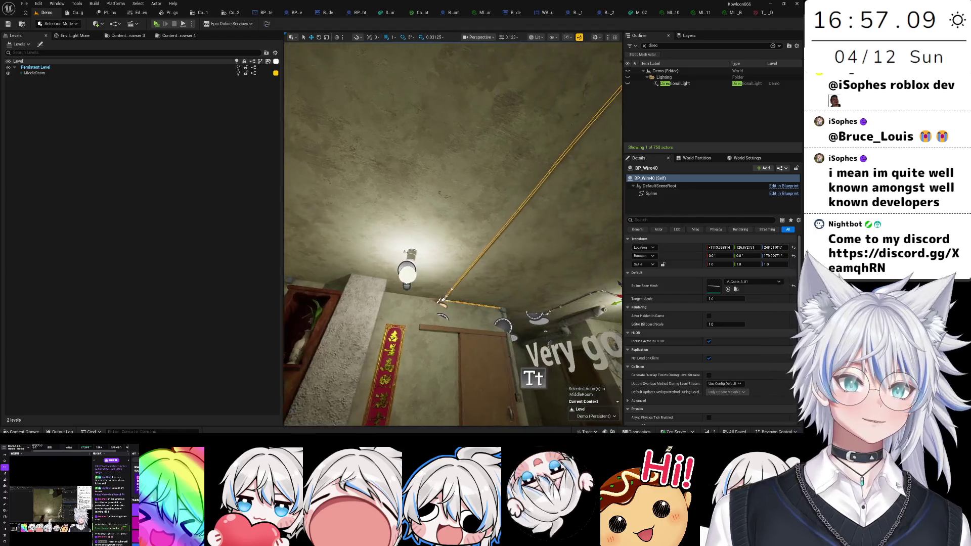
pyautogui.click(472, 309)
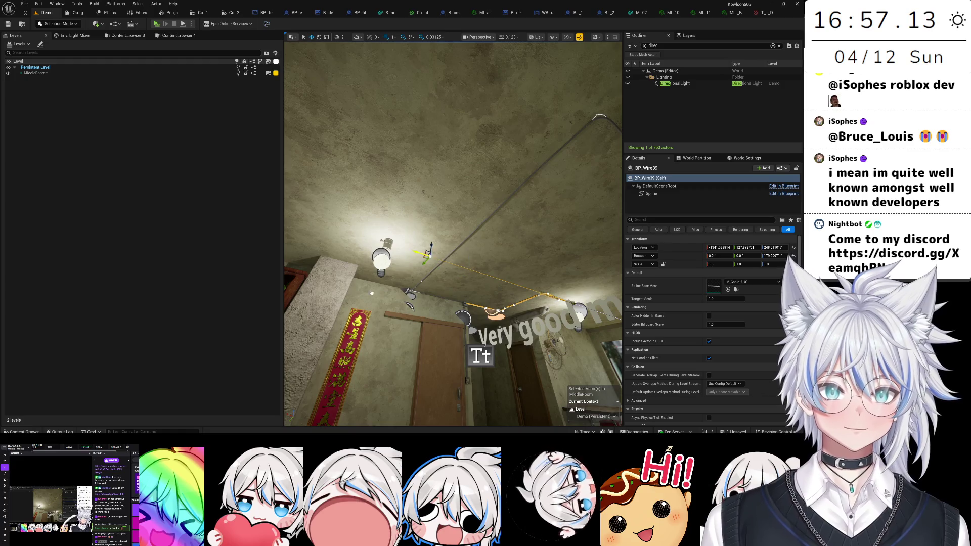
pyautogui.hotkey('ctrl', 'z')
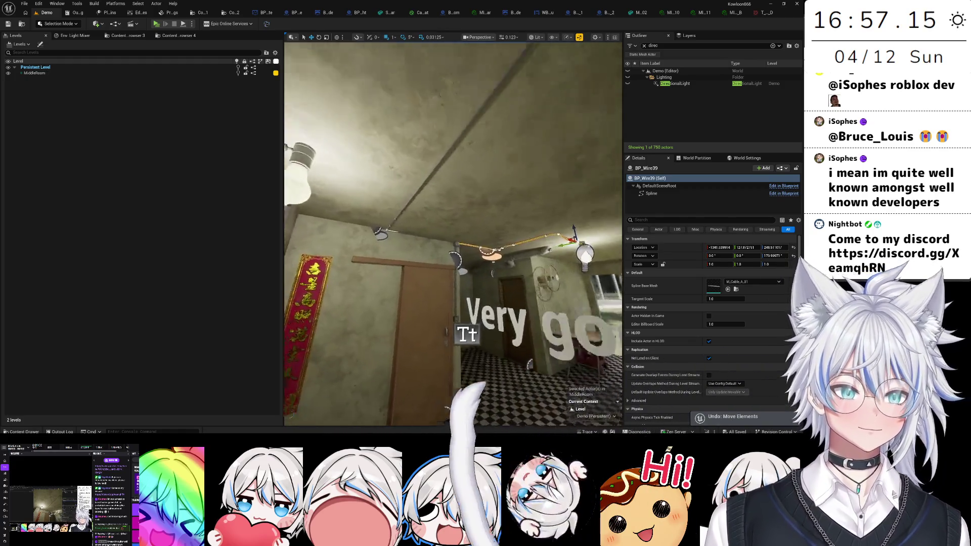
pyautogui.click(484, 273)
pyautogui.click(521, 266)
# - Shift BP_Wire41 sideways so its end lines up with the wall junction box
pyautogui.moveTo(354, 282); pyautogui.dragTo(517, 283)
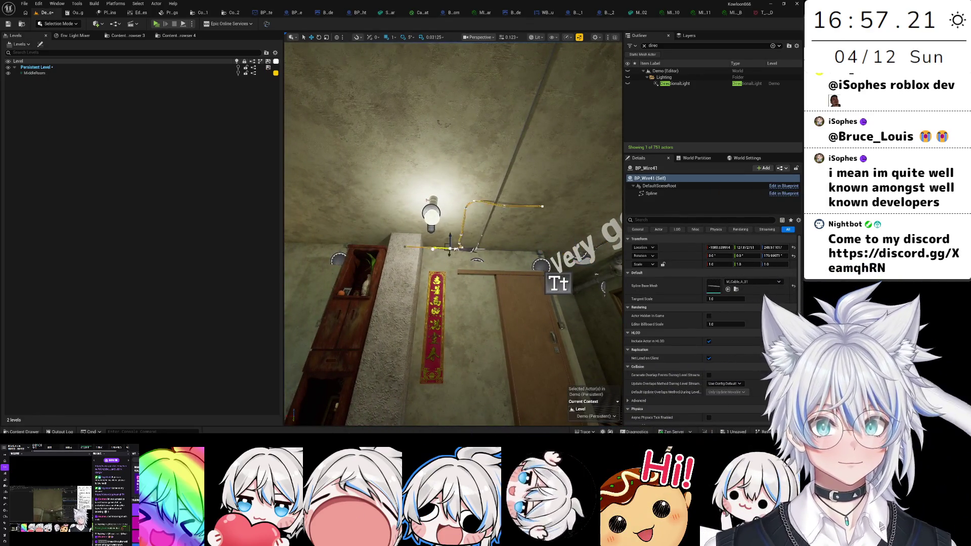
pyautogui.moveTo(473, 202); pyautogui.dragTo(473, 249)
pyautogui.moveTo(508, 222)
pyautogui.mouseDown()
pyautogui.moveTo(455, 202)
pyautogui.moveTo(455, 253)
pyautogui.moveTo(486, 231)
pyautogui.mouseUp()
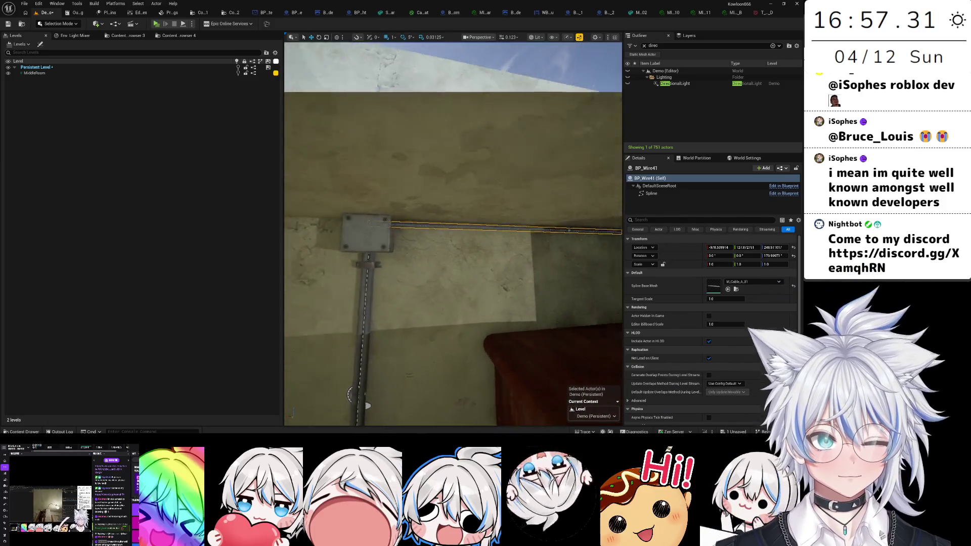
pyautogui.moveTo(469, 228); pyautogui.dragTo(388, 217)
pyautogui.click(582, 203)
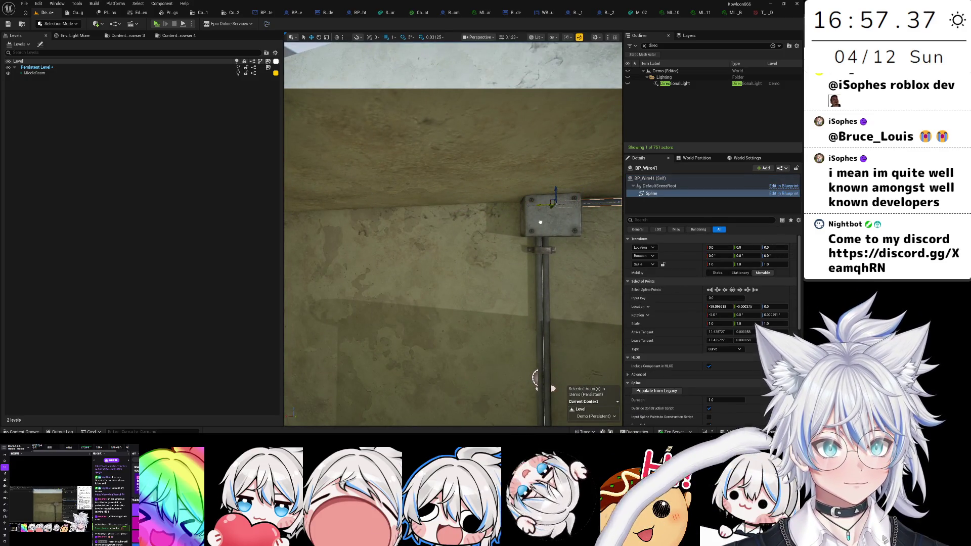
pyautogui.moveTo(419, 222); pyautogui.dragTo(439, 220)
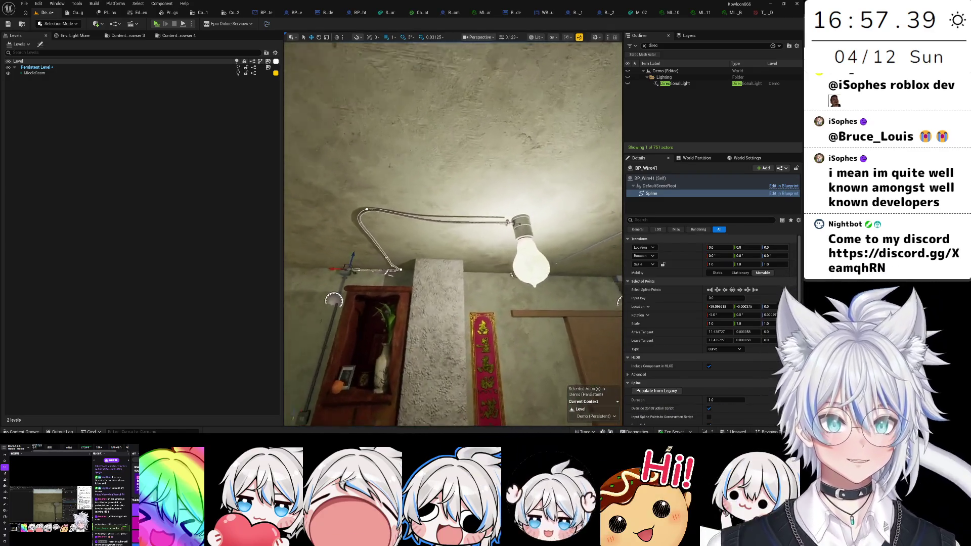
pyautogui.press('f')
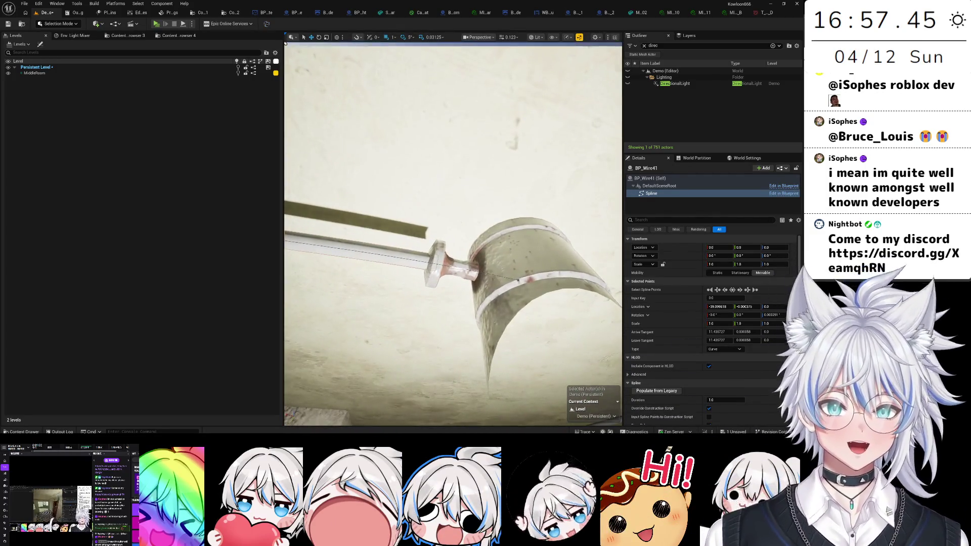
# - Push BP_Wire41's far end point into the bulb socket
pyautogui.moveTo(452, 233)
pyautogui.mouseDown()
pyautogui.moveTo(453, 217)
pyautogui.moveTo(498, 232)
pyautogui.mouseUp()
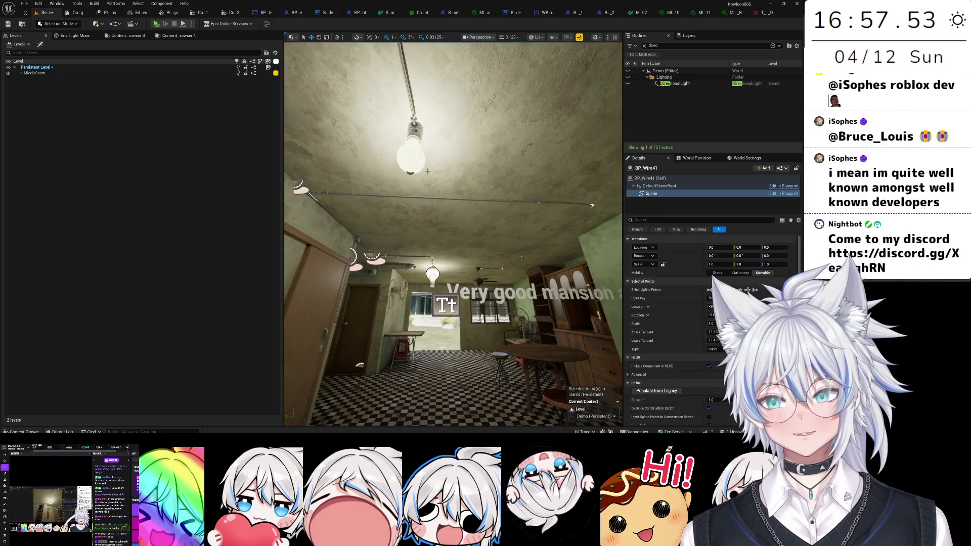
pyautogui.moveTo(453, 233); pyautogui.dragTo(485, 230)
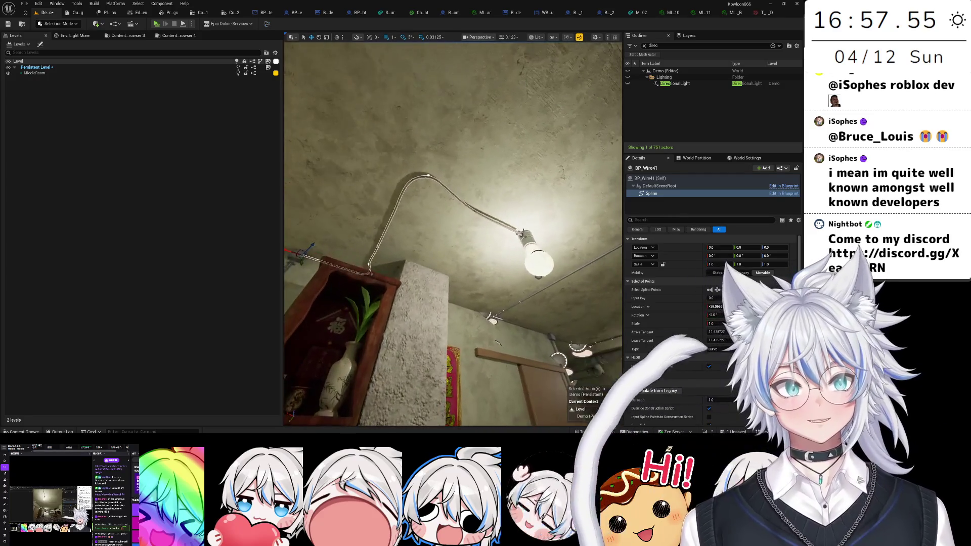
pyautogui.press('f')
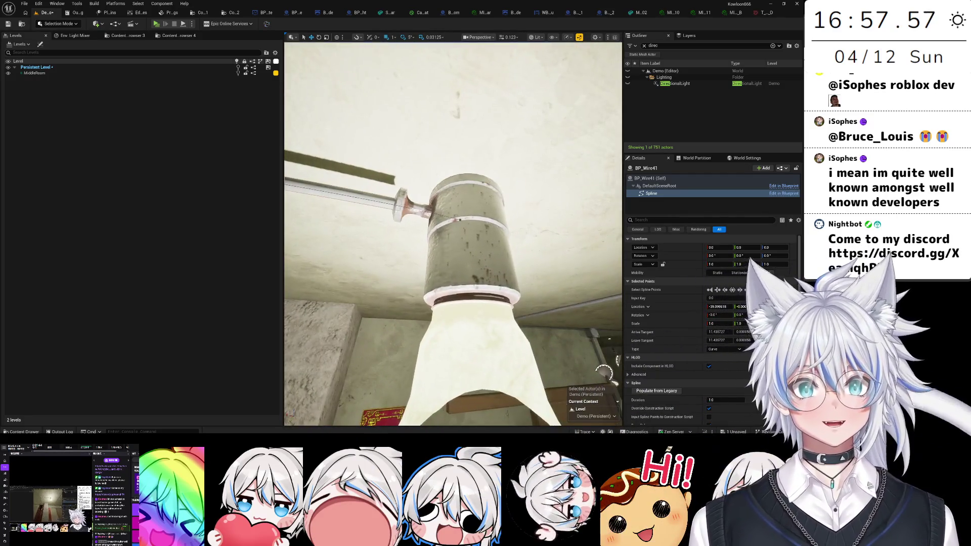
pyautogui.scroll(2, 452, 232)
pyautogui.moveTo(452, 233); pyautogui.dragTo(434, 212)
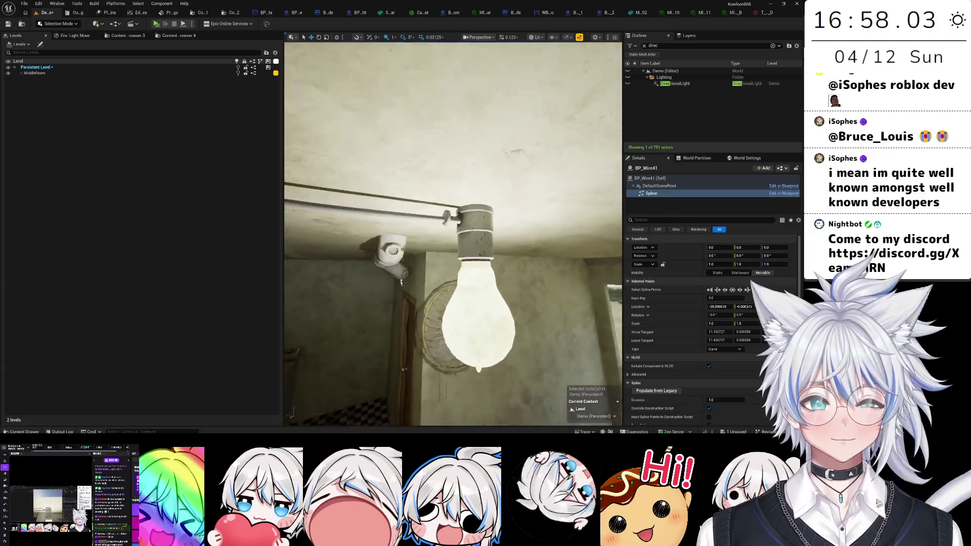
pyautogui.press('f')
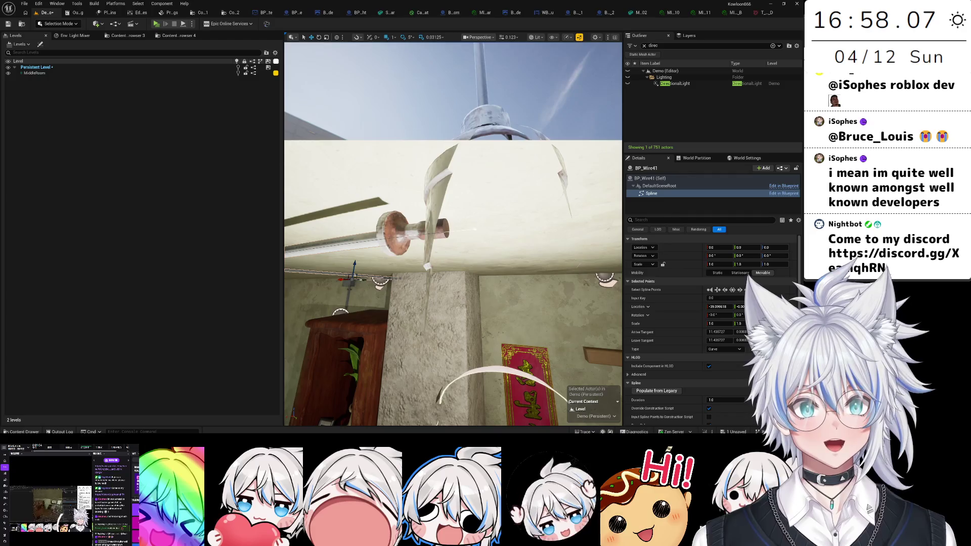
pyautogui.moveTo(470, 229); pyautogui.dragTo(500, 226)
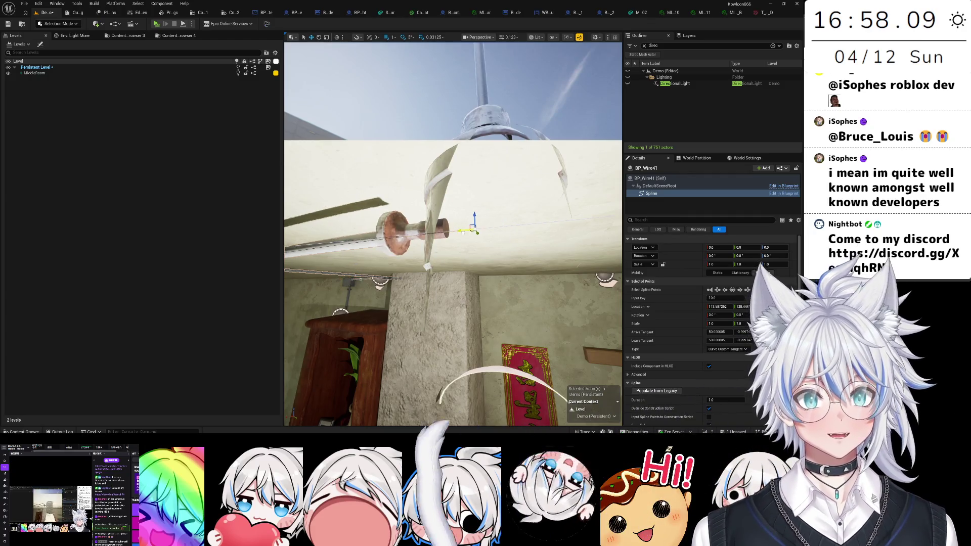
# - Shift the whole wire so its end meets the socket and reshape the bend point
pyautogui.click(433, 218)
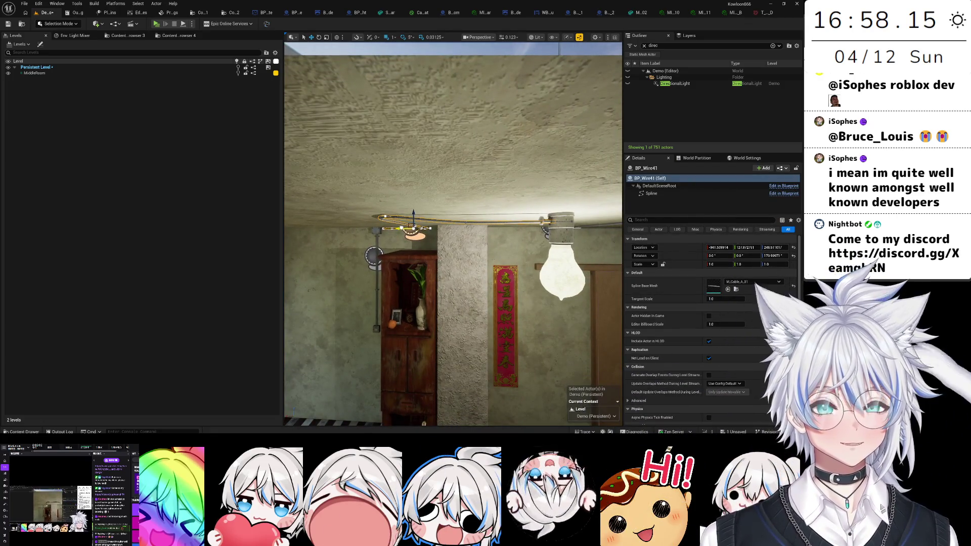
pyautogui.press('w')
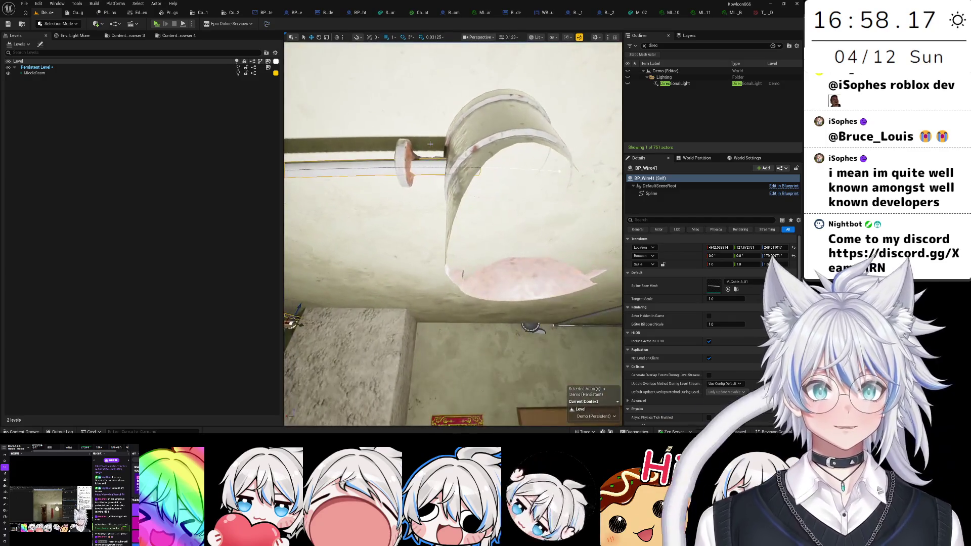
pyautogui.press('w')
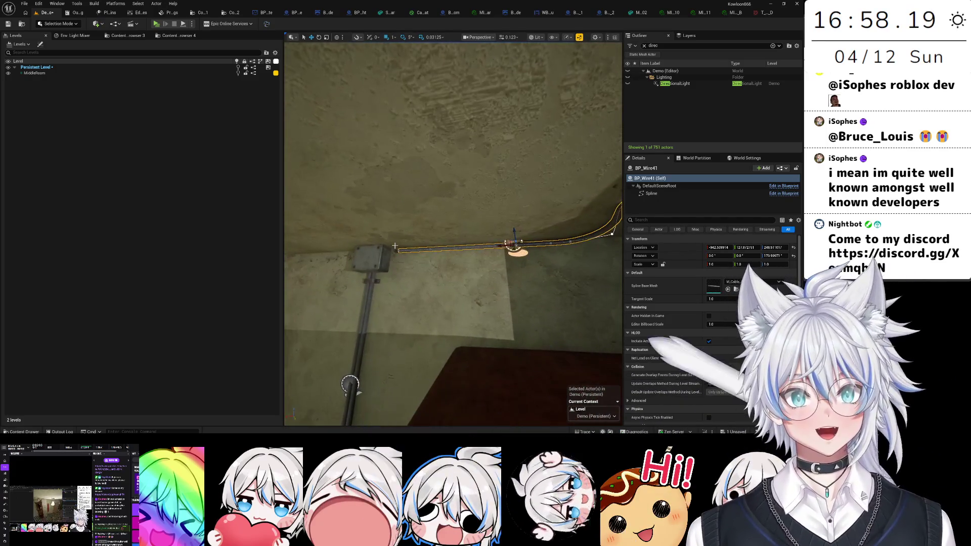
pyautogui.click(398, 250)
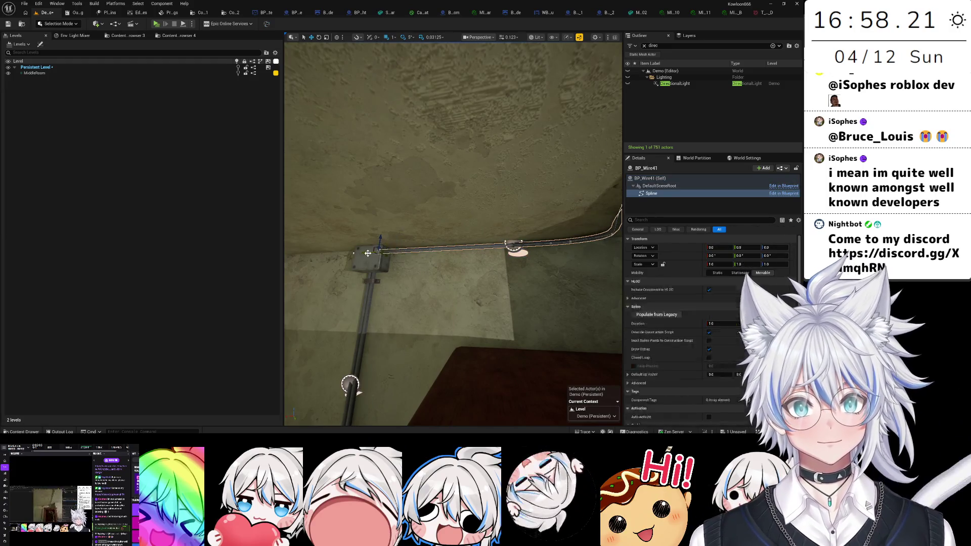
pyautogui.click(368, 253)
pyautogui.press('s')
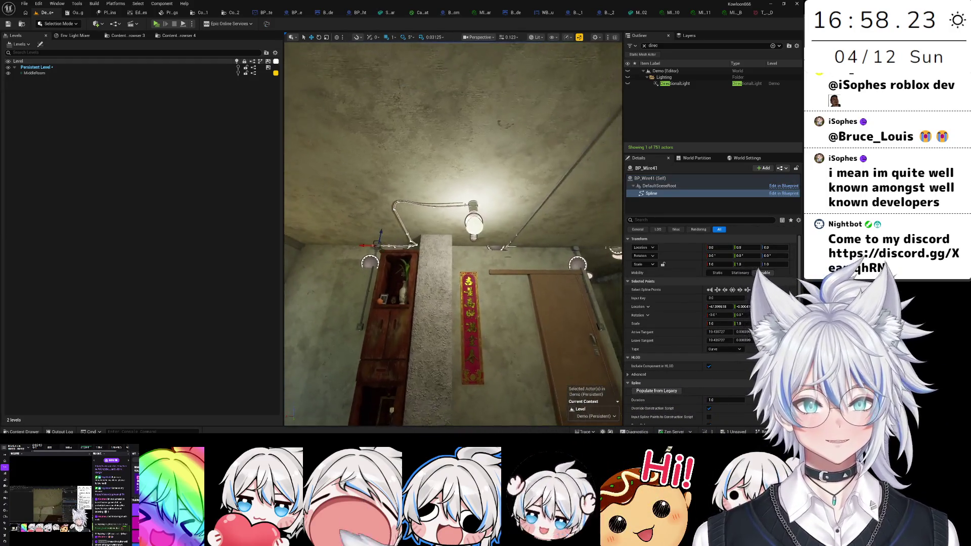
pyautogui.press('w')
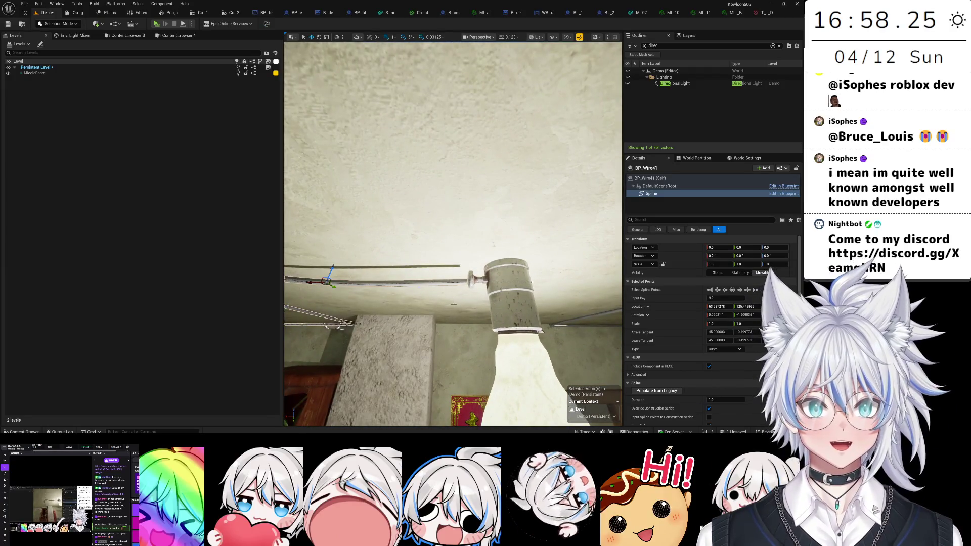
pyautogui.click(331, 327)
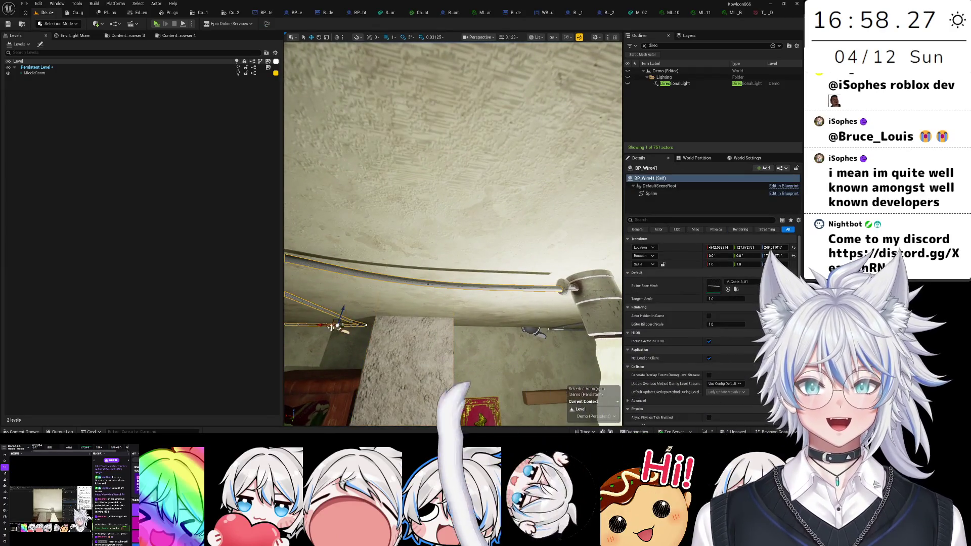
pyautogui.moveTo(331, 328); pyautogui.dragTo(371, 308)
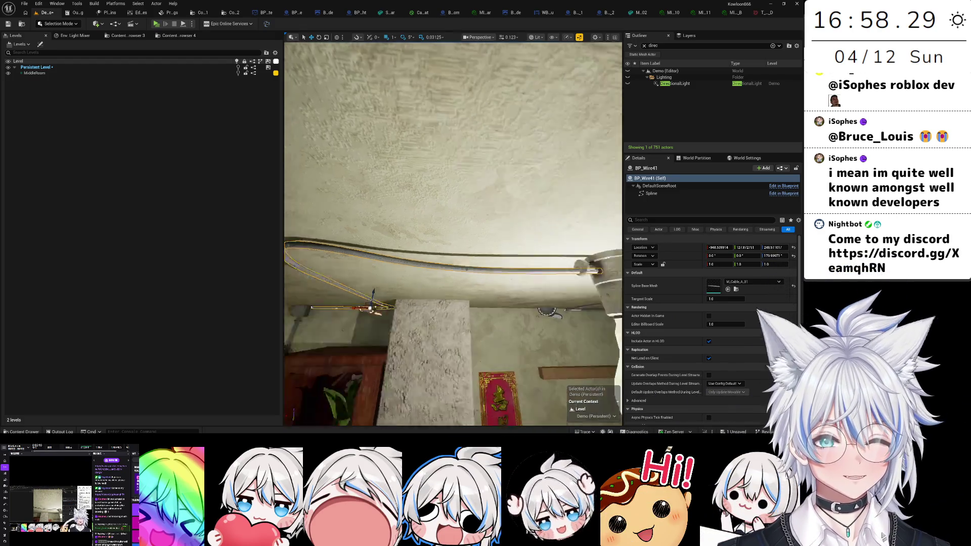
pyautogui.click(355, 244)
pyautogui.moveTo(357, 244); pyautogui.dragTo(354, 244)
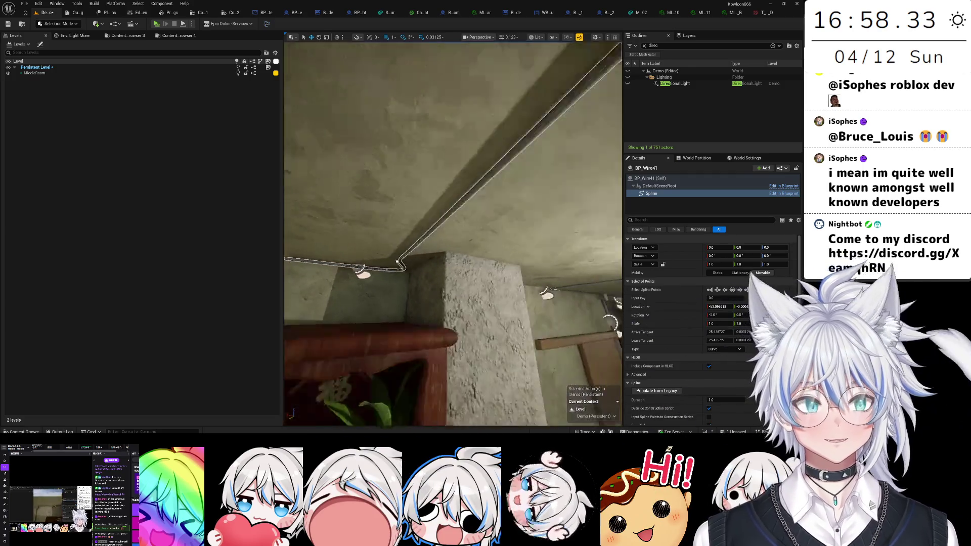
pyautogui.click(478, 221)
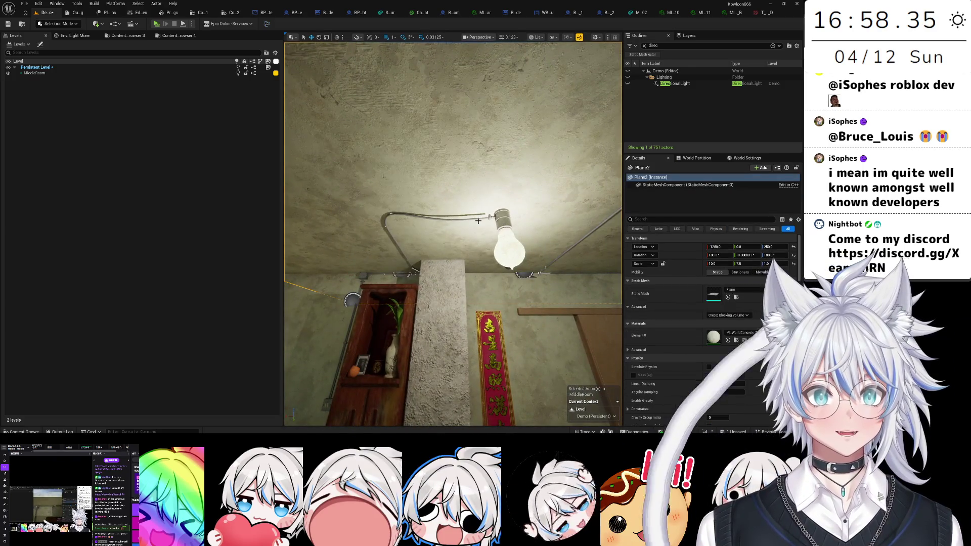
# - Extend BP_Wire41's end point further into the bulb socket
pyautogui.click(478, 220)
pyautogui.press('f')
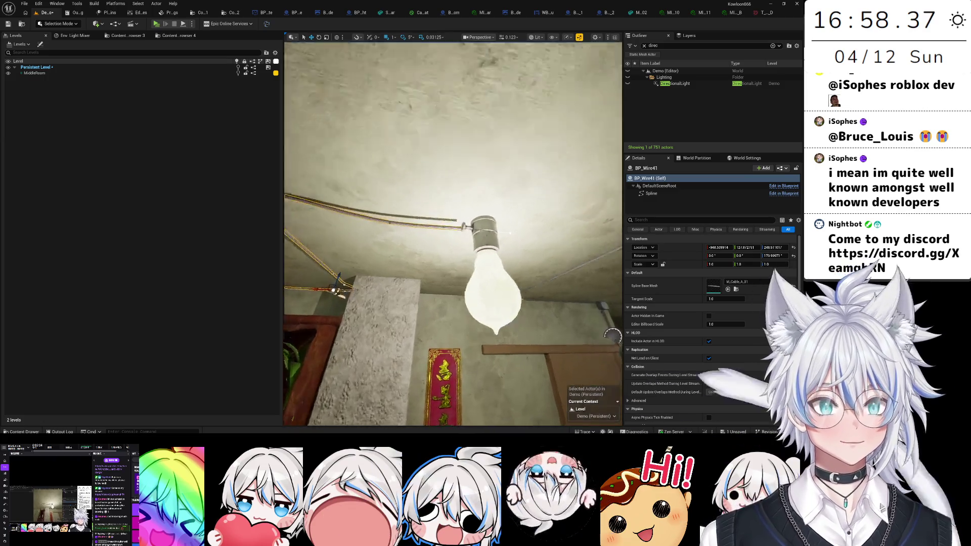
pyautogui.click(519, 234)
pyautogui.moveTo(518, 221); pyautogui.dragTo(530, 224)
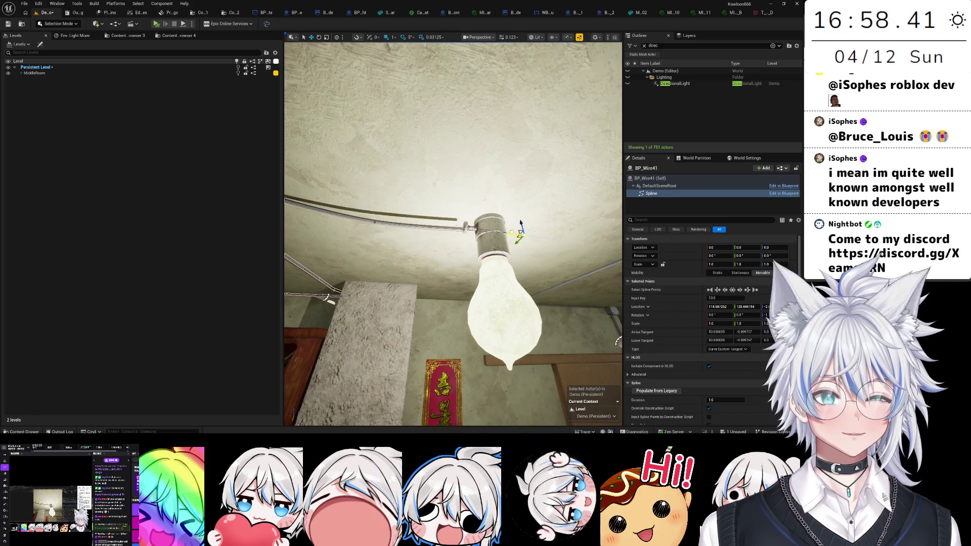
pyautogui.press('f')
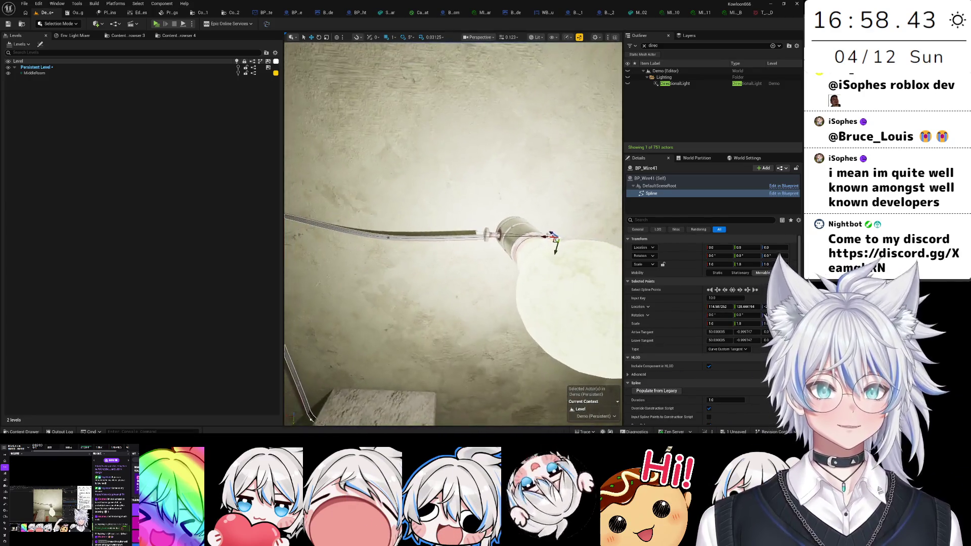
# - Lower the wire's bend point to smooth its run along the ceiling
pyautogui.click(386, 231)
pyautogui.scroll(-5, 383, 235)
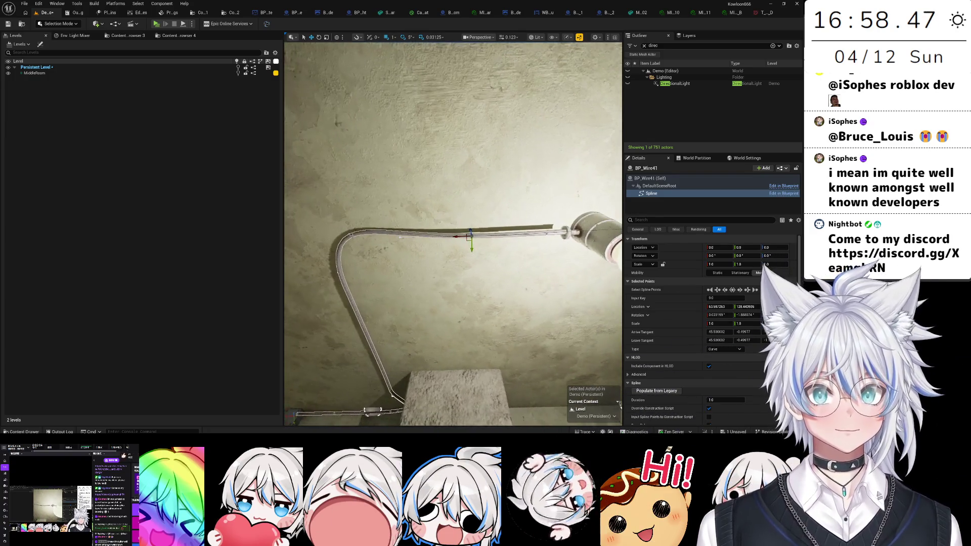
pyautogui.moveTo(353, 245); pyautogui.dragTo(357, 258)
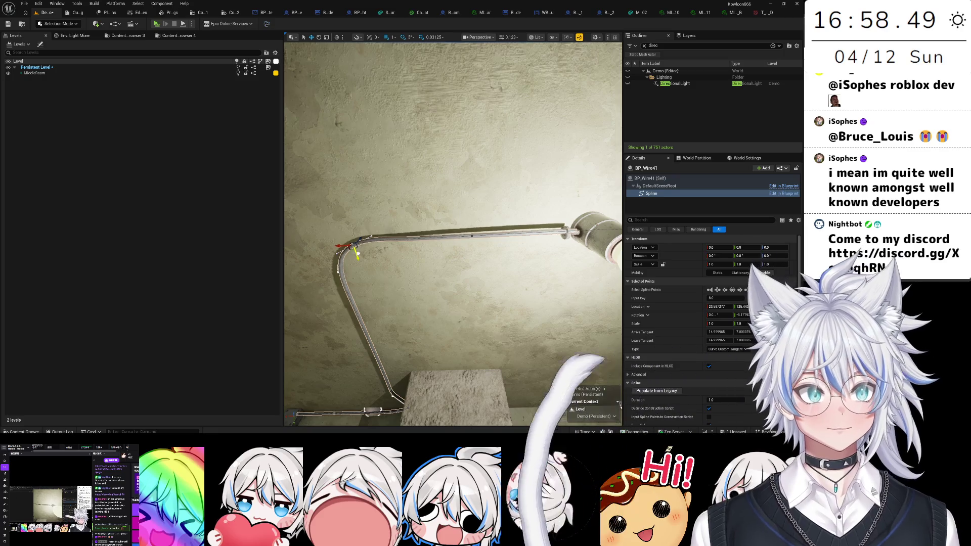
pyautogui.click(528, 236)
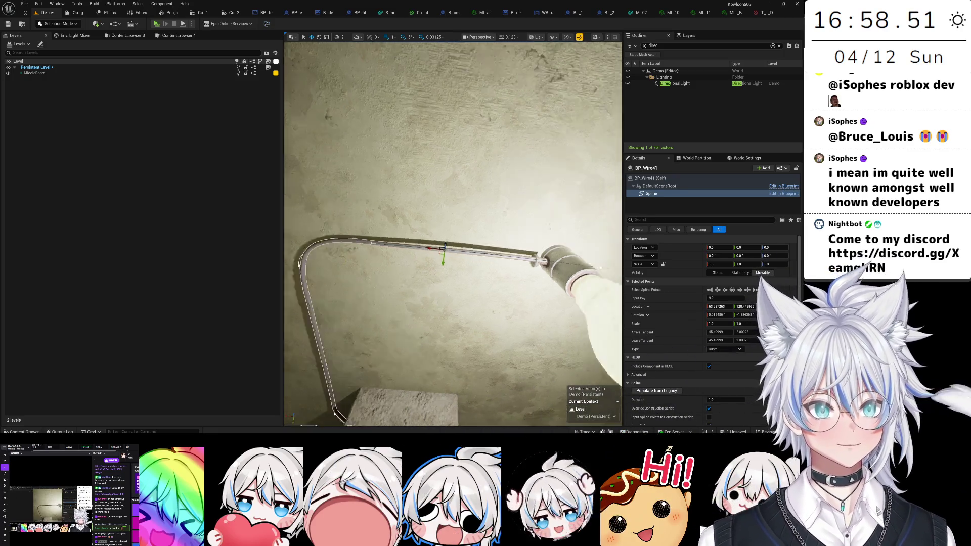
pyautogui.press('f')
# - Check the wire near the pipe fitting and down the wall, then deselect it
pyautogui.click(532, 262)
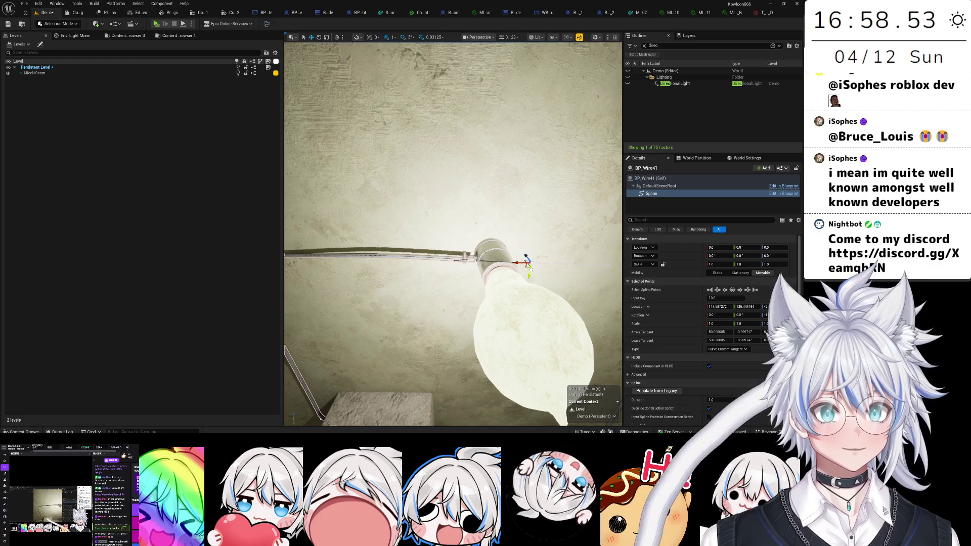
pyautogui.moveTo(533, 262); pyautogui.dragTo(521, 299)
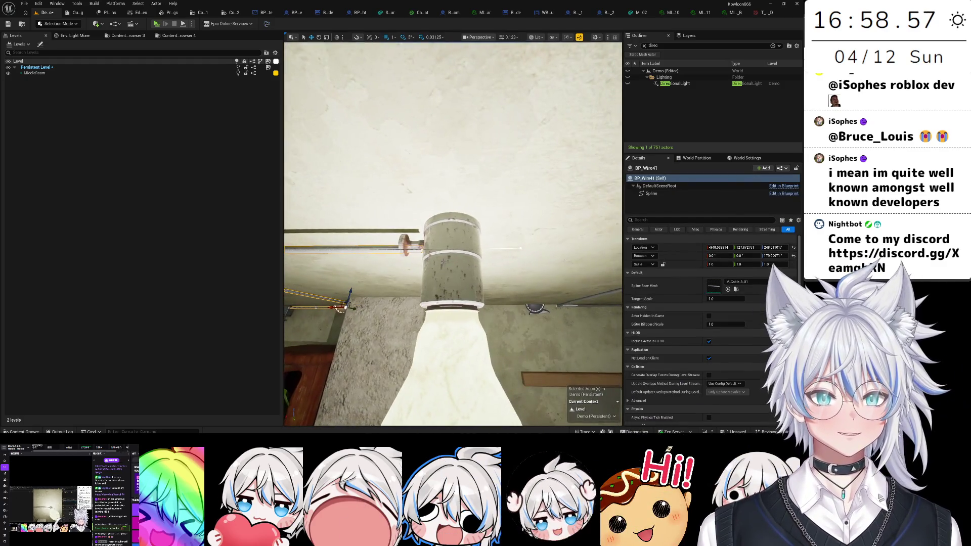
pyautogui.click(518, 247)
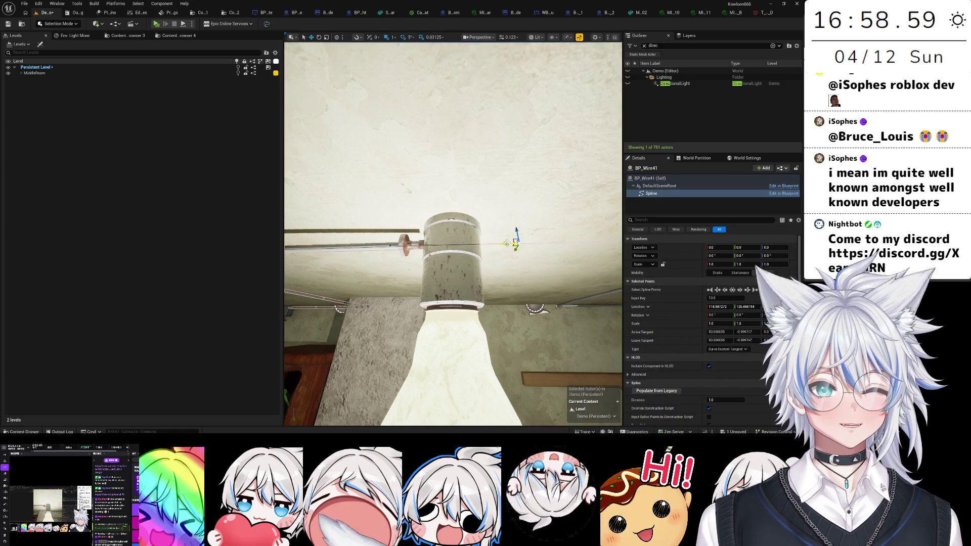
pyautogui.moveTo(519, 235)
pyautogui.mouseDown()
pyautogui.moveTo(309, 243)
pyautogui.moveTo(523, 214)
pyautogui.mouseUp()
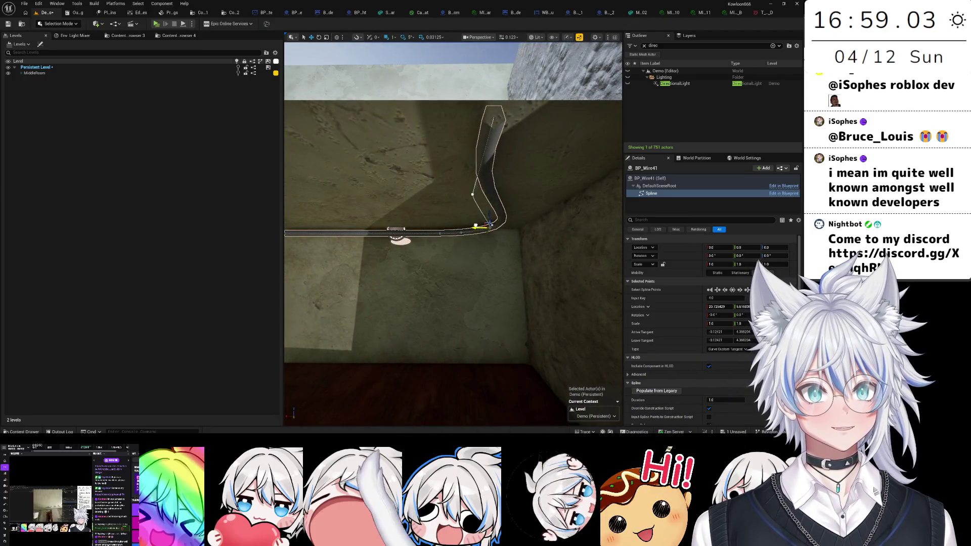
pyautogui.moveTo(464, 223)
pyautogui.mouseDown()
pyautogui.moveTo(353, 212)
pyautogui.moveTo(424, 177)
pyautogui.moveTo(503, 292)
pyautogui.mouseUp()
pyautogui.click(471, 256)
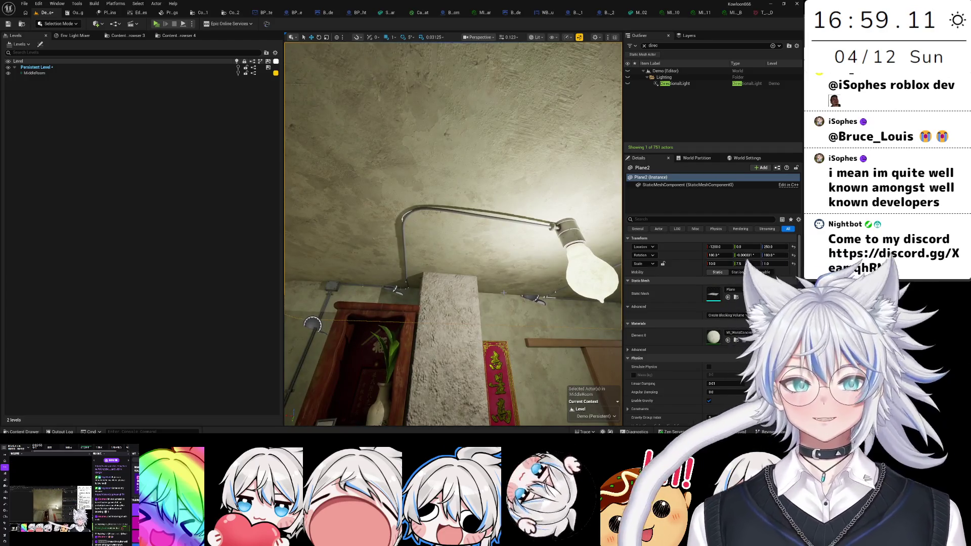
pyautogui.moveTo(453, 332)
pyautogui.mouseDown()
pyautogui.moveTo(460, 343)
pyautogui.moveTo(495, 343)
pyautogui.mouseUp()
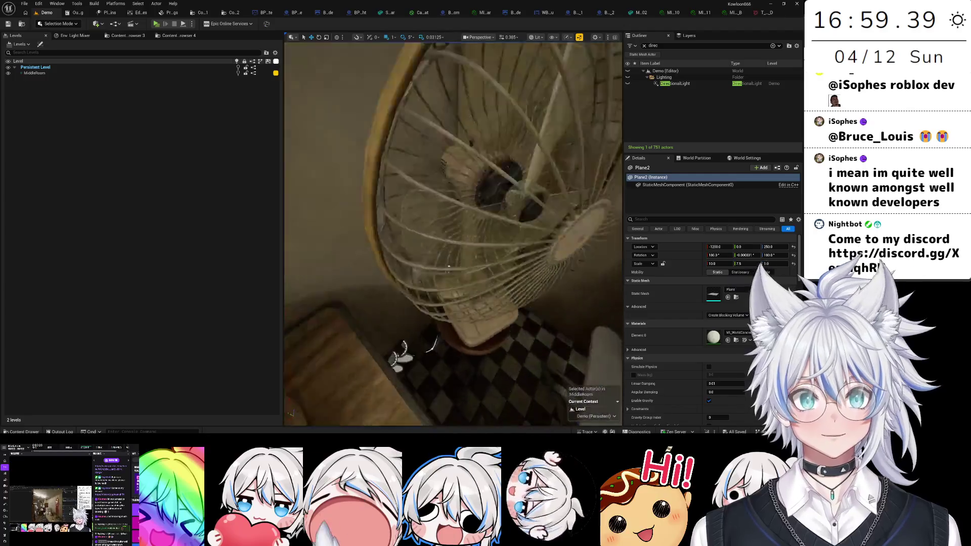
pyautogui.moveTo(494, 343); pyautogui.dragTo(496, 343)
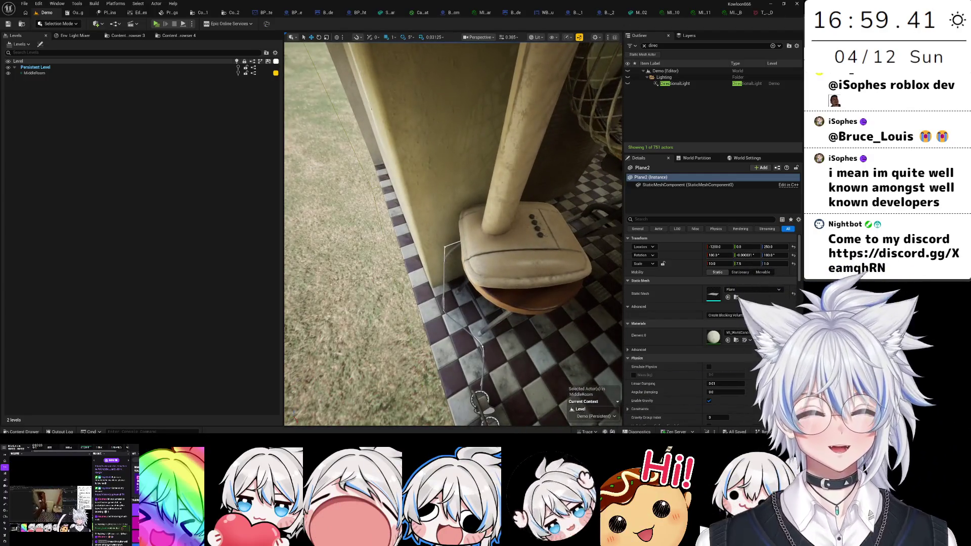
pyautogui.click(431, 247)
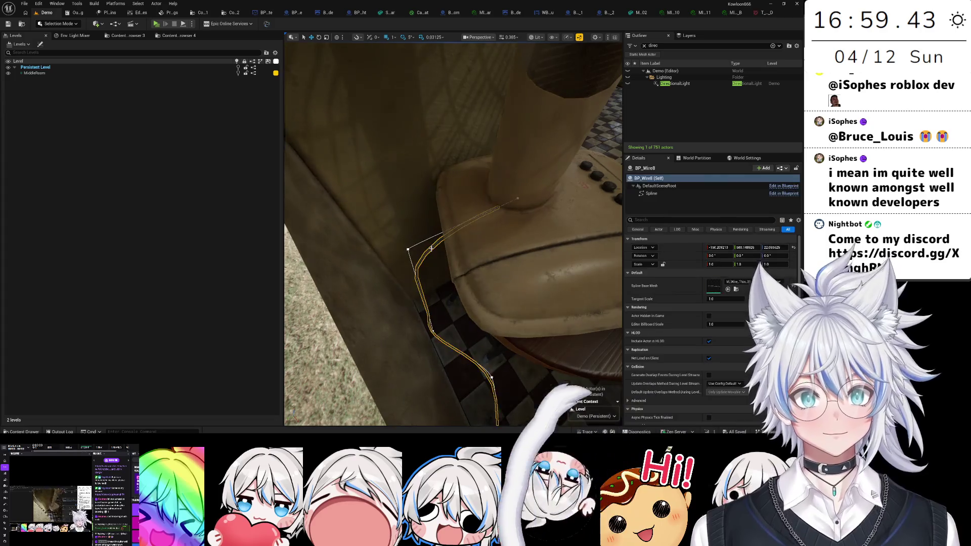
pyautogui.moveTo(436, 246); pyautogui.dragTo(409, 248)
pyautogui.press('f')
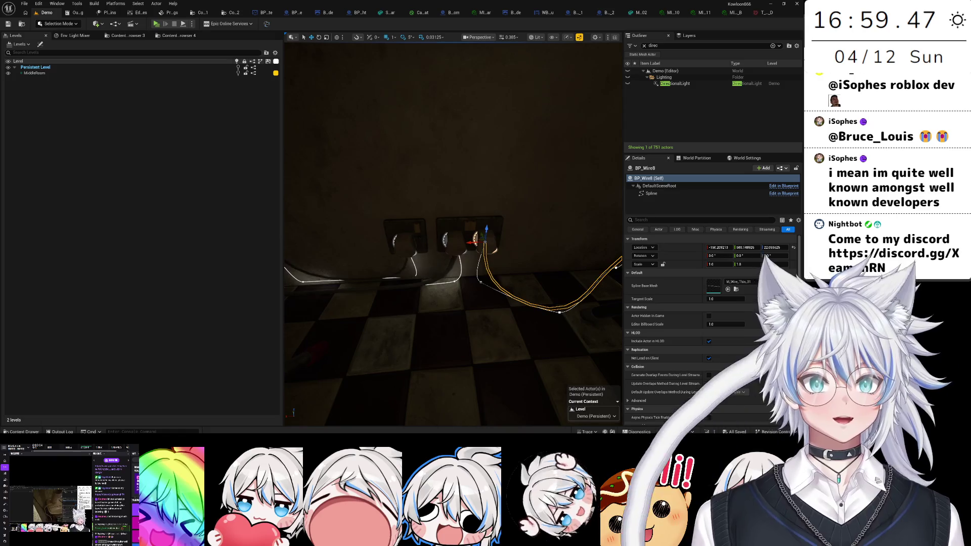
pyautogui.press('f')
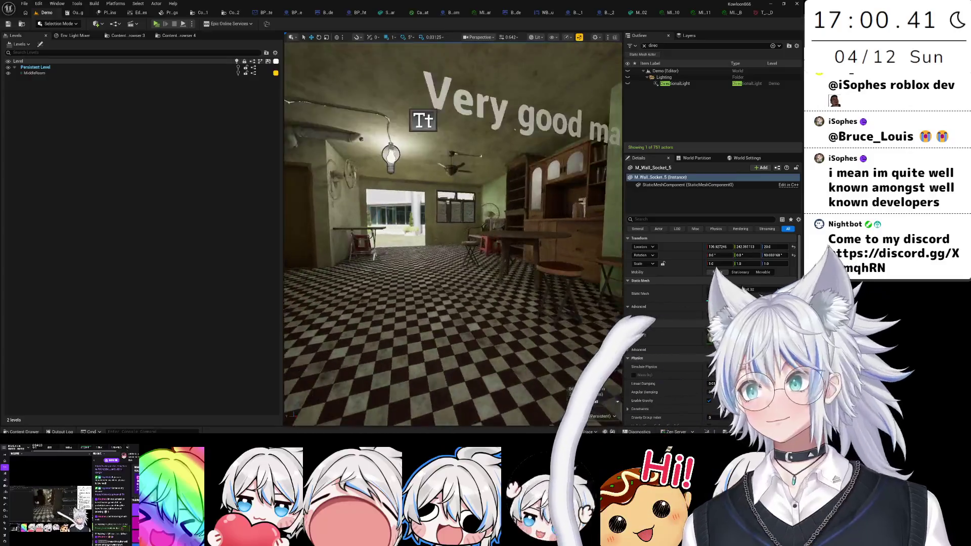
# - Select a wall socket in the bedroom and nudge it along the foot of the wall
pyautogui.press('w')
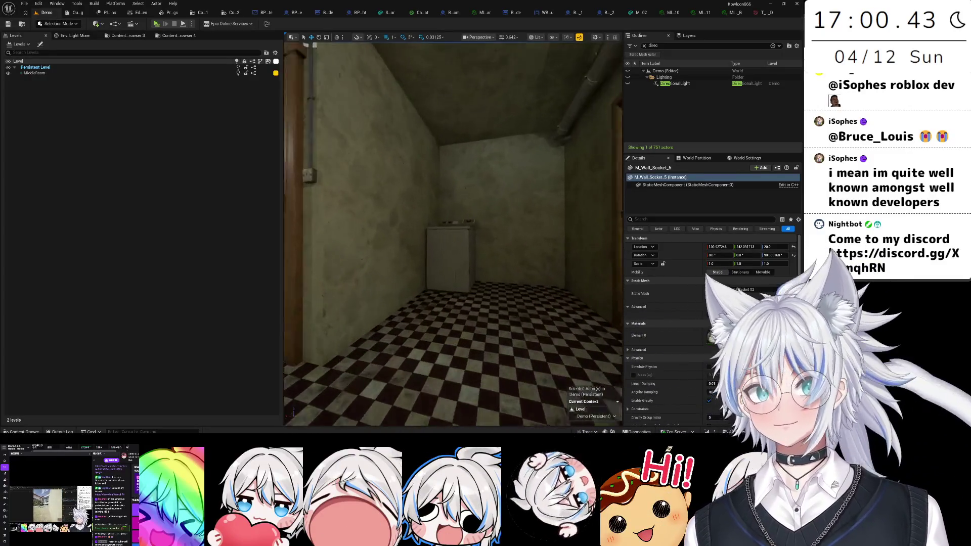
pyautogui.press('w')
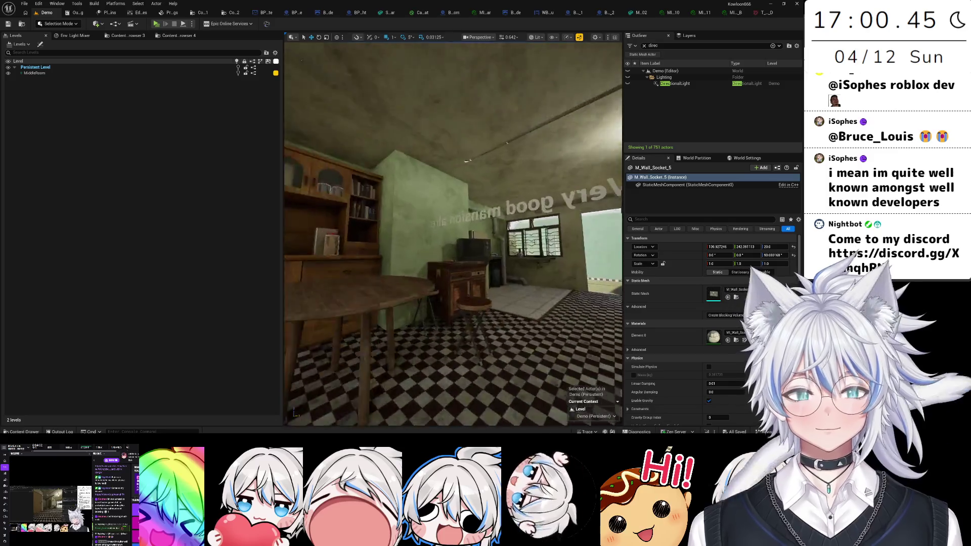
pyautogui.press('w')
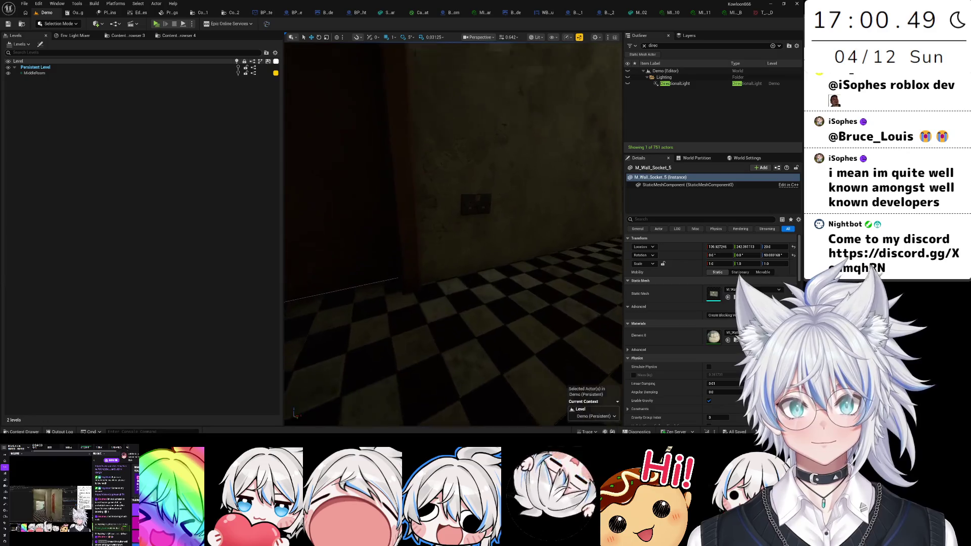
pyautogui.press('w')
pyautogui.click(451, 191)
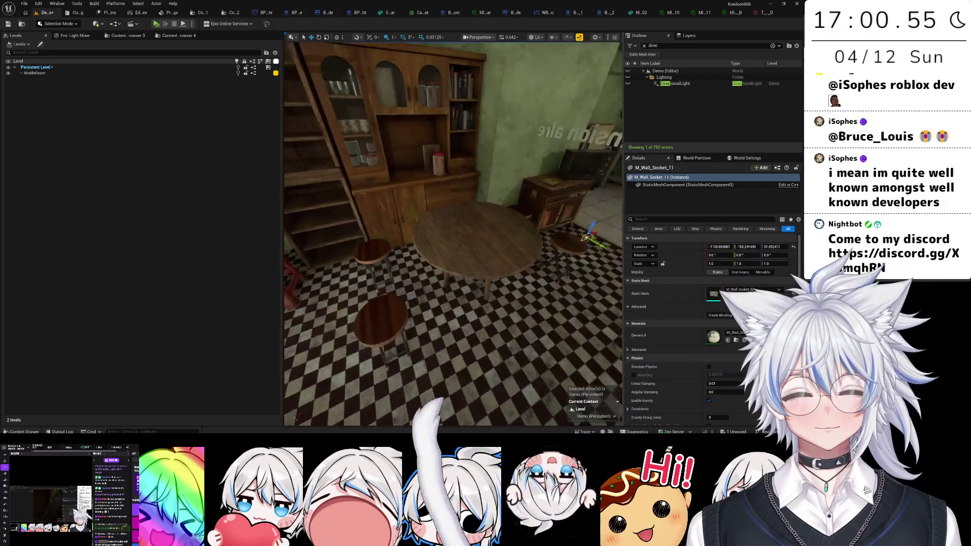
pyautogui.press('s')
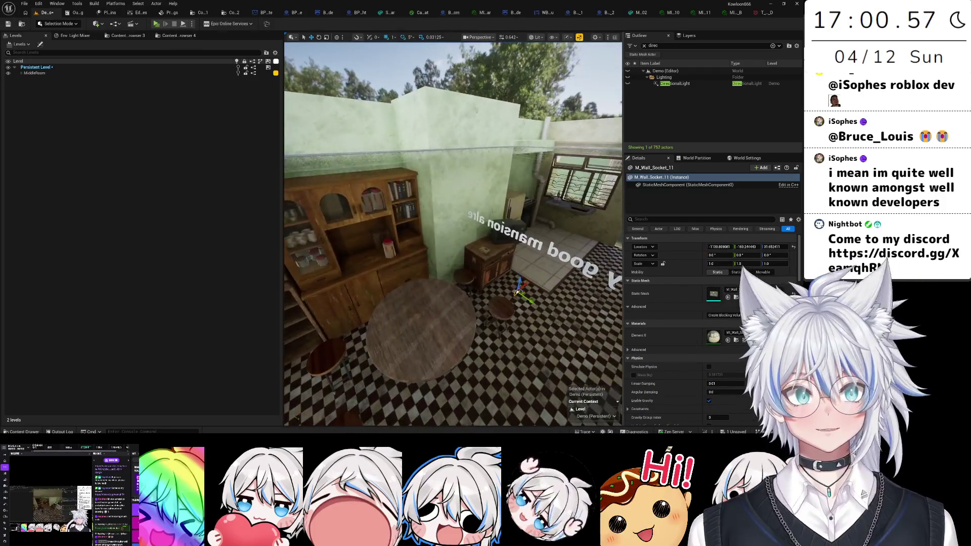
pyautogui.press('d')
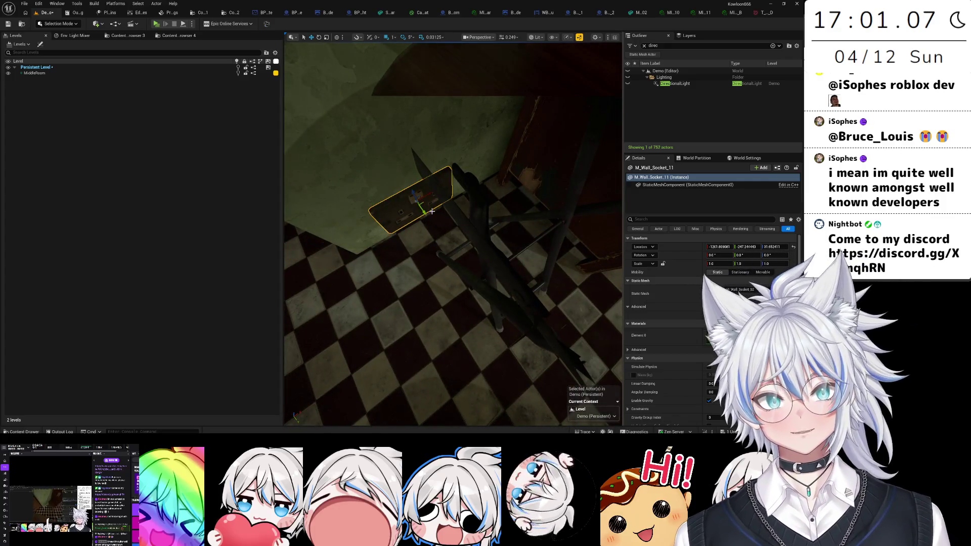
pyautogui.moveTo(399, 178); pyautogui.dragTo(394, 167)
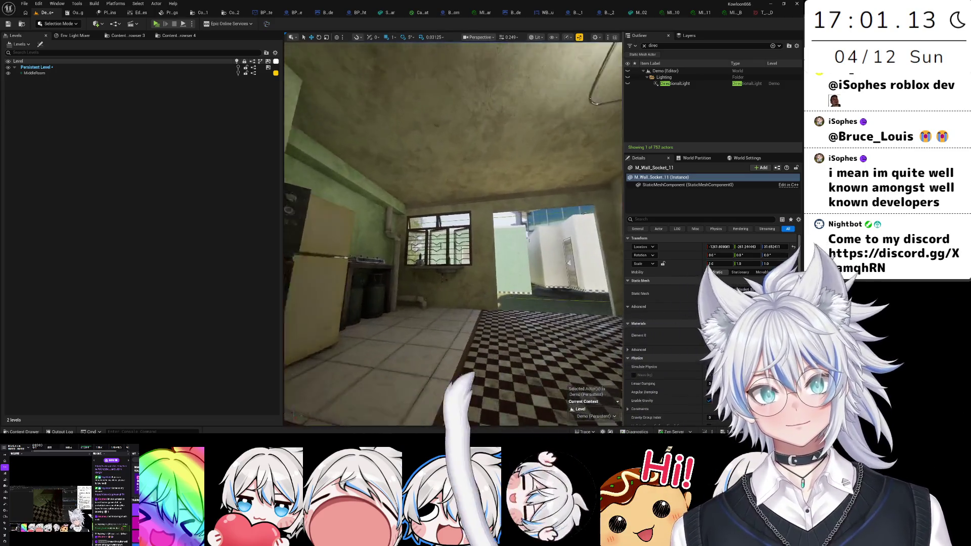
# - Fly to the room with the red stool and lift a copy of it upward
pyautogui.scroll(2, 453, 234)
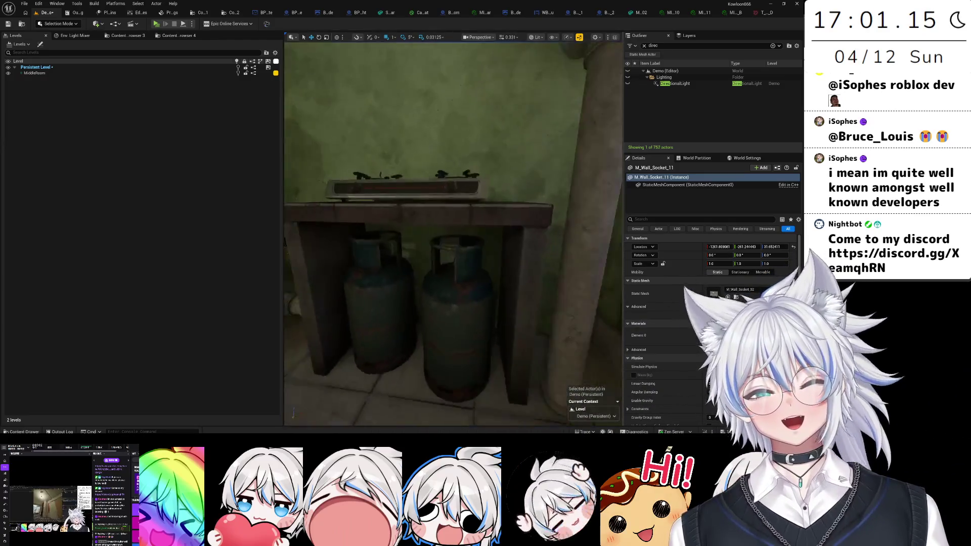
pyautogui.press('w')
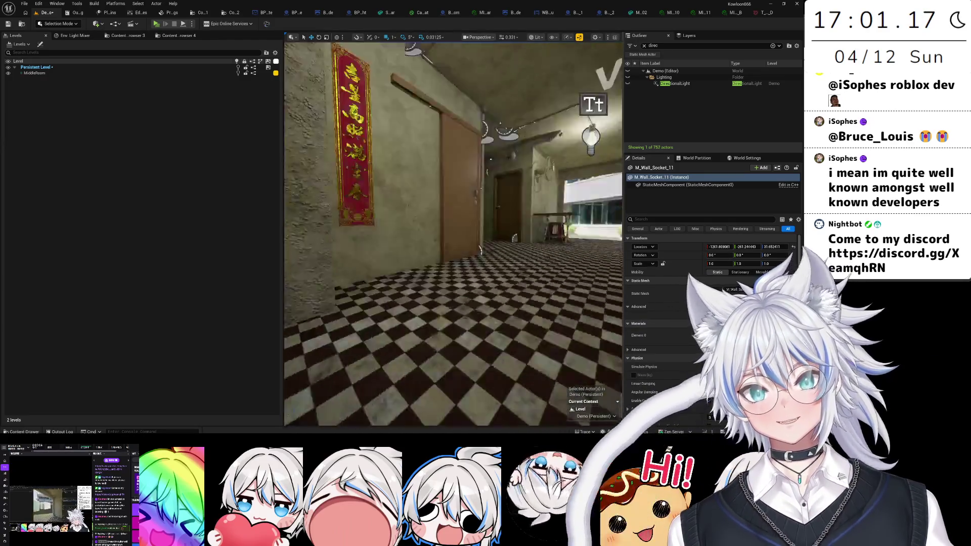
pyautogui.press('w')
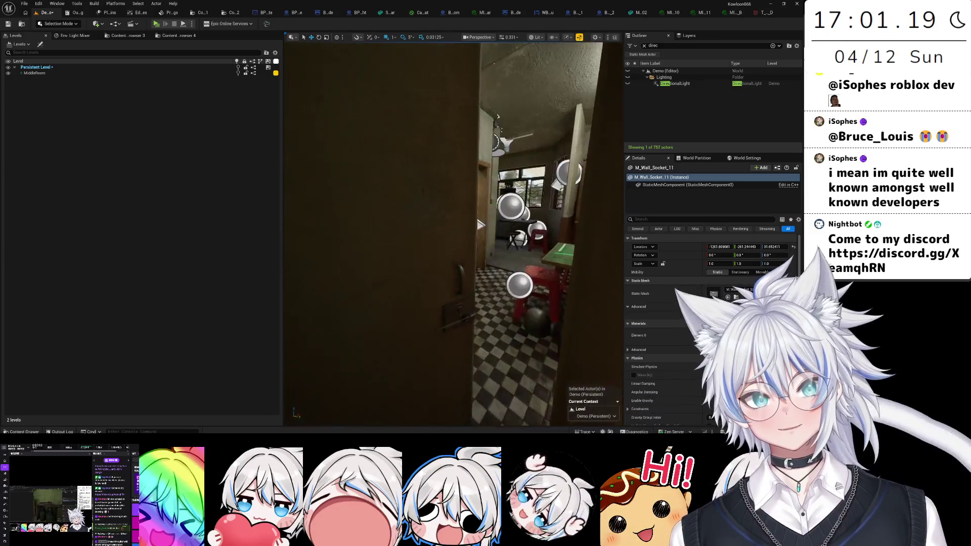
pyautogui.press('w')
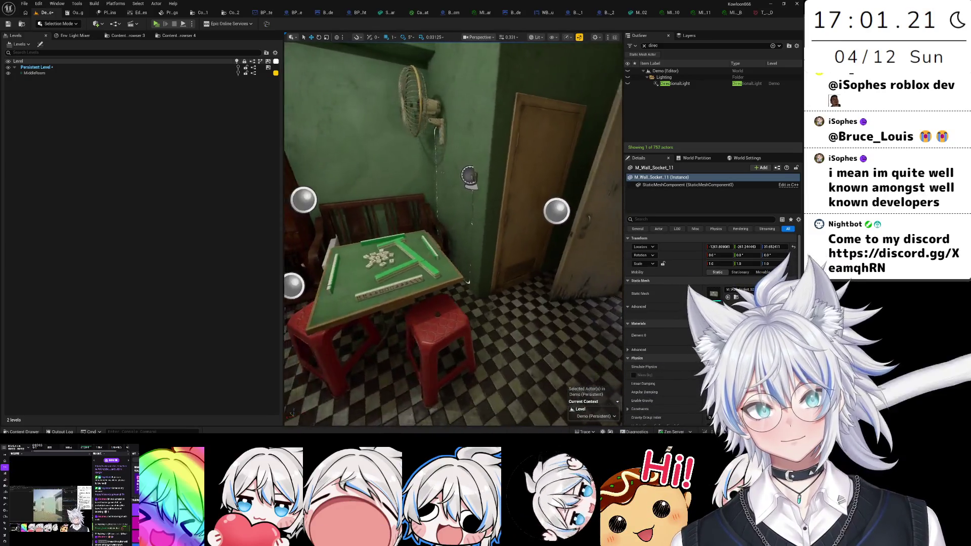
pyautogui.press('w')
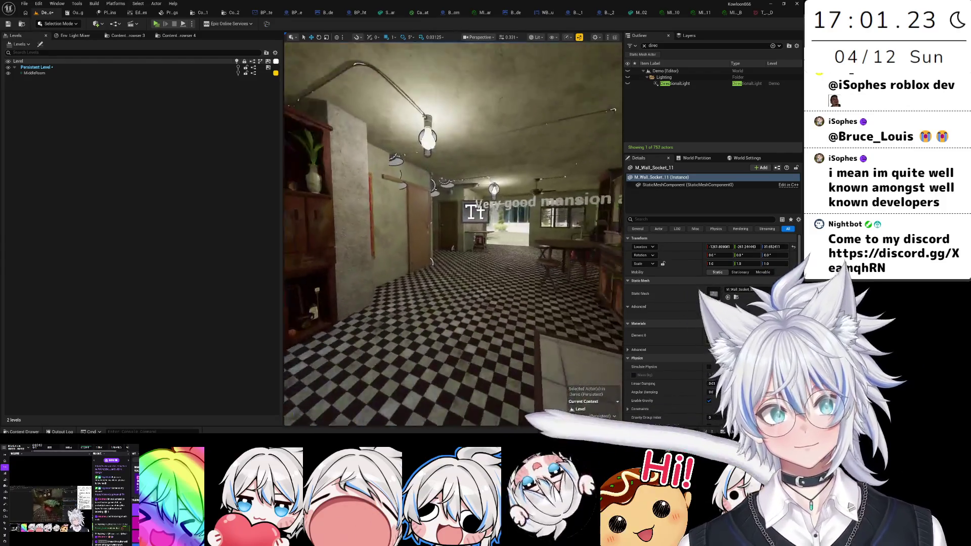
pyautogui.press('w')
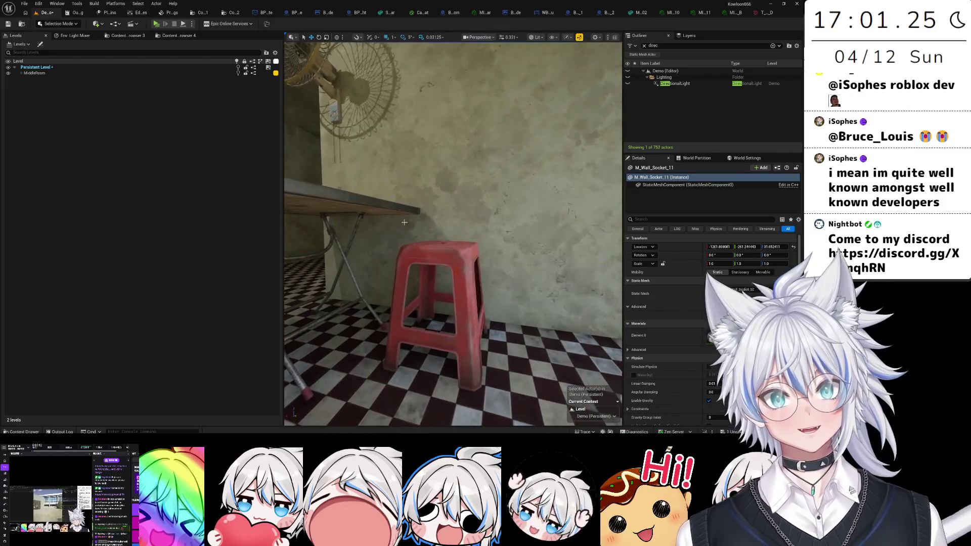
pyautogui.moveTo(441, 329); pyautogui.dragTo(442, 311)
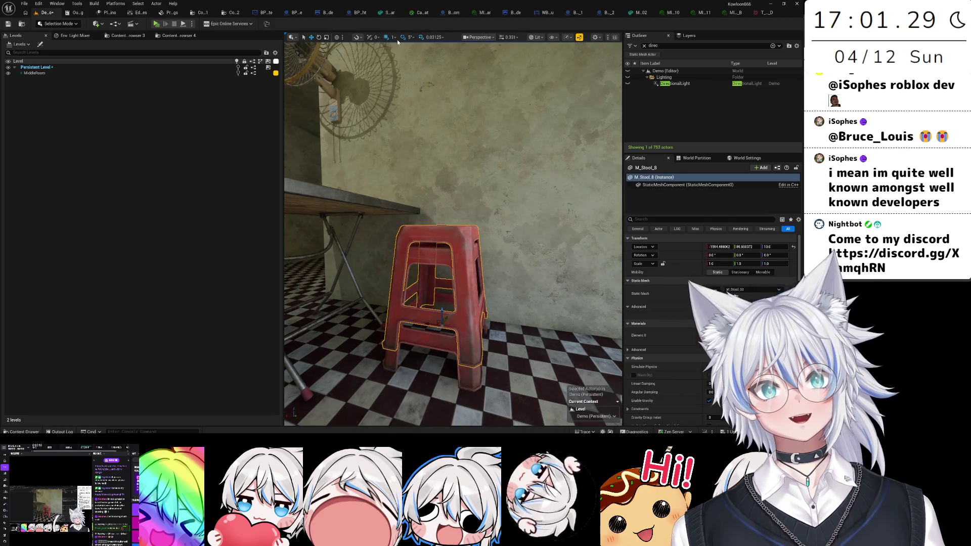
# - Undo the misplaced copy and stack another red stool on the pile with 10-unit snap
pyautogui.hotkey('ctrl', 'z')
pyautogui.click(394, 38)
pyautogui.click(403, 68)
pyautogui.click(447, 269)
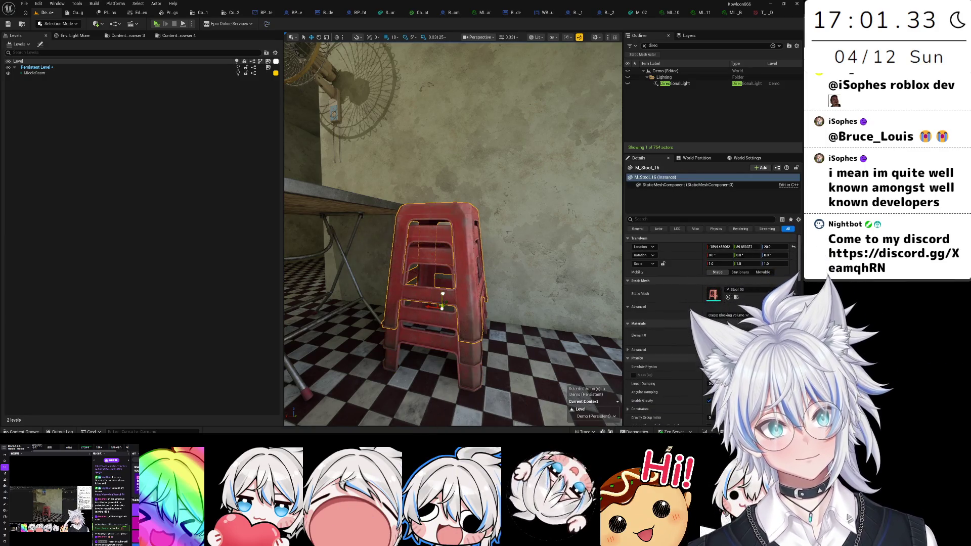
pyautogui.moveTo(441, 282); pyautogui.dragTo(491, 258)
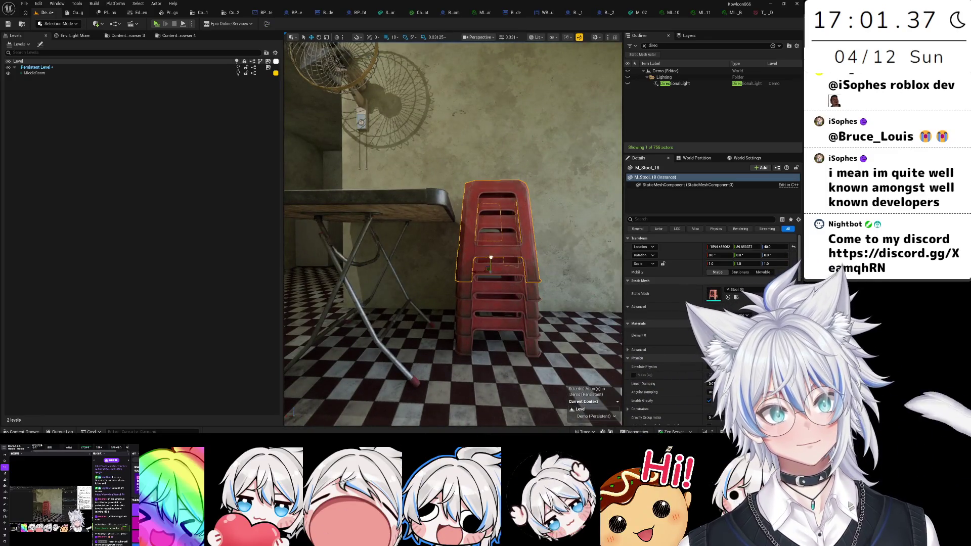
# - Save the level and select the wall socket near the round table
pyautogui.click(519, 228)
pyautogui.hotkey('ctrl', 's')
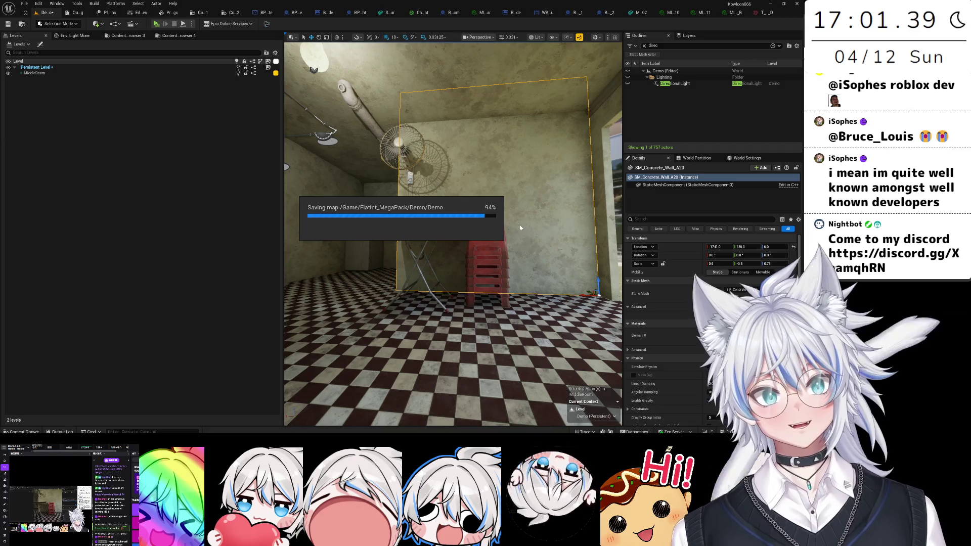
pyautogui.moveTo(520, 227)
pyautogui.mouseDown()
pyautogui.moveTo(495, 213)
pyautogui.moveTo(455, 217)
pyautogui.moveTo(586, 242)
pyautogui.mouseUp()
pyautogui.click(401, 211)
# - Place a new wall socket copy beside the table, set grid snap to 1, and save
pyautogui.moveTo(523, 162)
pyautogui.mouseDown()
pyautogui.moveTo(380, 289)
pyautogui.moveTo(498, 289)
pyautogui.moveTo(498, 303)
pyautogui.mouseUp()
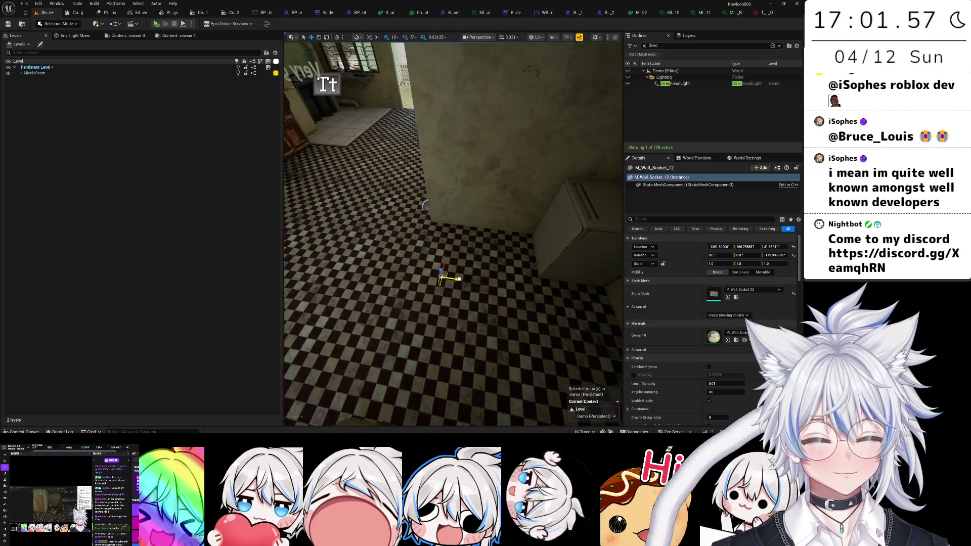
pyautogui.moveTo(527, 276); pyautogui.dragTo(590, 283)
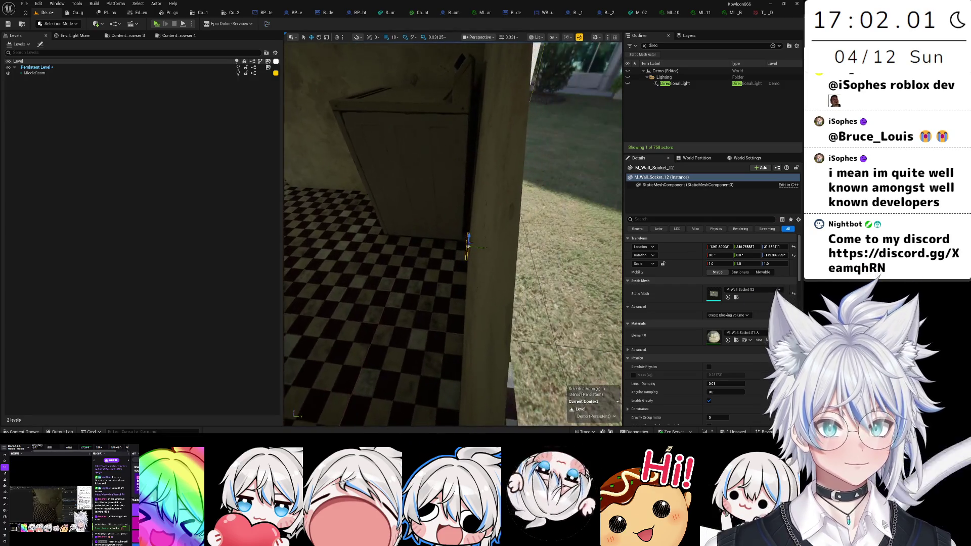
pyautogui.click(402, 55)
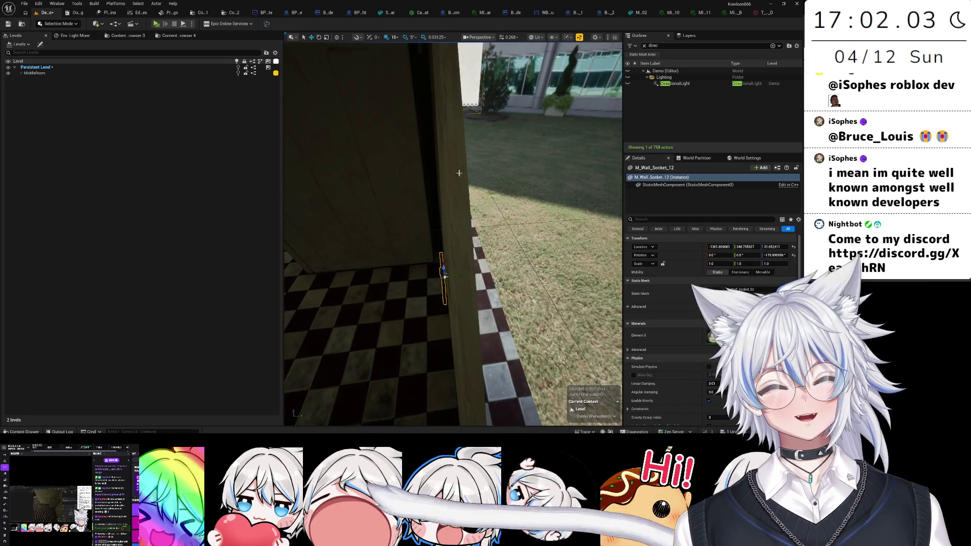
pyautogui.moveTo(453, 232); pyautogui.dragTo(420, 199)
pyautogui.hotkey('ctrl', 's')
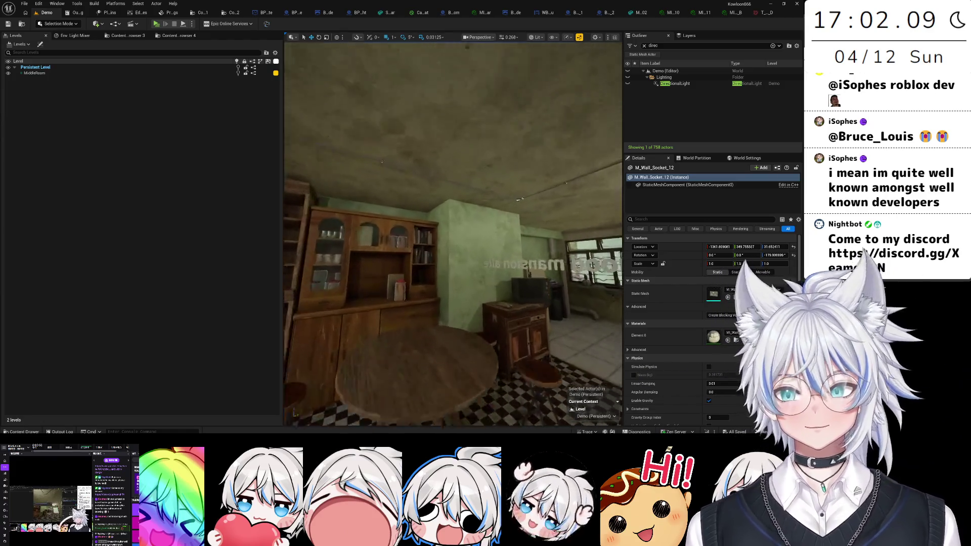
# - Nudge the floor-corner socket M_Wall_Socket_13 by the bench 2 units along Y, then select the sofa
pyautogui.moveTo(492, 132)
pyautogui.mouseDown()
pyautogui.moveTo(475, 94)
pyautogui.moveTo(425, 167)
pyautogui.moveTo(526, 170)
pyautogui.moveTo(495, 203)
pyautogui.moveTo(458, 317)
pyautogui.moveTo(538, 251)
pyautogui.mouseUp()
pyautogui.click(538, 251)
pyautogui.moveTo(313, 284); pyautogui.dragTo(540, 307)
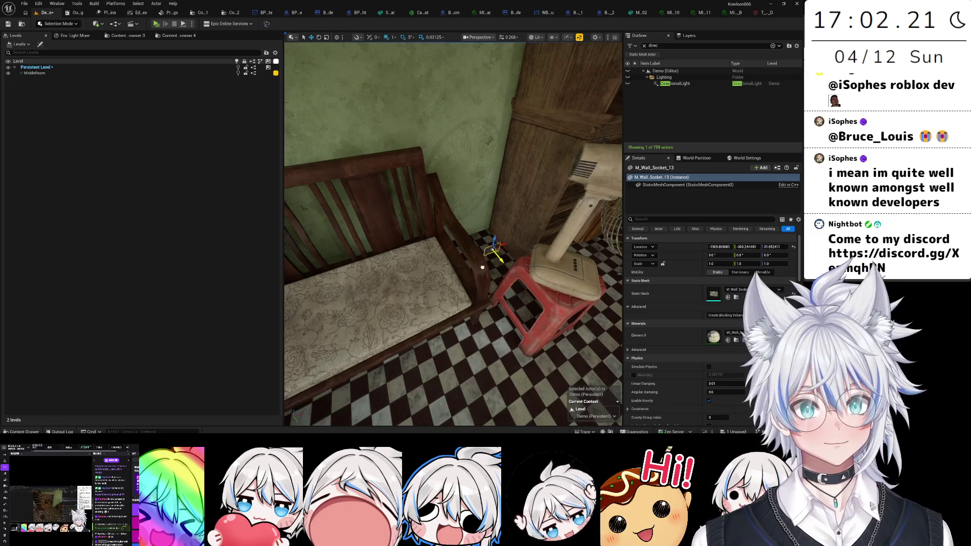
pyautogui.moveTo(488, 272); pyautogui.dragTo(499, 239)
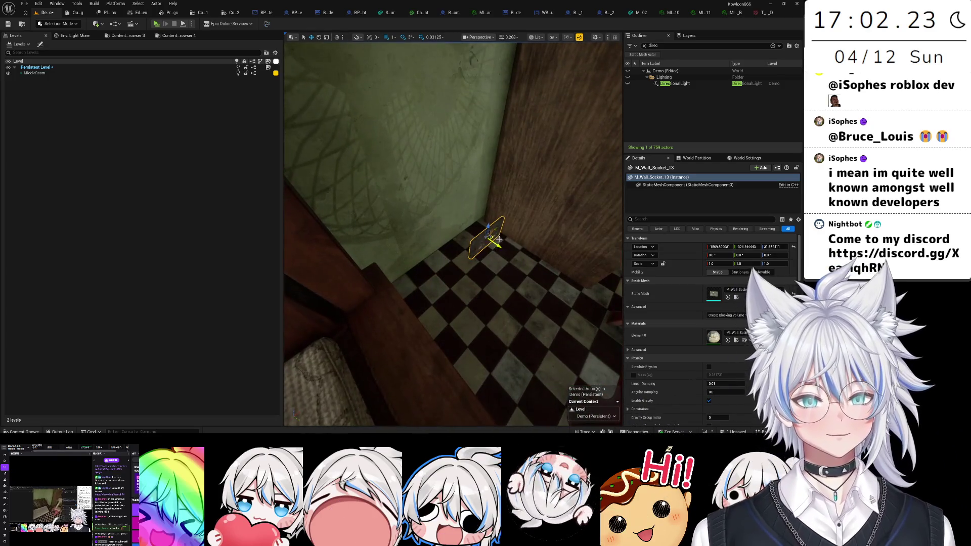
pyautogui.moveTo(445, 225)
pyautogui.mouseDown()
pyautogui.moveTo(430, 211)
pyautogui.moveTo(459, 286)
pyautogui.moveTo(436, 292)
pyautogui.mouseUp()
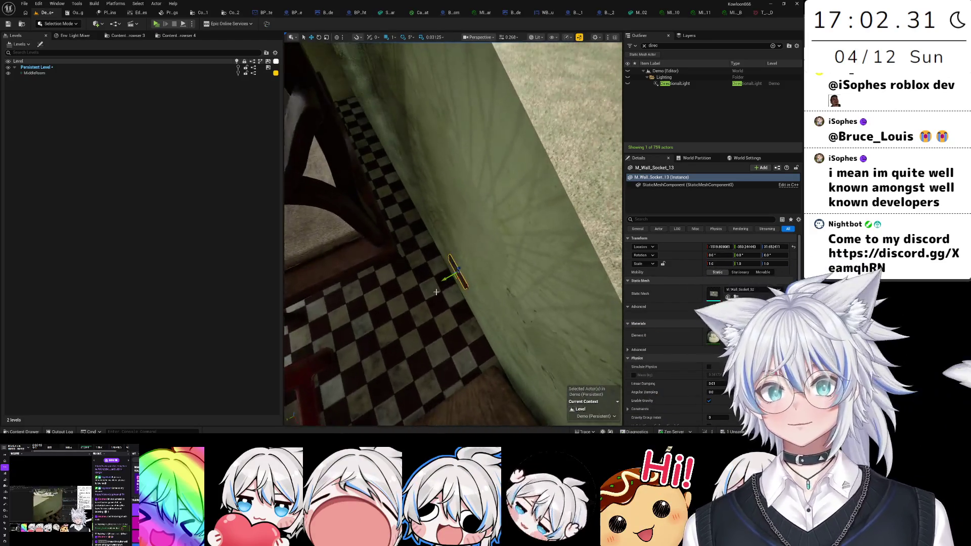
pyautogui.moveTo(351, 179); pyautogui.dragTo(388, 186)
pyautogui.click(397, 186)
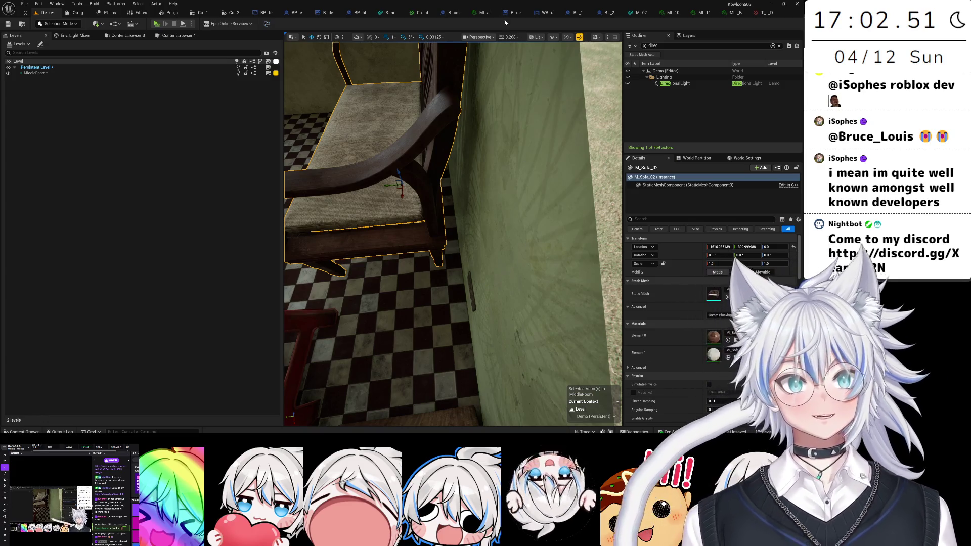
# - Set grid snap to 1 and nudge the wall socket beside the sofa slightly along Y
pyautogui.moveTo(504, 272)
pyautogui.mouseDown()
pyautogui.moveTo(504, 303)
pyautogui.moveTo(511, 258)
pyautogui.moveTo(523, 250)
pyautogui.mouseUp()
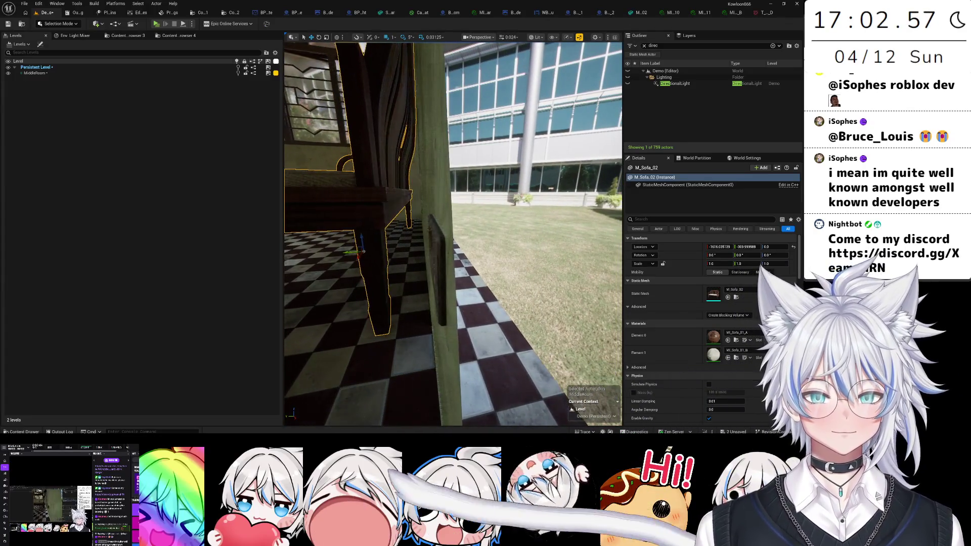
pyautogui.click(437, 268)
pyautogui.click(393, 37)
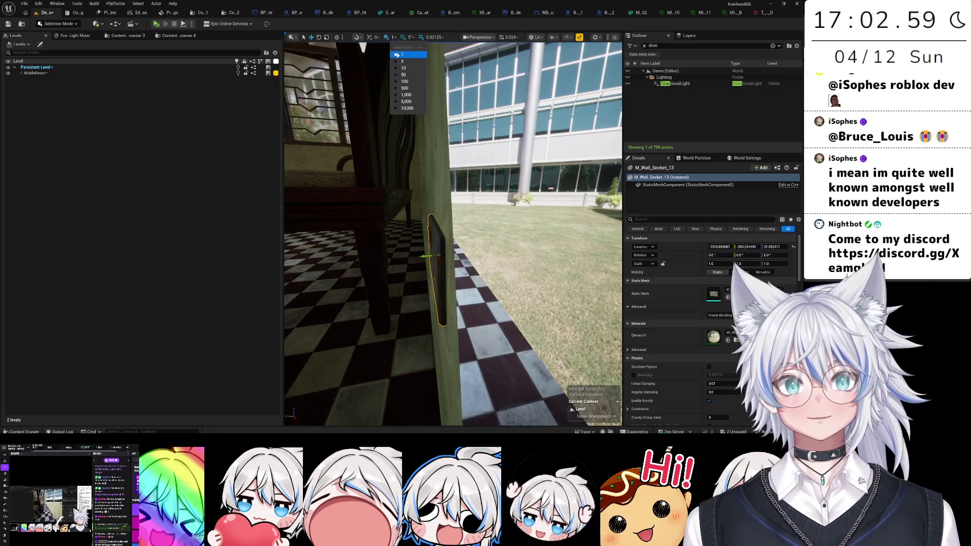
pyautogui.click(396, 54)
pyautogui.moveTo(423, 256); pyautogui.dragTo(452, 175)
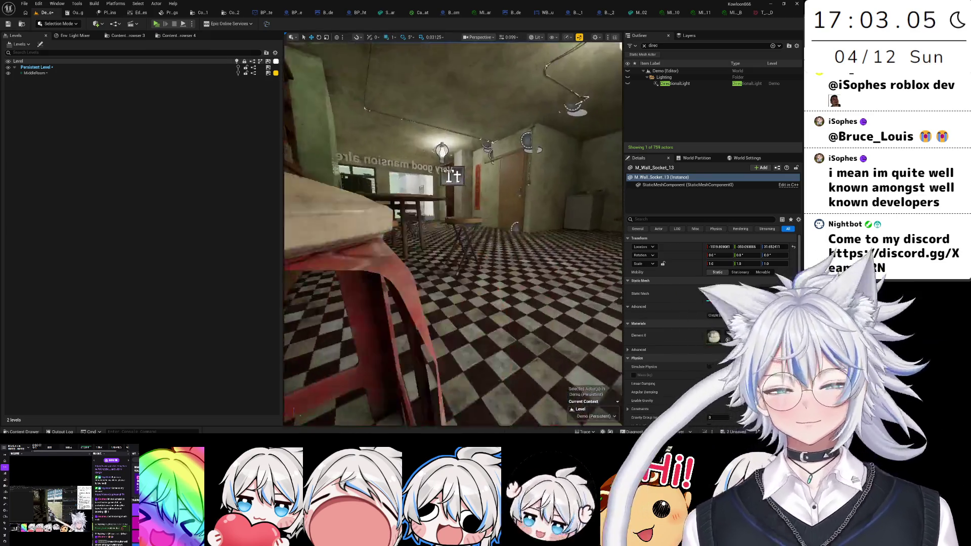
pyautogui.moveTo(409, 273); pyautogui.dragTo(409, 273)
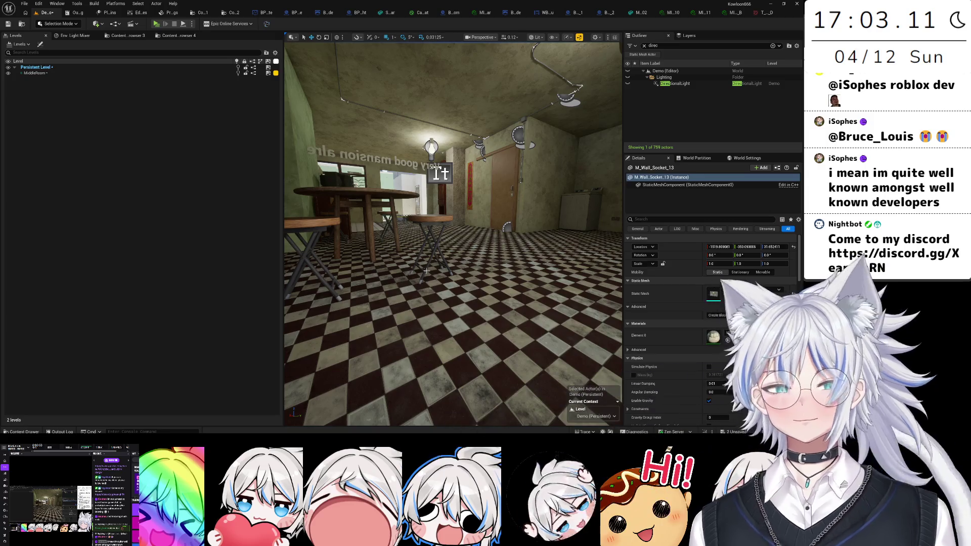
pyautogui.moveTo(424, 279); pyautogui.dragTo(369, 281)
pyautogui.moveTo(420, 237); pyautogui.dragTo(414, 241)
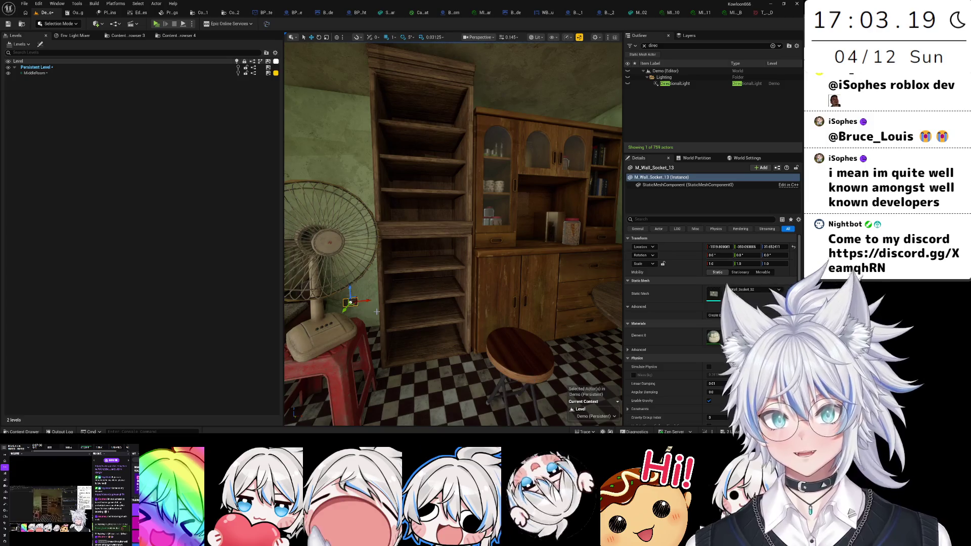
pyautogui.moveTo(410, 302); pyautogui.dragTo(354, 283)
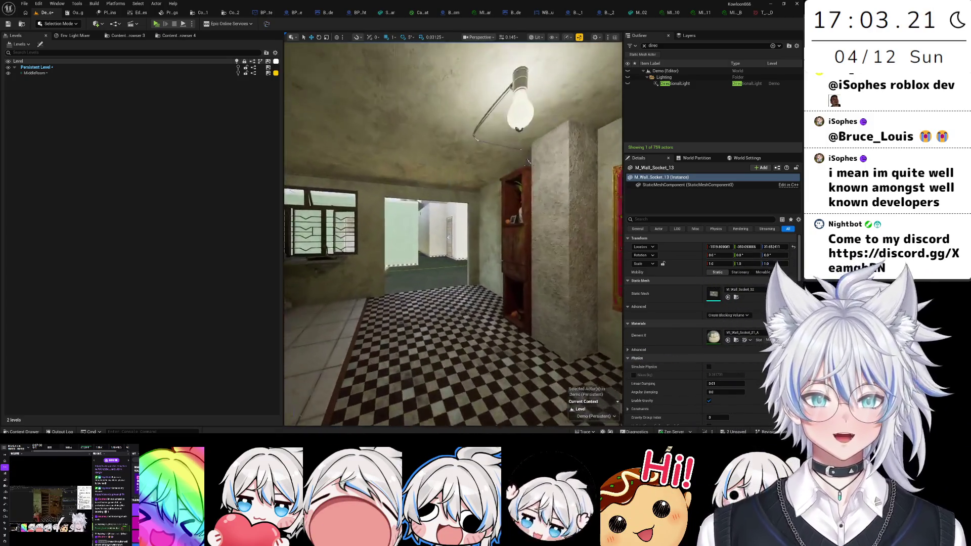
pyautogui.moveTo(423, 191); pyautogui.dragTo(423, 191)
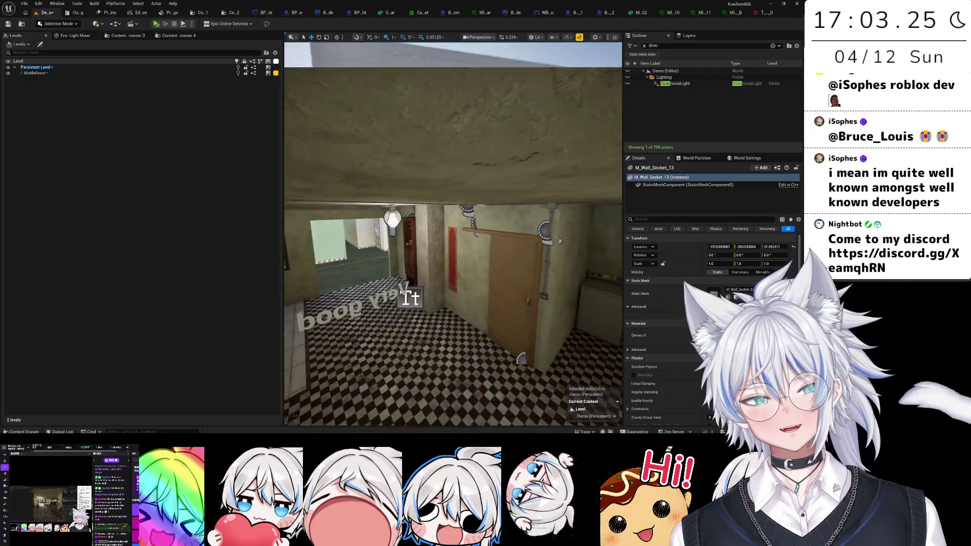
pyautogui.moveTo(424, 191); pyautogui.dragTo(424, 191)
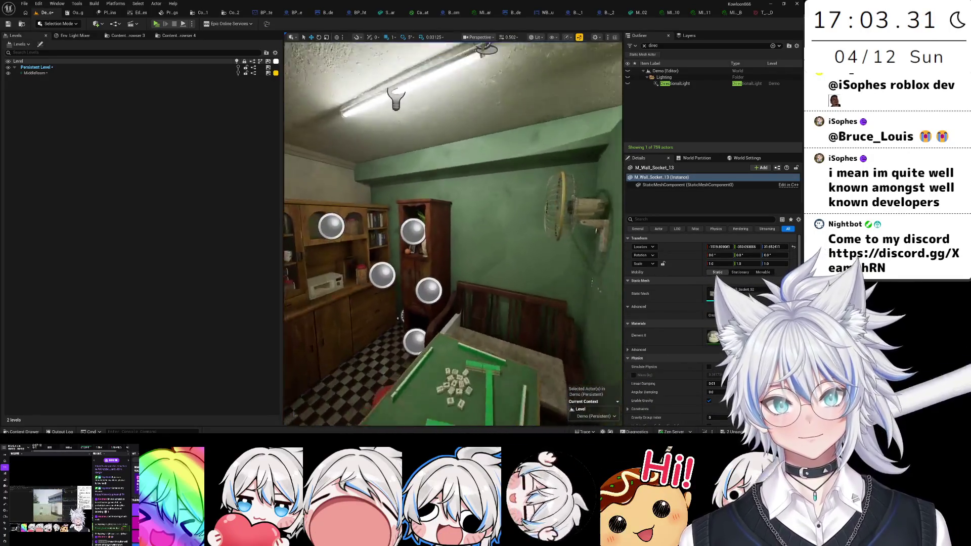
pyautogui.moveTo(402, 316); pyautogui.dragTo(285, 325)
pyautogui.moveTo(452, 232); pyautogui.dragTo(353, 238)
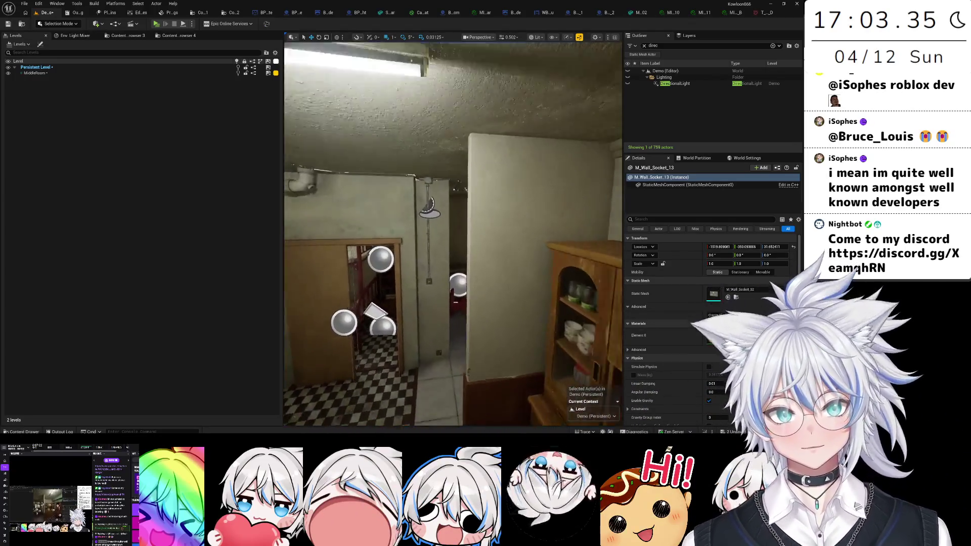
pyautogui.moveTo(452, 233); pyautogui.dragTo(405, 235)
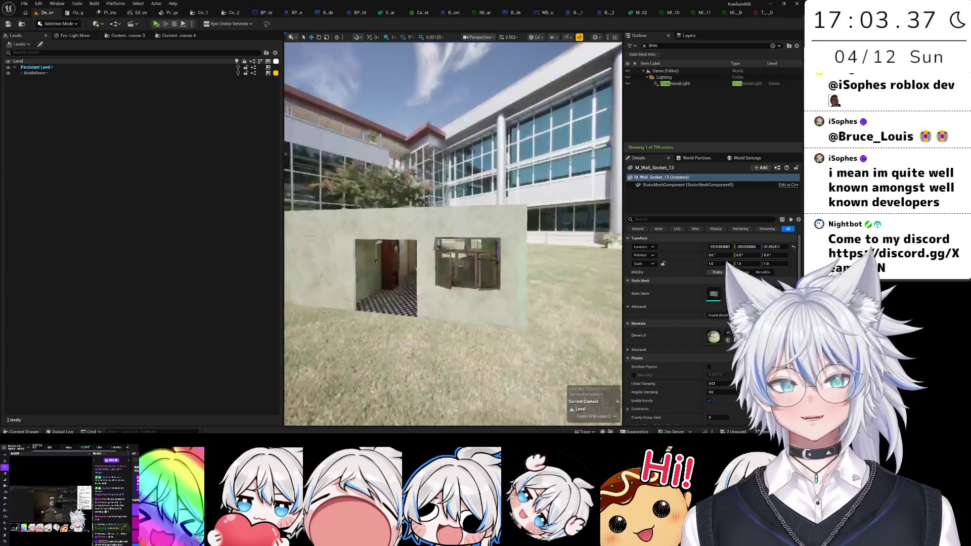
pyautogui.scroll(3, 453, 232)
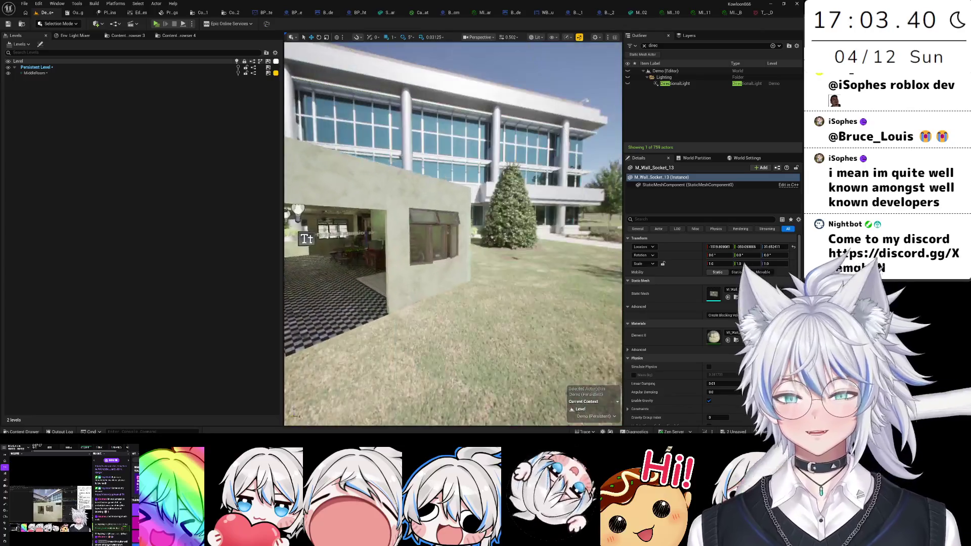
pyautogui.moveTo(453, 233)
pyautogui.mouseDown()
pyautogui.moveTo(405, 236)
pyautogui.moveTo(445, 234)
pyautogui.mouseUp()
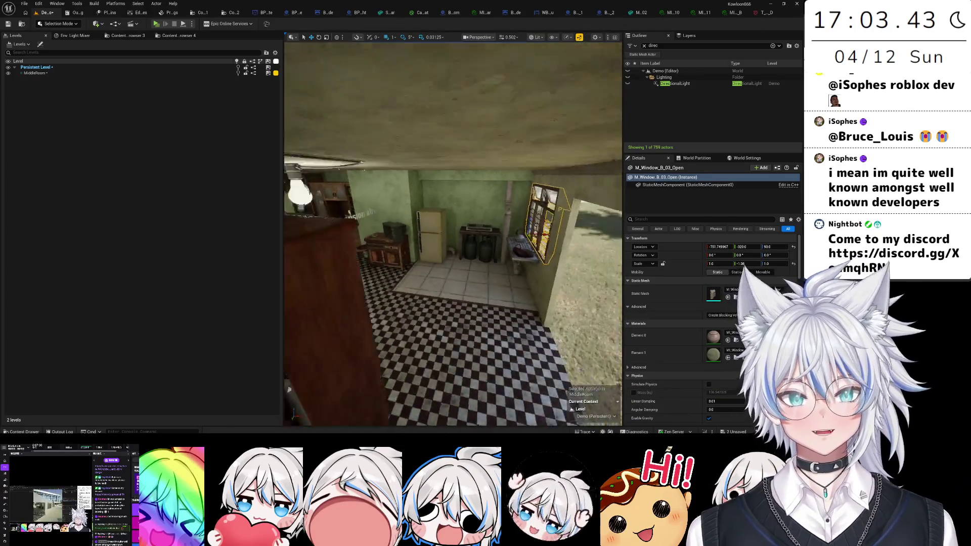
pyautogui.doubleClick(41, 72)
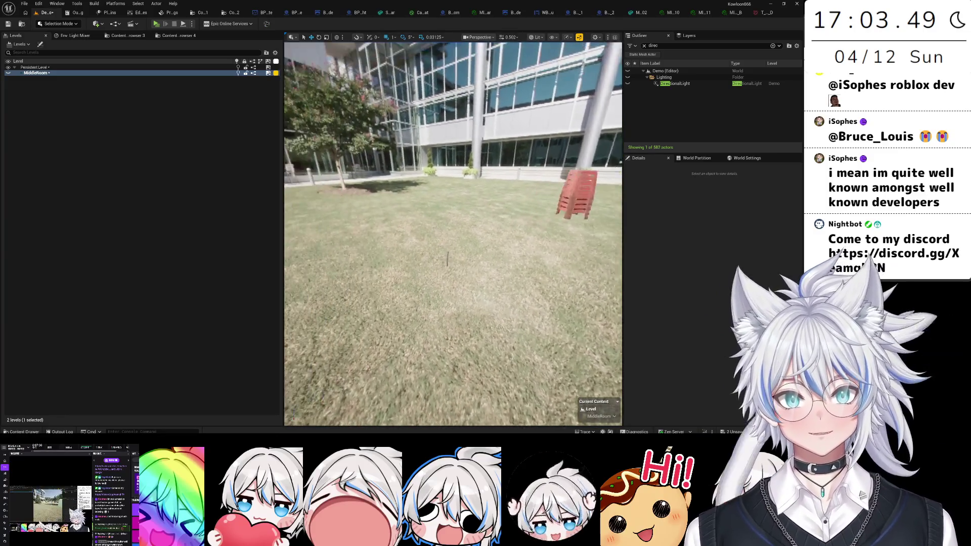
# - Select all six red stool-stack objects outside the building and cut them
pyautogui.moveTo(457, 277); pyautogui.dragTo(447, 276)
pyautogui.click(596, 192)
pyautogui.press('f')
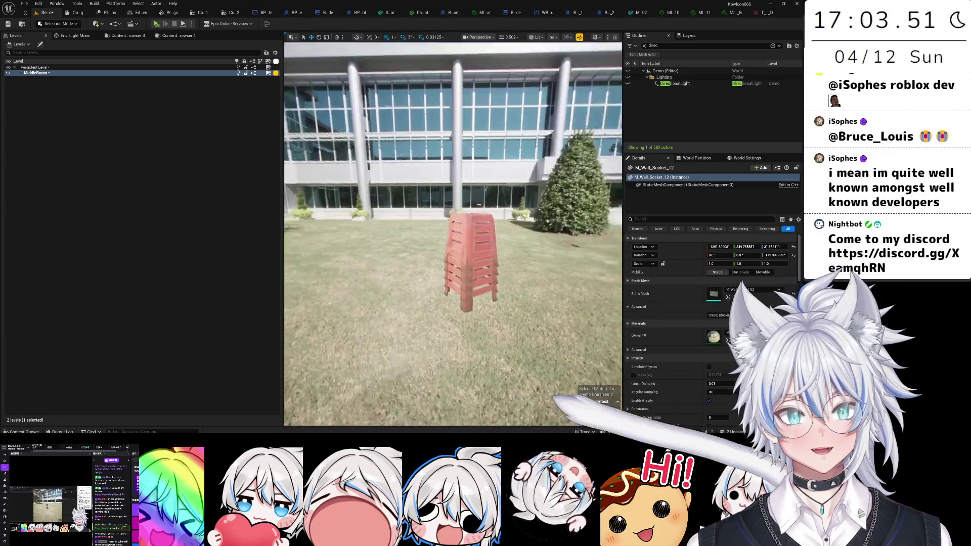
pyautogui.keyDown('ctrl'); pyautogui.click(468, 284); pyautogui.keyUp('ctrl')
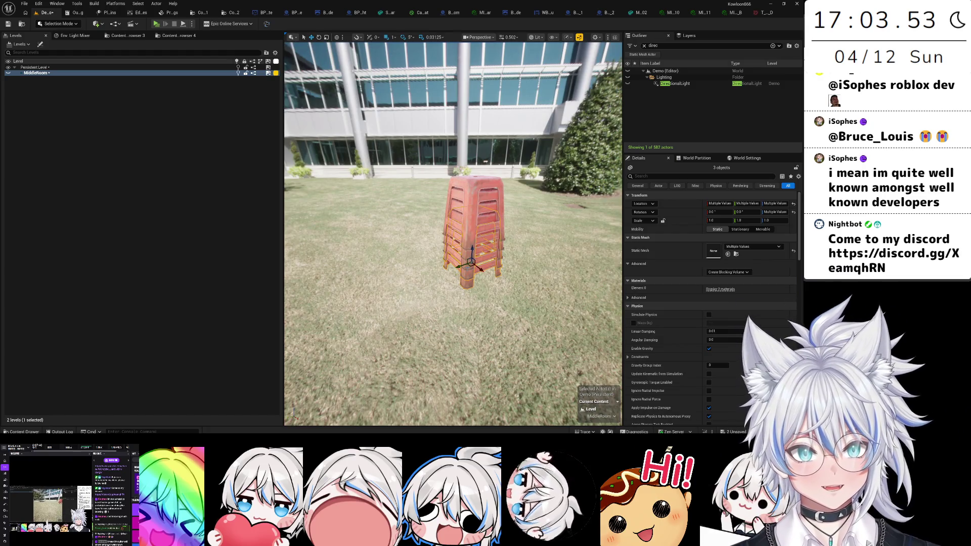
pyautogui.moveTo(435, 283); pyautogui.dragTo(469, 417)
pyautogui.press('Delete')
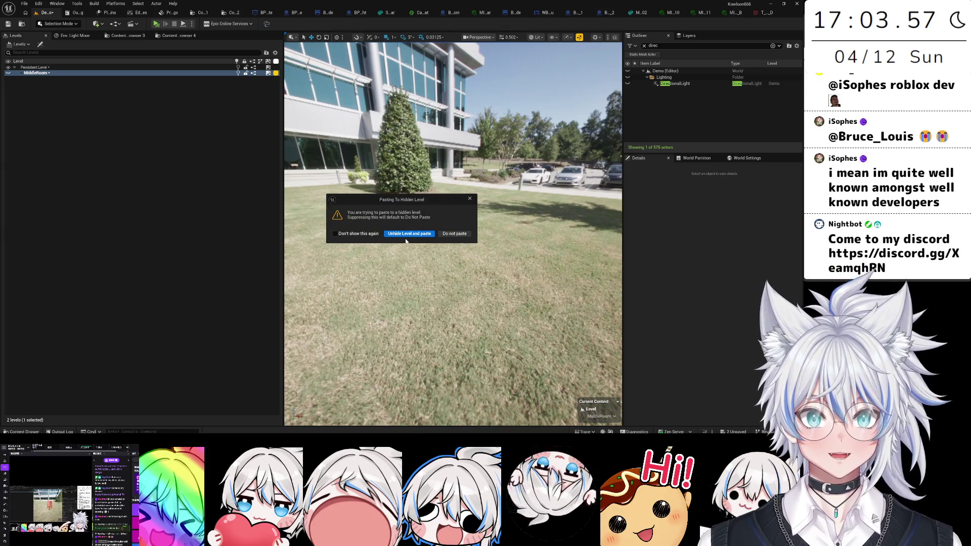
# - Paste the stools into the unhidden MiddleRoom level, save the map, and hide MiddleRoom
pyautogui.click(409, 234)
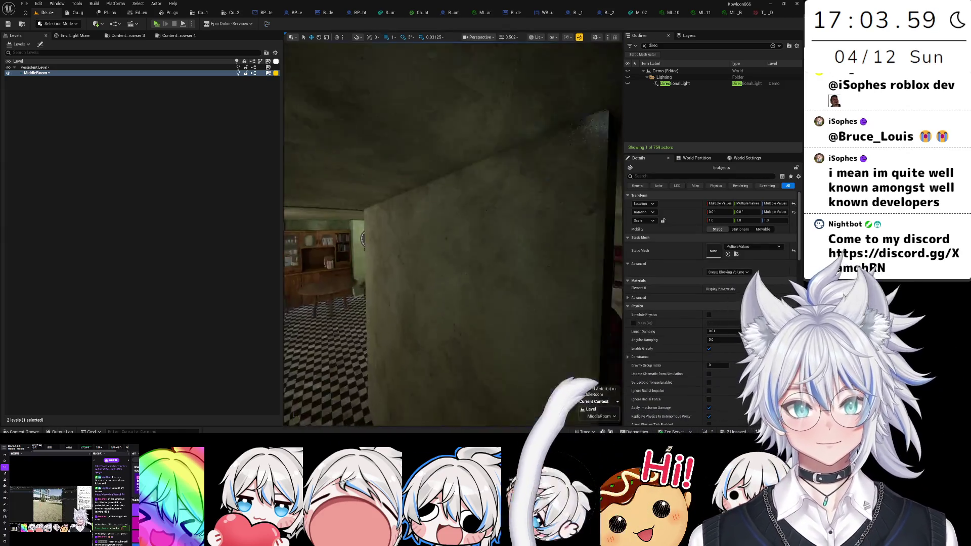
pyautogui.press('f')
pyautogui.hotkey('ctrl', 's')
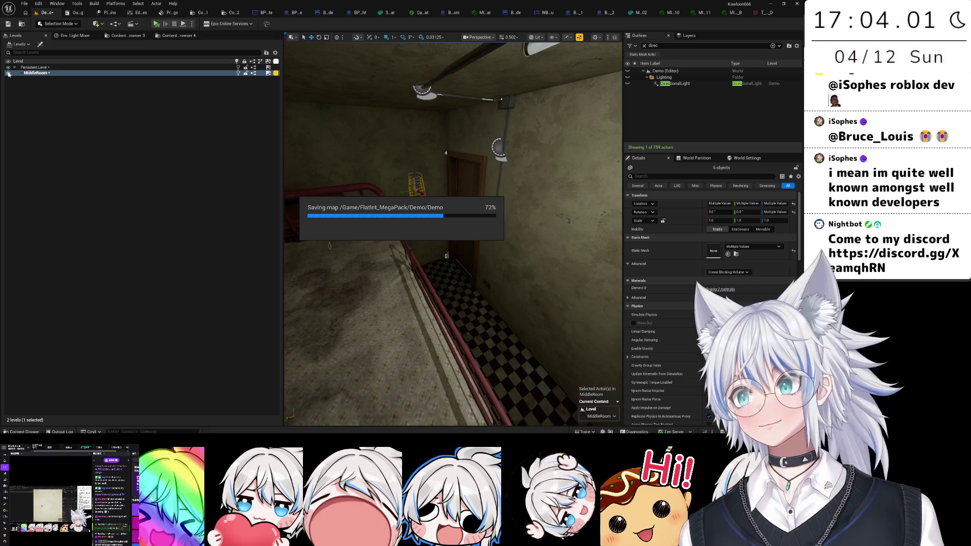
pyautogui.click(9, 74)
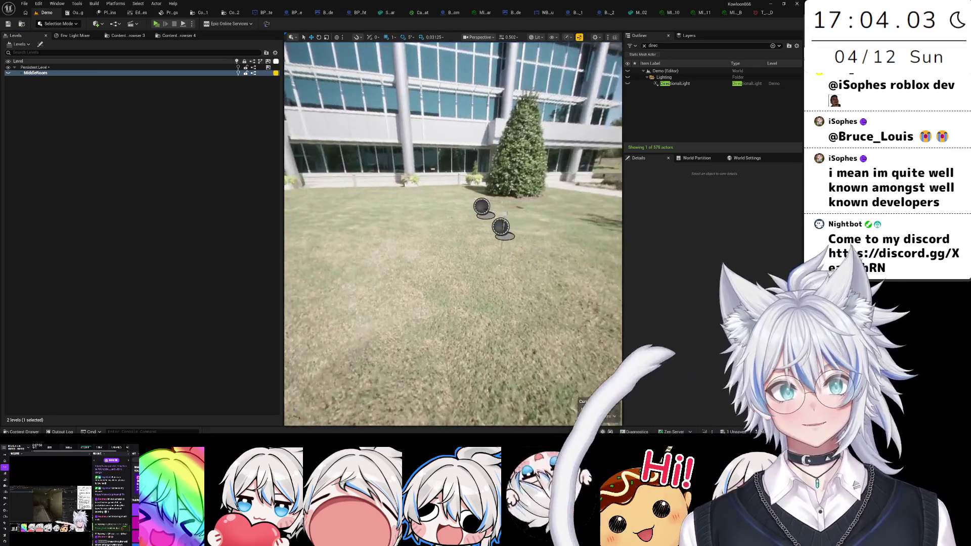
# - Select the outdoor light pole together with its wire pieces
pyautogui.click(453, 253)
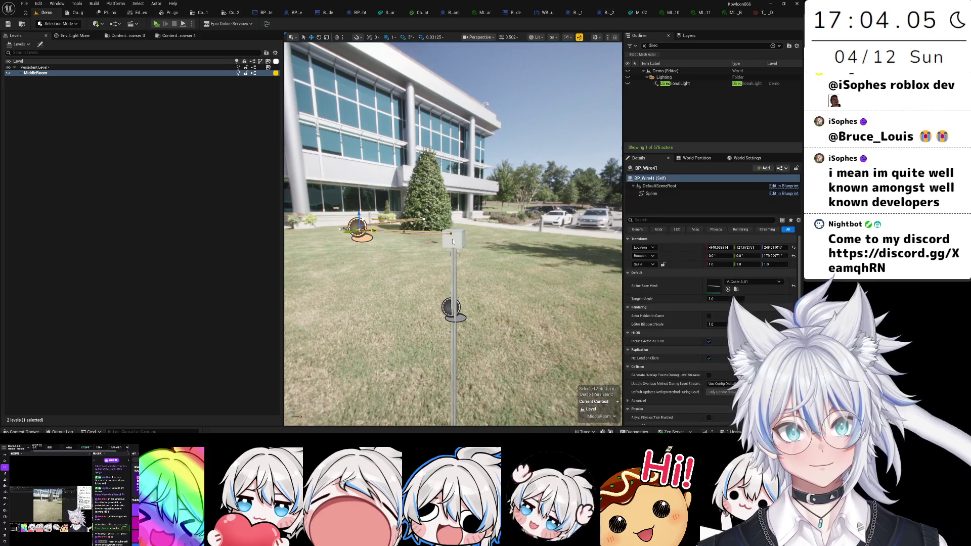
pyautogui.keyDown('ctrl'); pyautogui.click(453, 255); pyautogui.keyUp('ctrl')
pyautogui.scroll(3, 453, 253)
pyautogui.moveTo(457, 259)
pyautogui.mouseDown()
pyautogui.moveTo(457, 273)
pyautogui.moveTo(440, 258)
pyautogui.moveTo(449, 356)
pyautogui.moveTo(462, 338)
pyautogui.mouseUp()
pyautogui.keyDown('ctrl'); pyautogui.click(443, 356); pyautogui.keyUp('ctrl')
pyautogui.press('f')
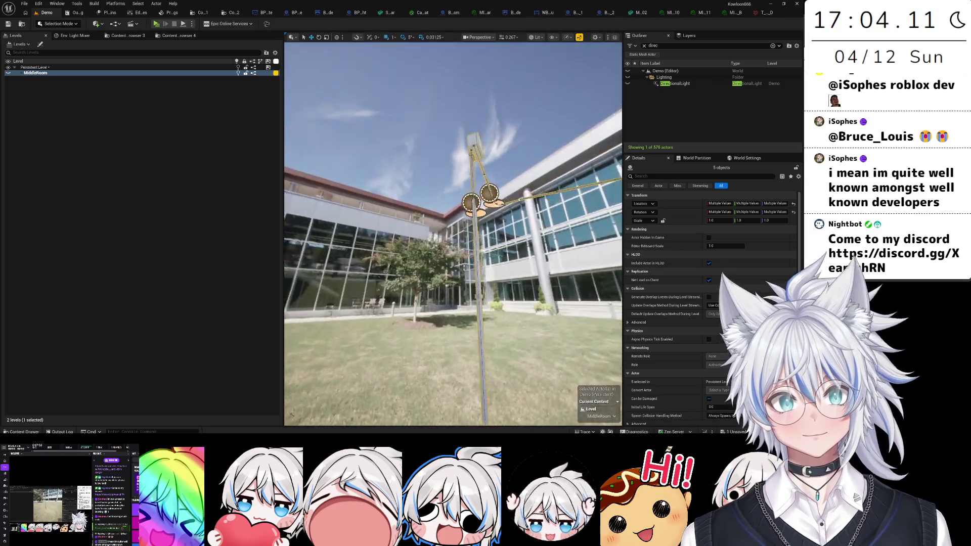
# - Cut the pole and wire pieces and show the MiddleRoom level again
pyautogui.moveTo(459, 285)
pyautogui.mouseDown()
pyautogui.moveTo(445, 303)
pyautogui.moveTo(470, 314)
pyautogui.moveTo(415, 313)
pyautogui.mouseUp()
pyautogui.press('Delete')
pyautogui.click(57, 76)
pyautogui.click(8, 74)
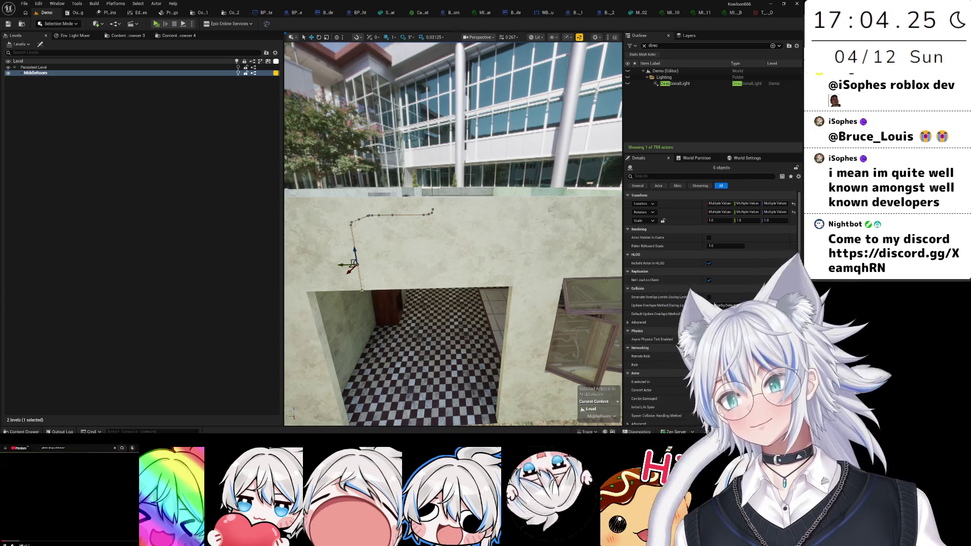
pyautogui.moveTo(494, 403)
pyautogui.mouseDown()
pyautogui.moveTo(478, 349)
pyautogui.moveTo(508, 349)
pyautogui.moveTo(405, 349)
pyautogui.mouseUp()
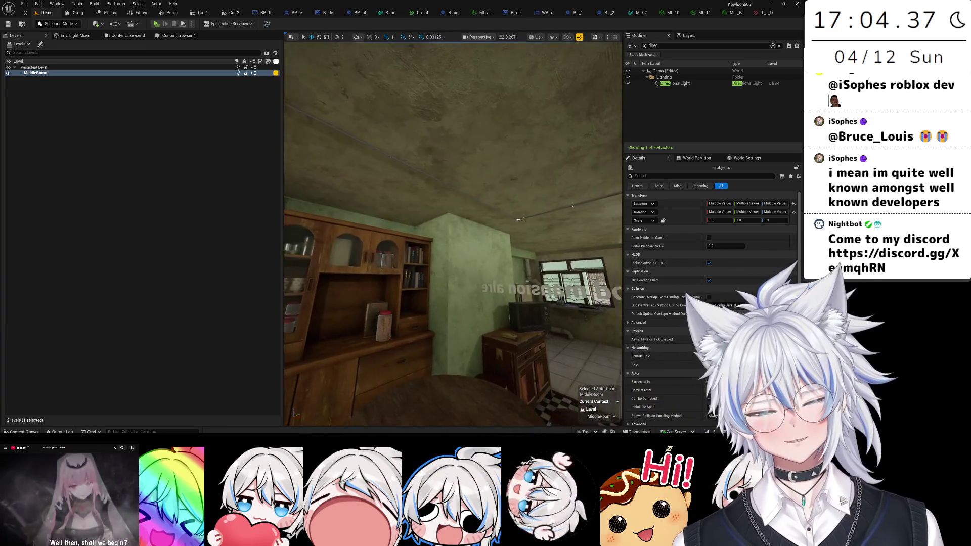
pyautogui.moveTo(404, 349); pyautogui.dragTo(412, 298)
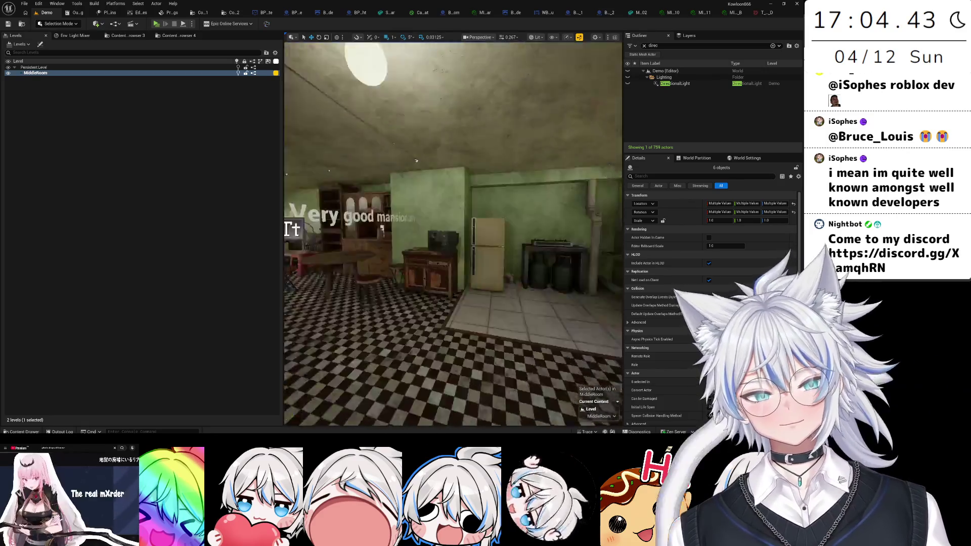
pyautogui.moveTo(430, 303); pyautogui.dragTo(364, 304)
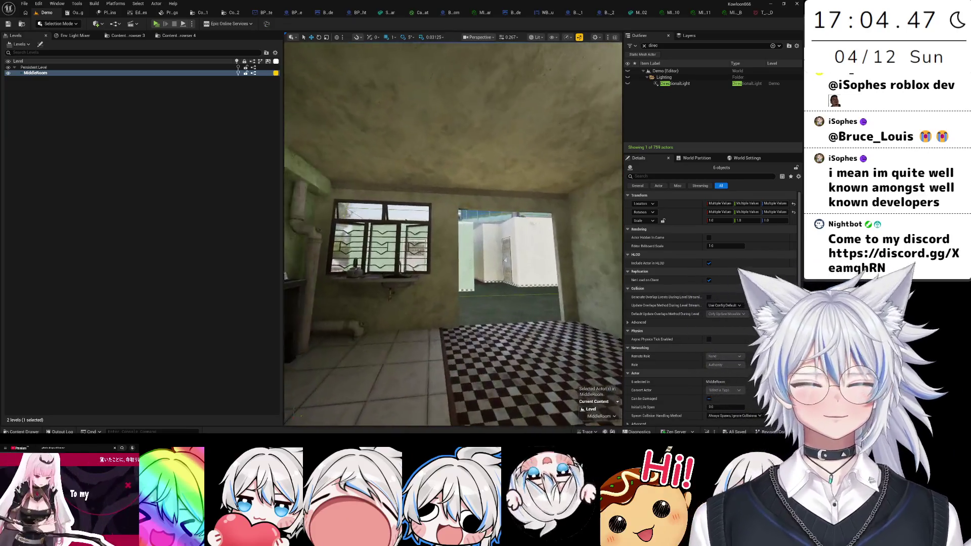
pyautogui.moveTo(452, 303)
pyautogui.mouseDown()
pyautogui.moveTo(445, 253)
pyautogui.moveTo(481, 238)
pyautogui.moveTo(445, 248)
pyautogui.moveTo(440, 268)
pyautogui.moveTo(435, 253)
pyautogui.moveTo(420, 250)
pyautogui.moveTo(428, 226)
pyautogui.moveTo(395, 228)
pyautogui.moveTo(394, 216)
pyautogui.mouseUp()
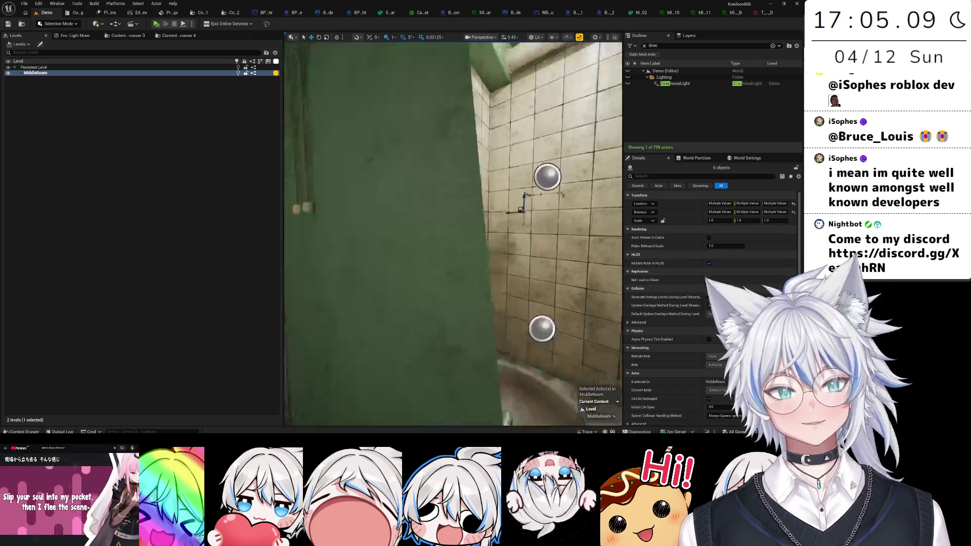
pyautogui.moveTo(395, 217); pyautogui.dragTo(402, 208)
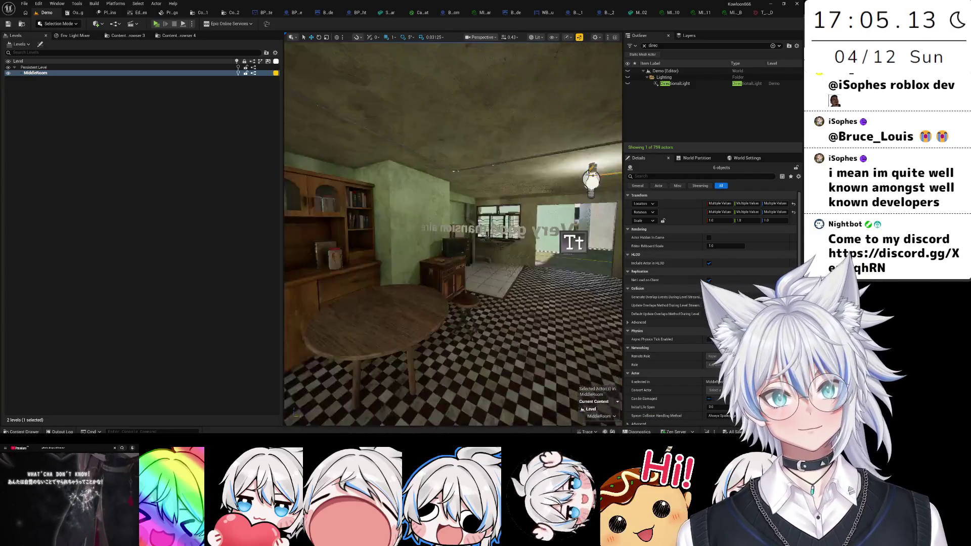
pyautogui.click(8, 73)
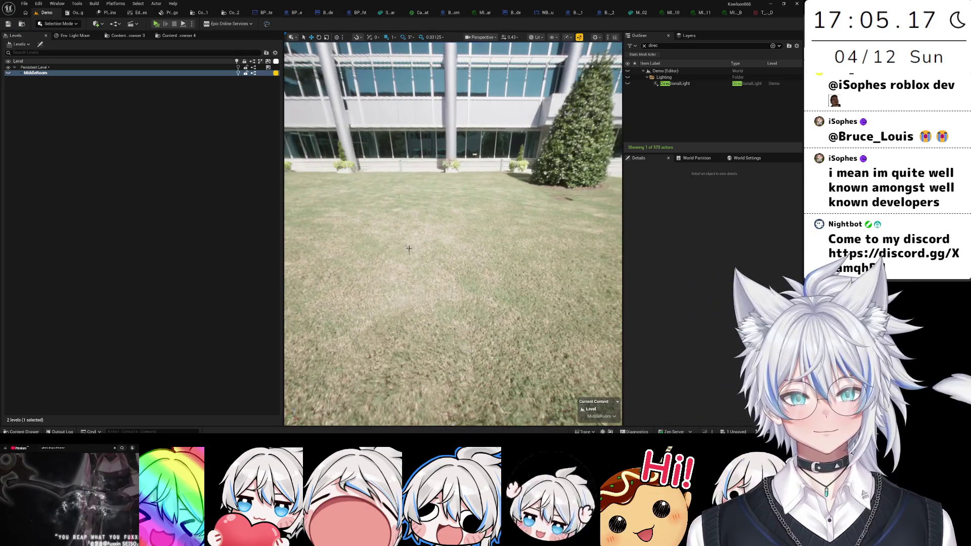
# - Select two wall sockets, including M_Wall_Socket_11, and show the MiddleRoom level again
pyautogui.click(423, 261)
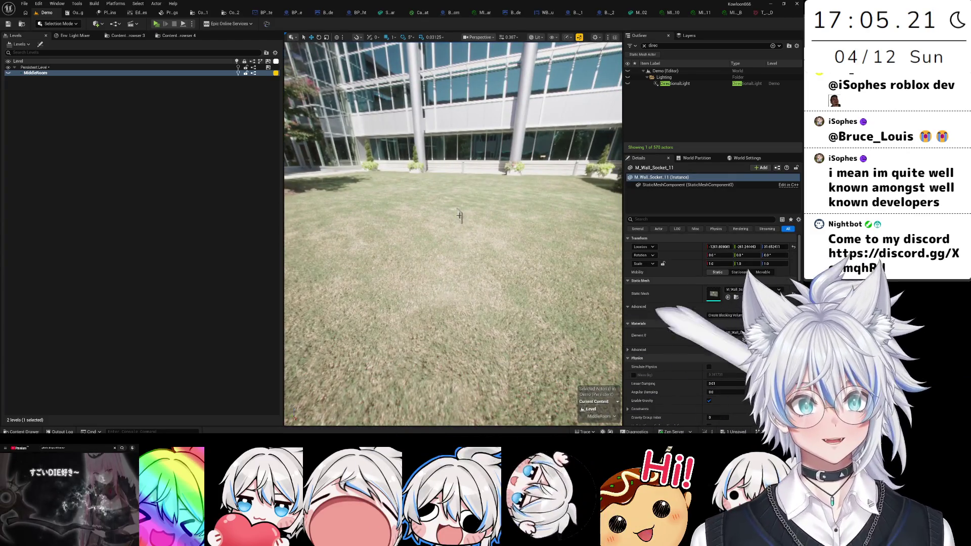
pyautogui.keyDown('ctrl'); pyautogui.click(466, 239); pyautogui.keyUp('ctrl')
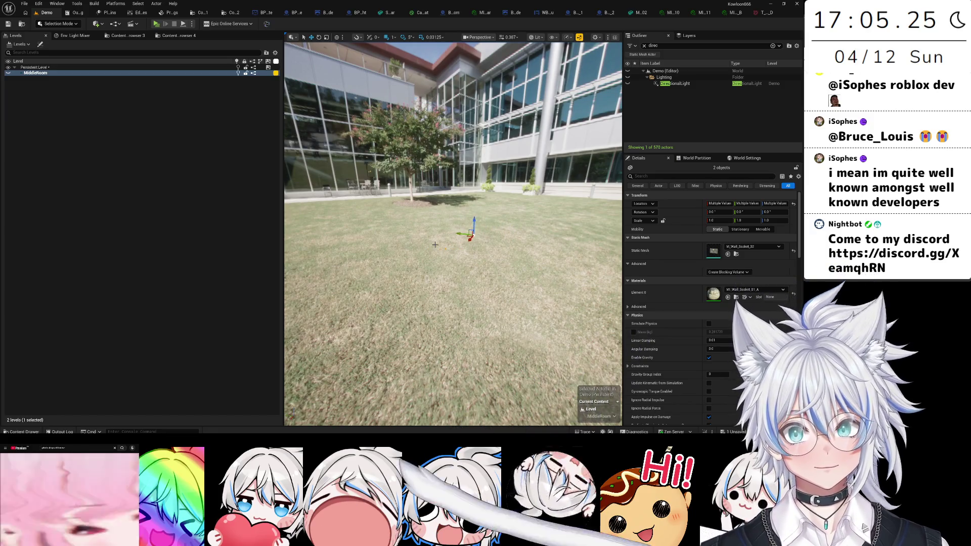
pyautogui.click(8, 72)
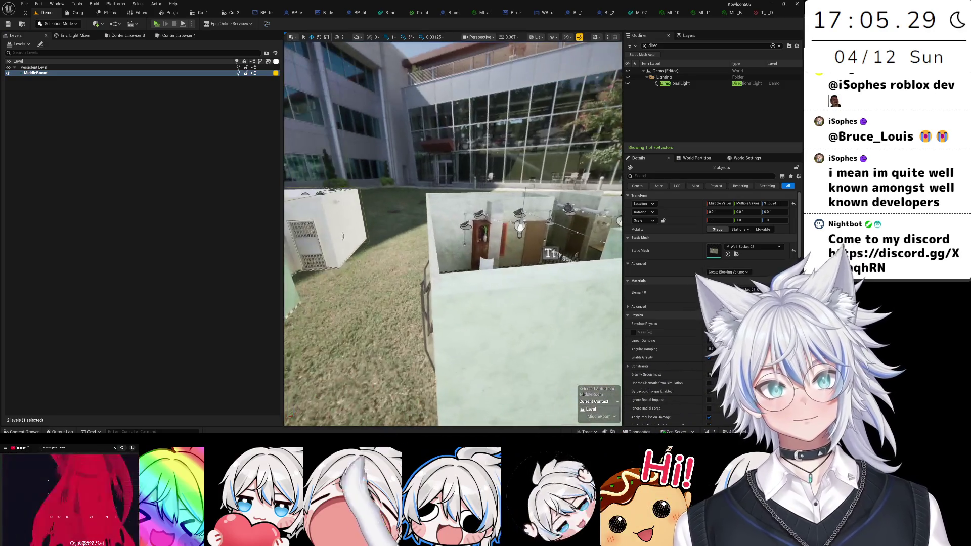
# - Duplicate the open window, slide the copy along the wall, and rotate it 90 degrees
pyautogui.click(426, 324)
pyautogui.keyDown('alt'); pyautogui.moveTo(427, 382); pyautogui.dragTo(354, 384); pyautogui.keyUp('alt')
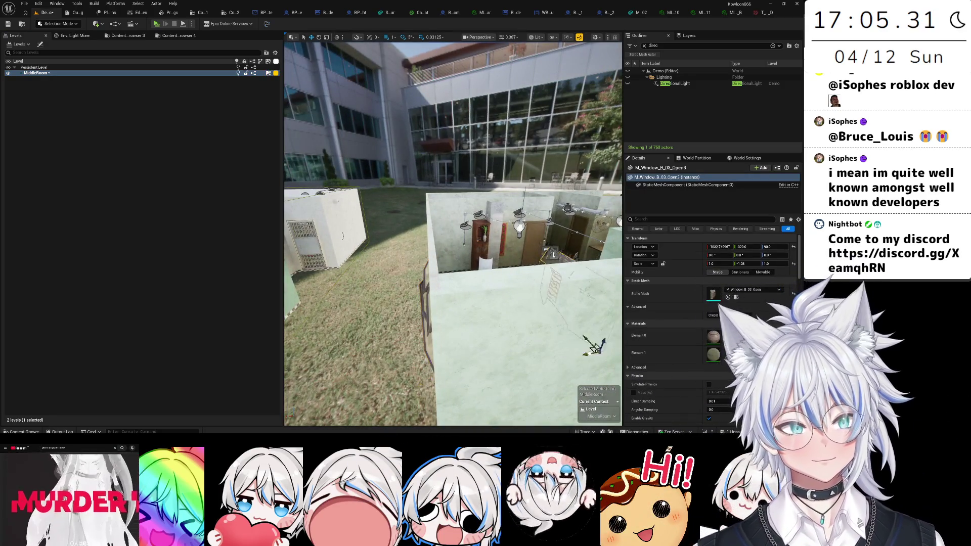
pyautogui.moveTo(457, 237)
pyautogui.mouseDown()
pyautogui.moveTo(553, 273)
pyautogui.moveTo(541, 253)
pyautogui.moveTo(575, 402)
pyautogui.mouseUp()
pyautogui.press('f')
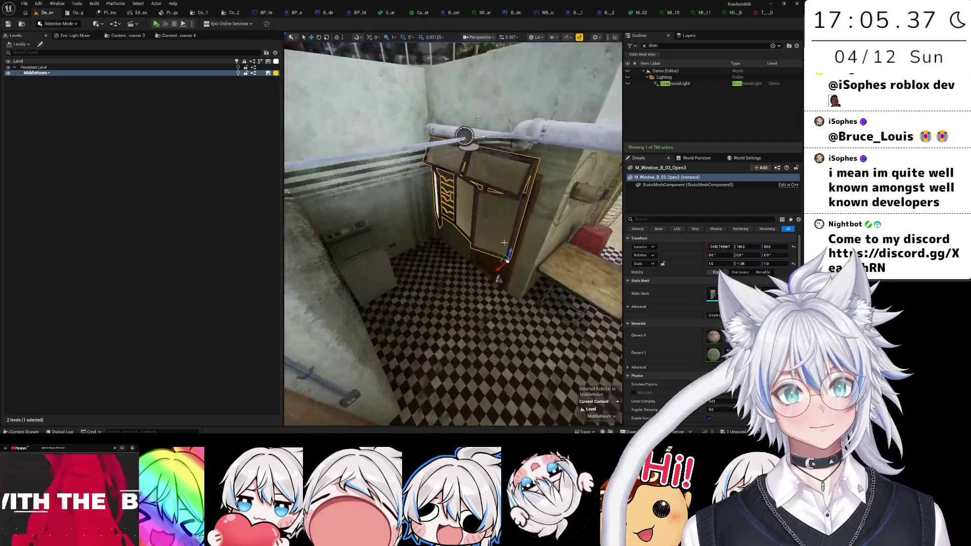
pyautogui.moveTo(502, 286)
pyautogui.mouseDown()
pyautogui.moveTo(436, 316)
pyautogui.moveTo(385, 293)
pyautogui.moveTo(341, 247)
pyautogui.mouseUp()
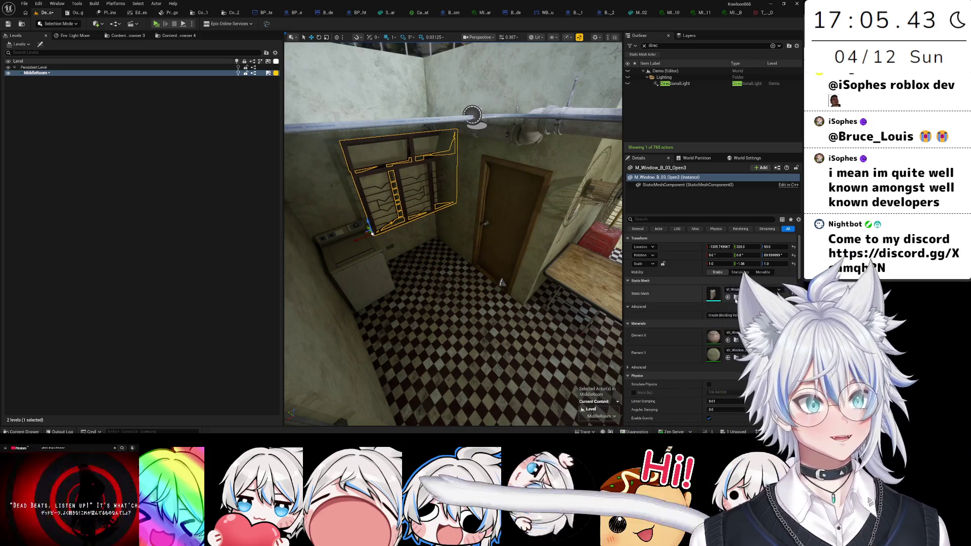
# - Assign the closed mesh M_Window_B_02_Close to the new window from the Content Browser
pyautogui.click(125, 35)
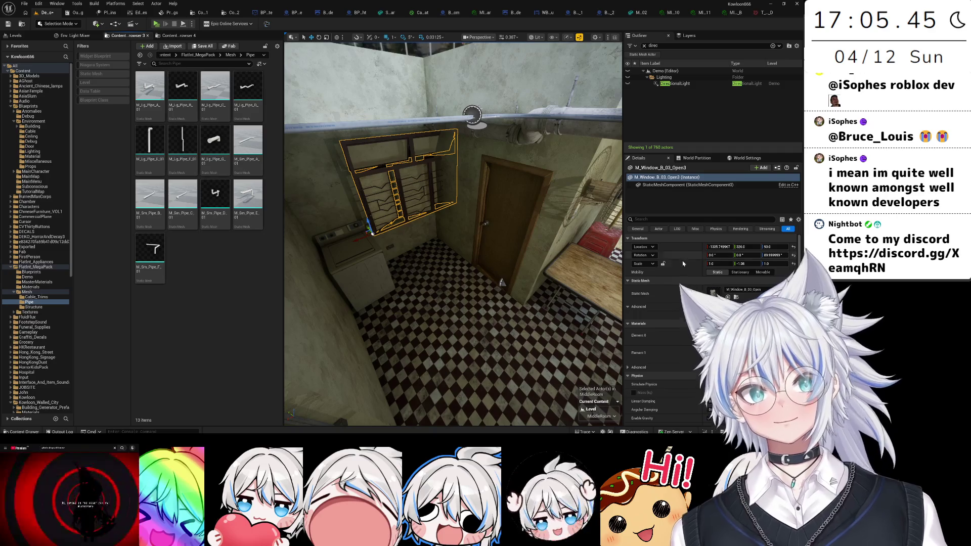
pyautogui.click(736, 298)
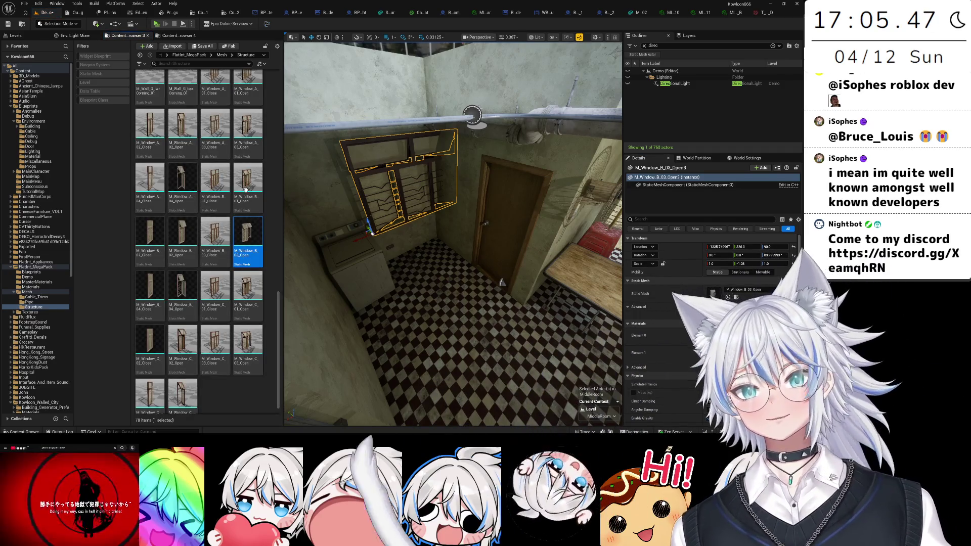
pyautogui.scroll(1, 230, 228)
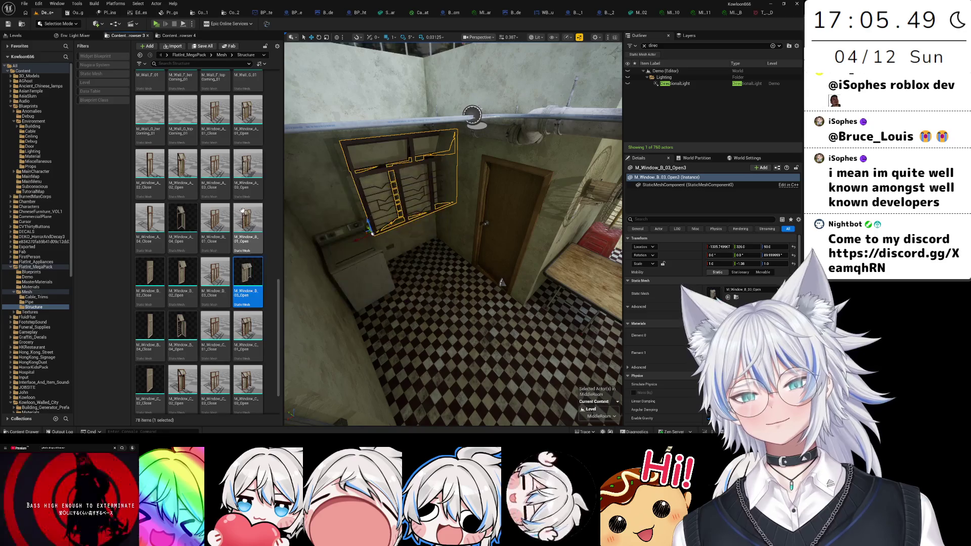
pyautogui.click(150, 277)
pyautogui.click(728, 297)
pyautogui.press('f')
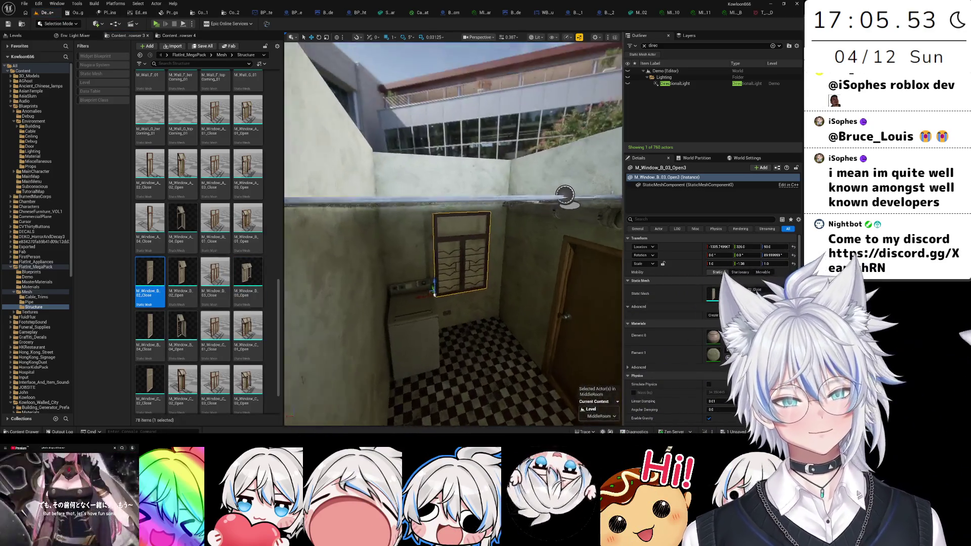
# - Push the closed window slightly outward along Y into the wall
pyautogui.moveTo(438, 316); pyautogui.dragTo(349, 294)
pyautogui.scroll(2, 453, 234)
pyautogui.press('w')
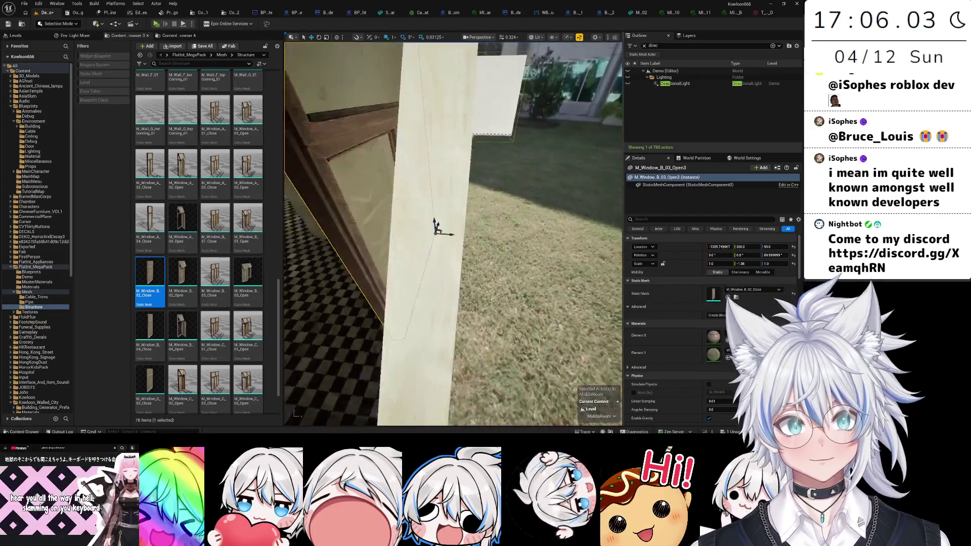
# - Select the concrete wall piece beside the window and set its Y scale to -0.3
pyautogui.click(433, 227)
pyautogui.press('f')
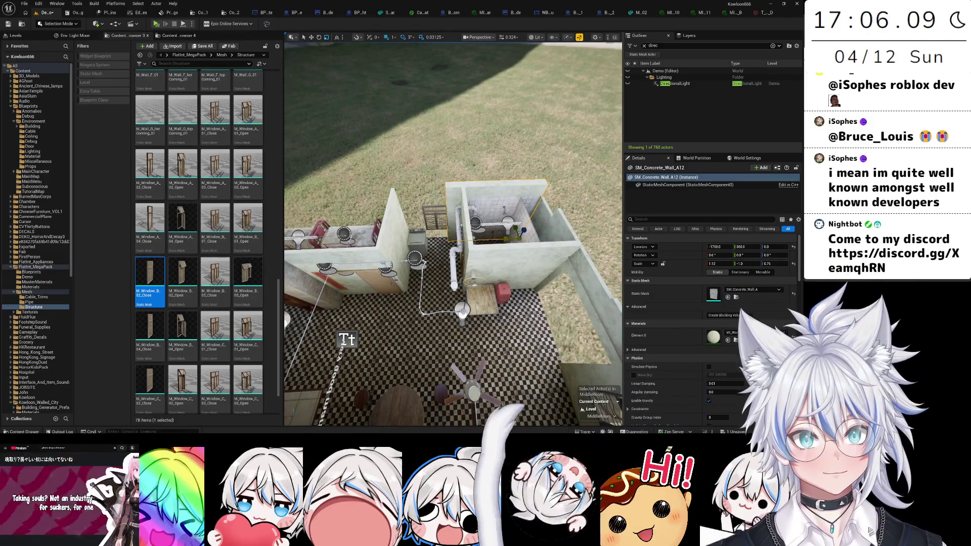
pyautogui.scroll(3, 453, 234)
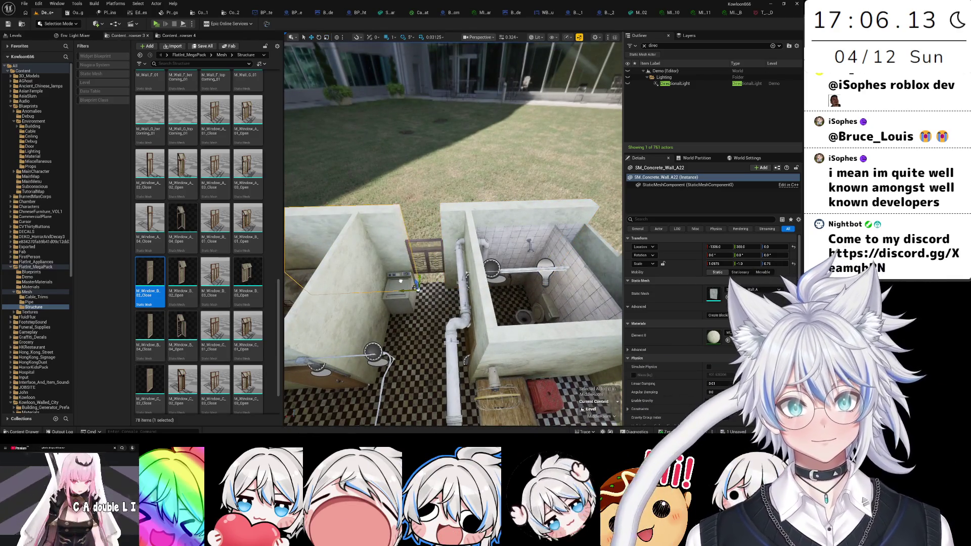
pyautogui.press('f')
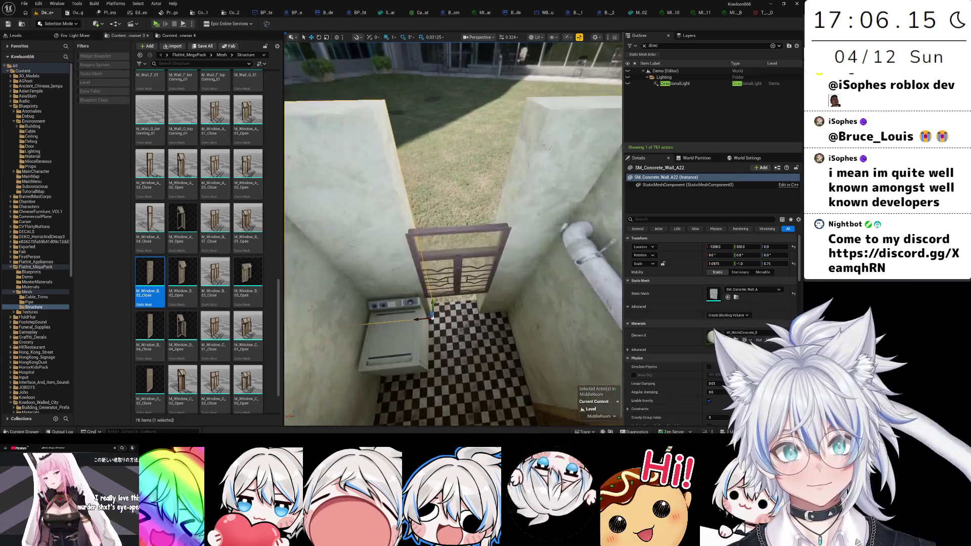
pyautogui.click(442, 271)
pyautogui.press('f')
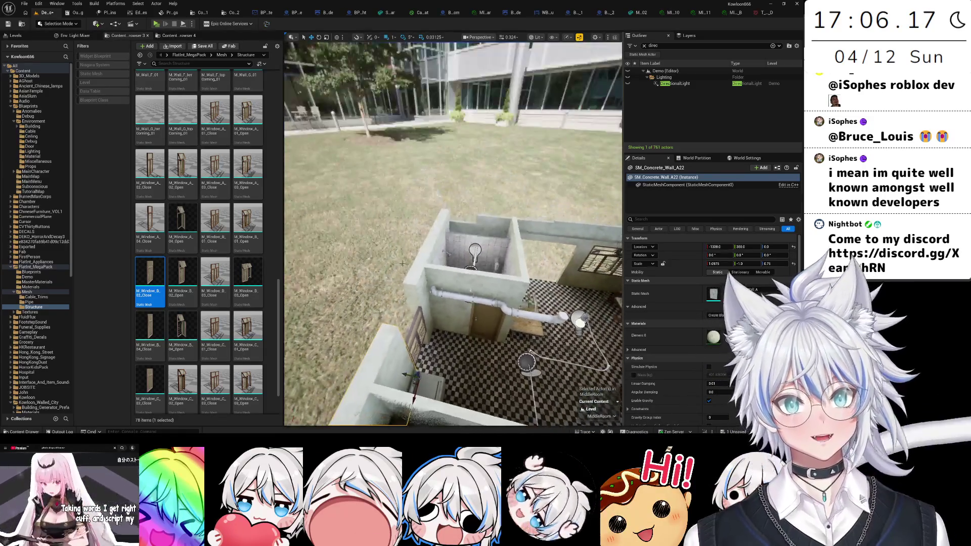
pyautogui.write('1')
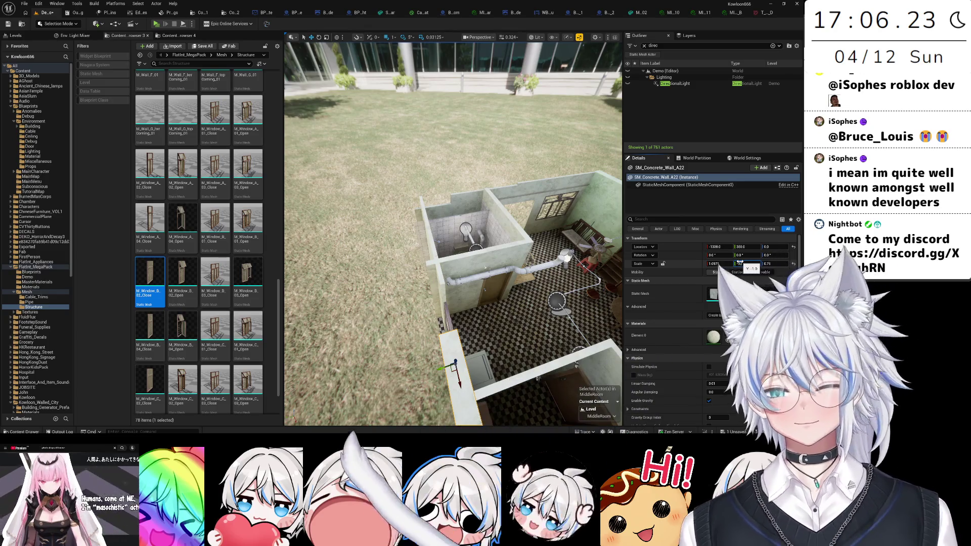
pyautogui.moveTo(739, 263); pyautogui.dragTo(621, 255)
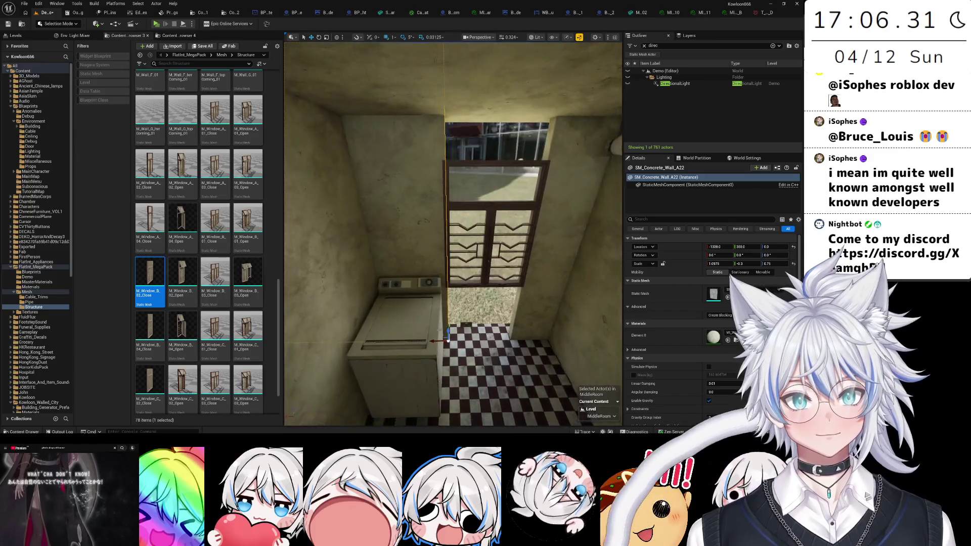
# - Alt-copy the concrete wall across the window opening and adjust the copy's Z scale
pyautogui.click(436, 341)
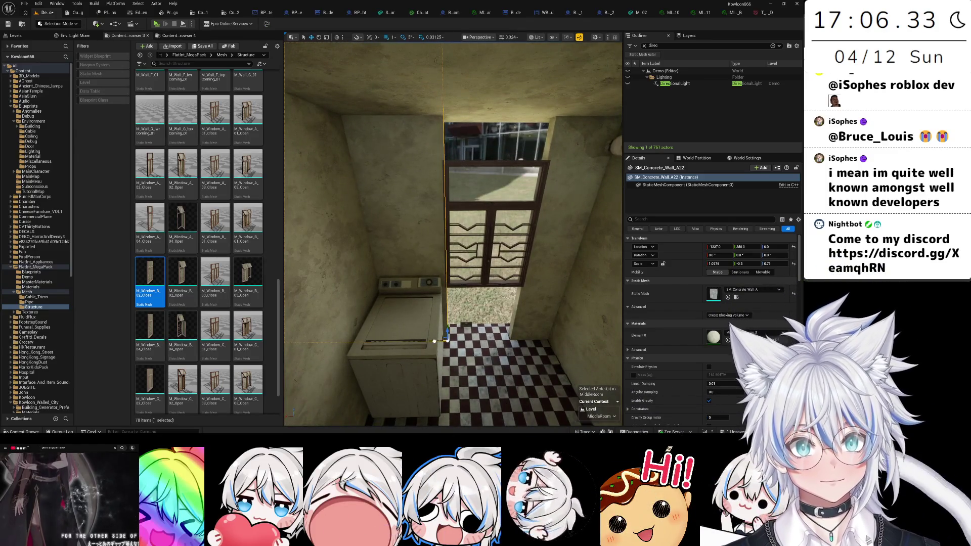
pyautogui.moveTo(431, 342)
pyautogui.mouseDown()
pyautogui.moveTo(496, 341)
pyautogui.moveTo(521, 354)
pyautogui.moveTo(500, 313)
pyautogui.moveTo(516, 331)
pyautogui.moveTo(486, 329)
pyautogui.mouseUp()
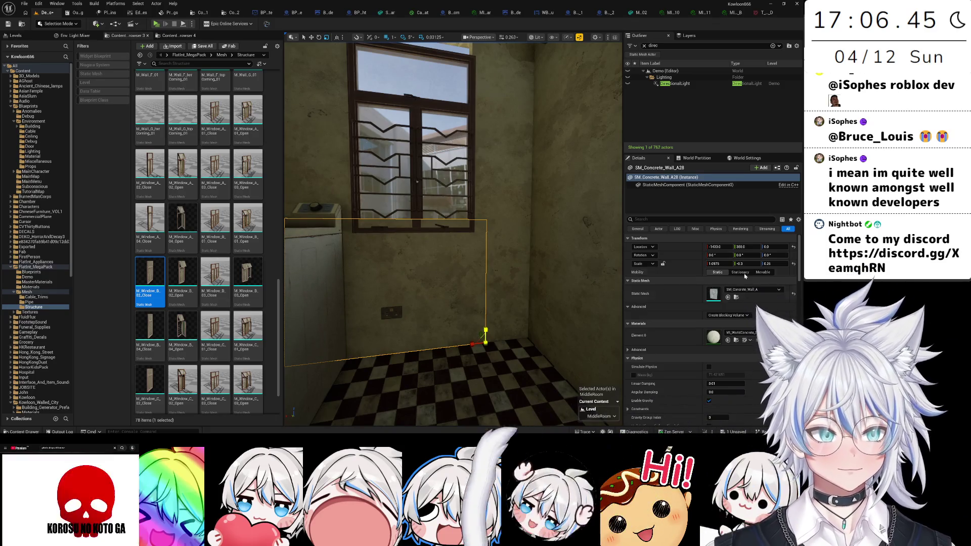
pyautogui.click(770, 264)
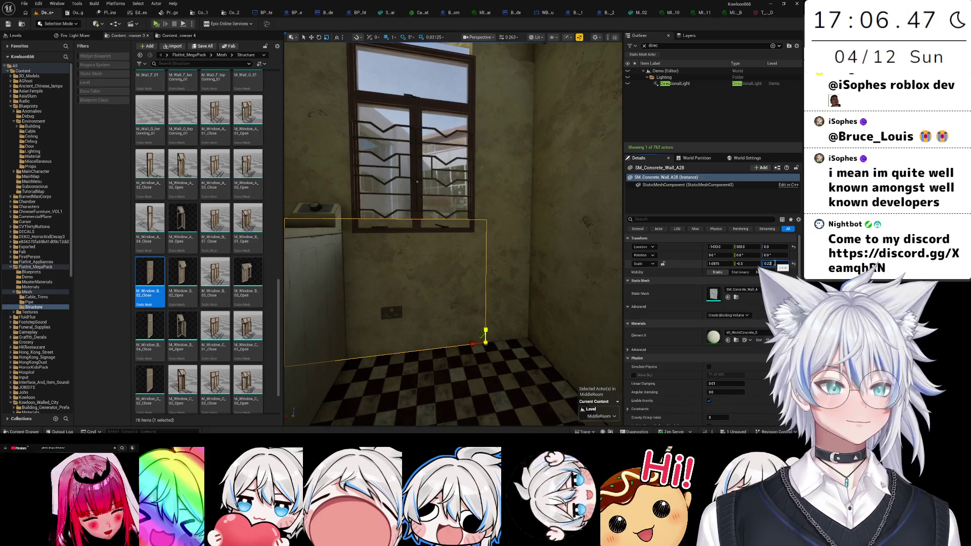
pyautogui.write('8')
pyautogui.press('Return')
pyautogui.press('Return')
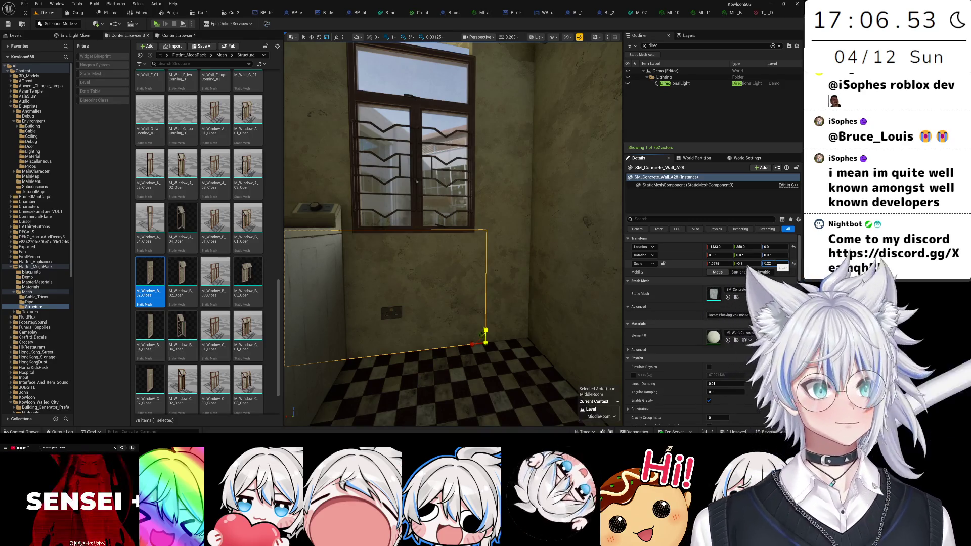
# - Narrow the wall copy along X, then focus on wall piece SM_Concrete_Wall_A12
pyautogui.scroll(5, 452, 233)
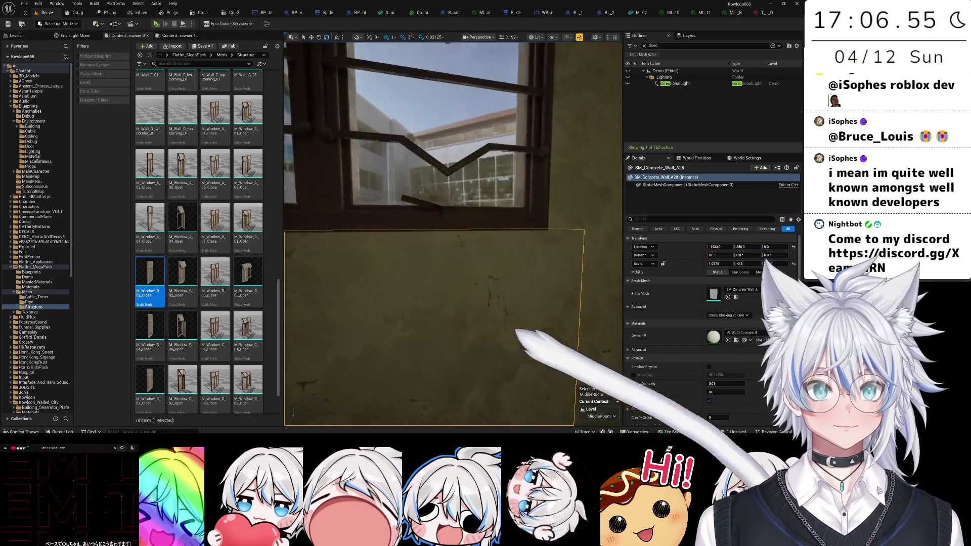
pyautogui.scroll(-5, 500, 320)
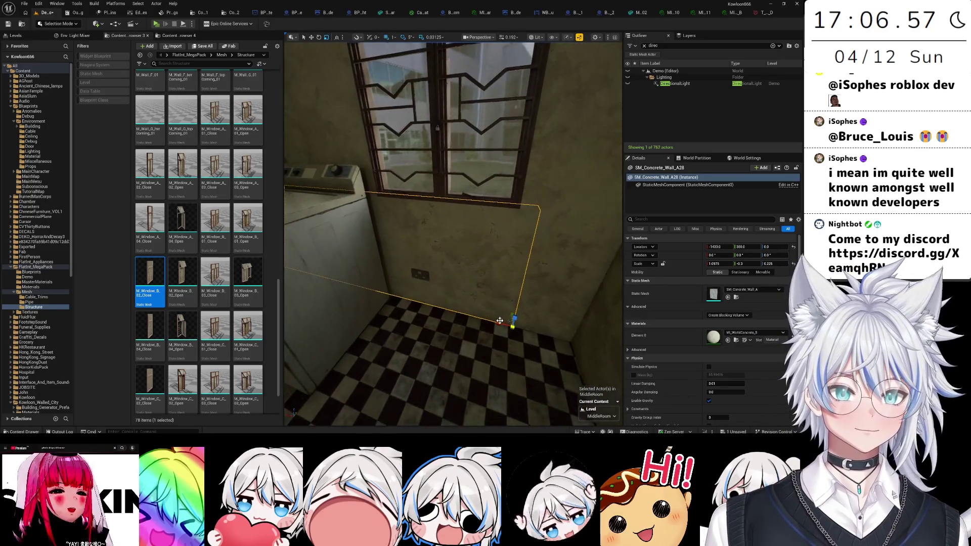
pyautogui.moveTo(498, 322)
pyautogui.mouseDown()
pyautogui.moveTo(482, 74)
pyautogui.moveTo(490, 81)
pyautogui.mouseUp()
pyautogui.scroll(-5, 500, 317)
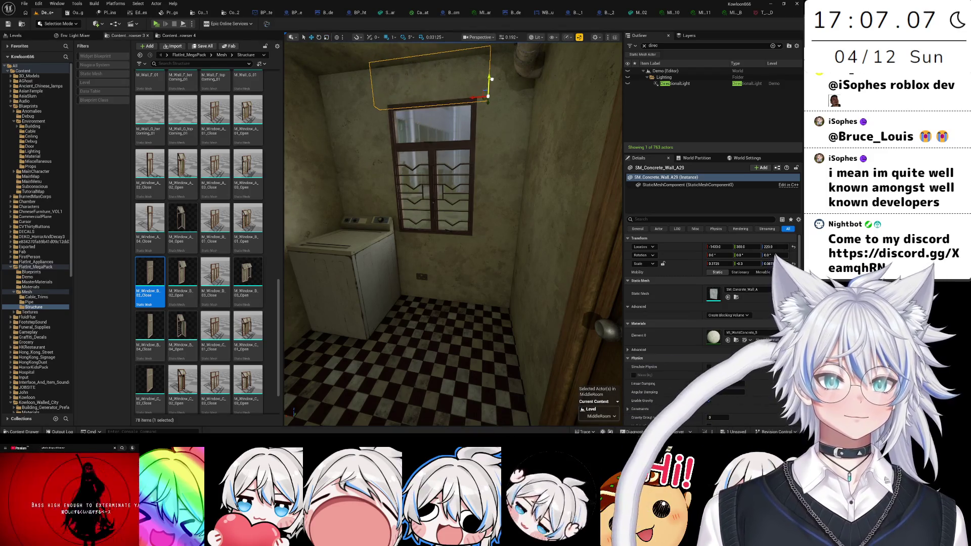
pyautogui.click(505, 160)
pyautogui.press('f')
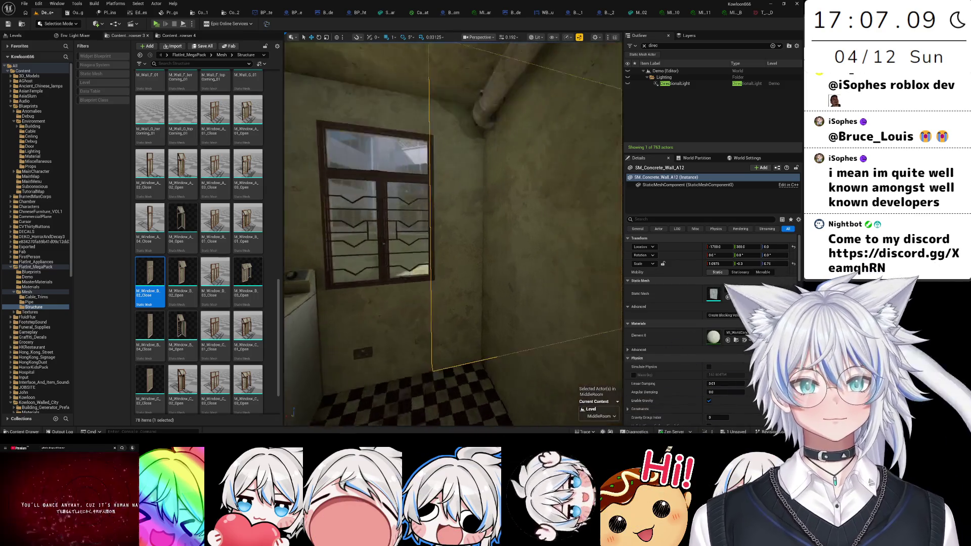
pyautogui.scroll(-3, 482, 198)
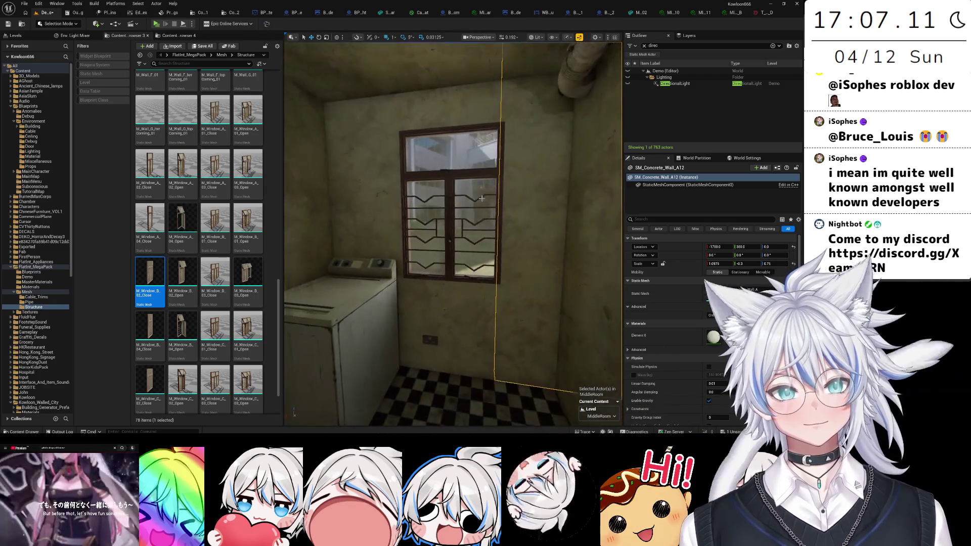
pyautogui.scroll(5, 487, 217)
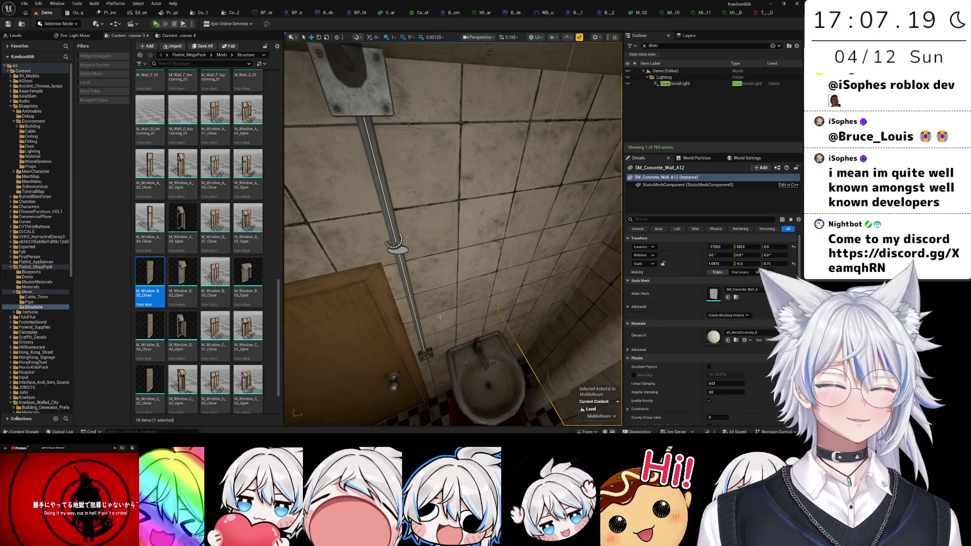
pyautogui.moveTo(436, 302)
pyautogui.mouseDown()
pyautogui.moveTo(455, 300)
pyautogui.moveTo(445, 314)
pyautogui.moveTo(433, 291)
pyautogui.moveTo(436, 301)
pyautogui.mouseUp()
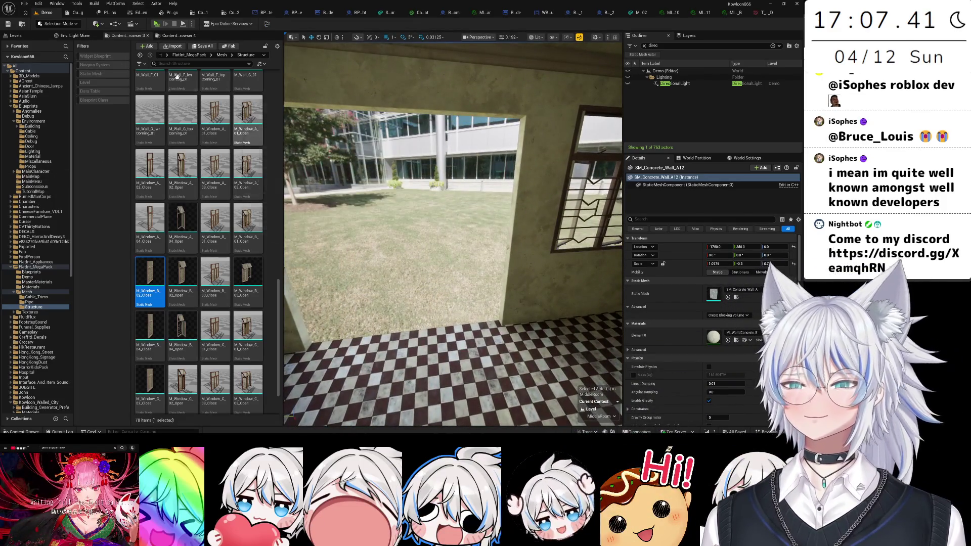
pyautogui.moveTo(390, 224)
pyautogui.mouseDown()
pyautogui.moveTo(462, 237)
pyautogui.moveTo(435, 232)
pyautogui.moveTo(455, 256)
pyautogui.mouseUp()
pyautogui.click(431, 205)
pyautogui.click(455, 256)
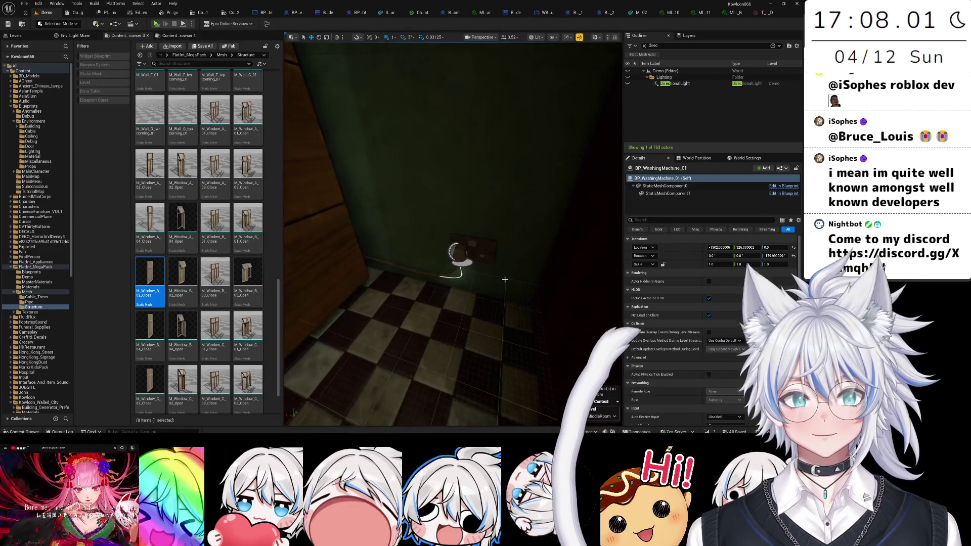
# - Select the floor-level wall socket and its plugged-in cable and frame them in view
pyautogui.click(513, 264)
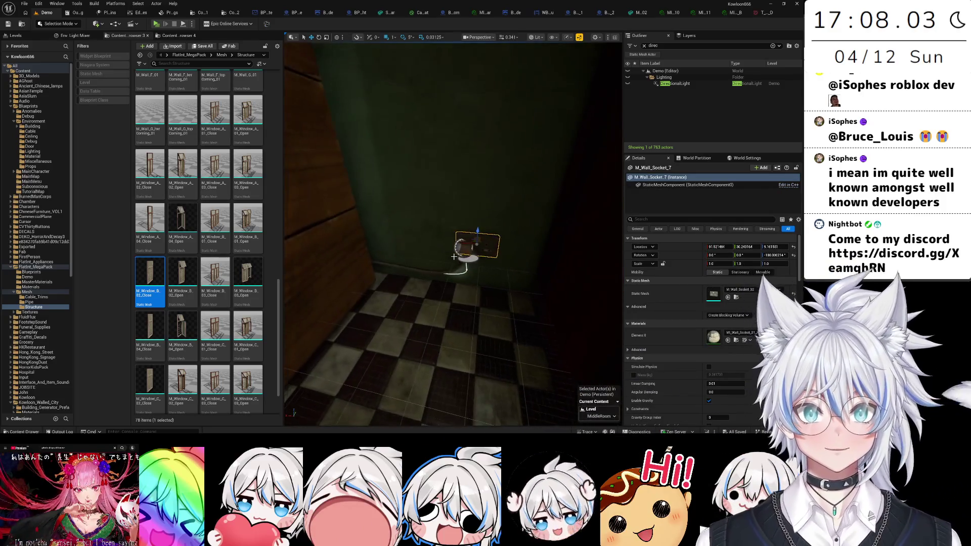
pyautogui.click(464, 269)
pyautogui.keyDown('ctrl'); pyautogui.click(463, 252); pyautogui.keyUp('ctrl')
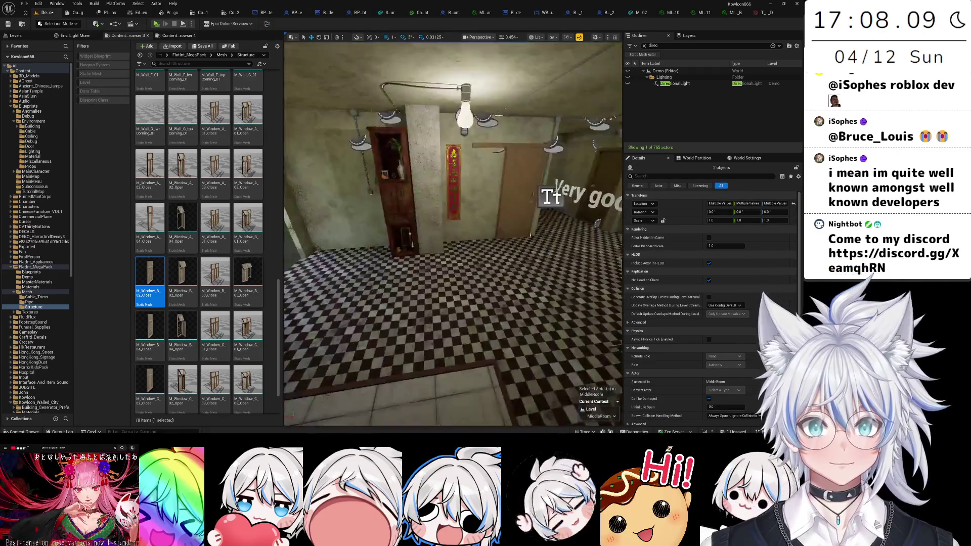
pyautogui.press('f')
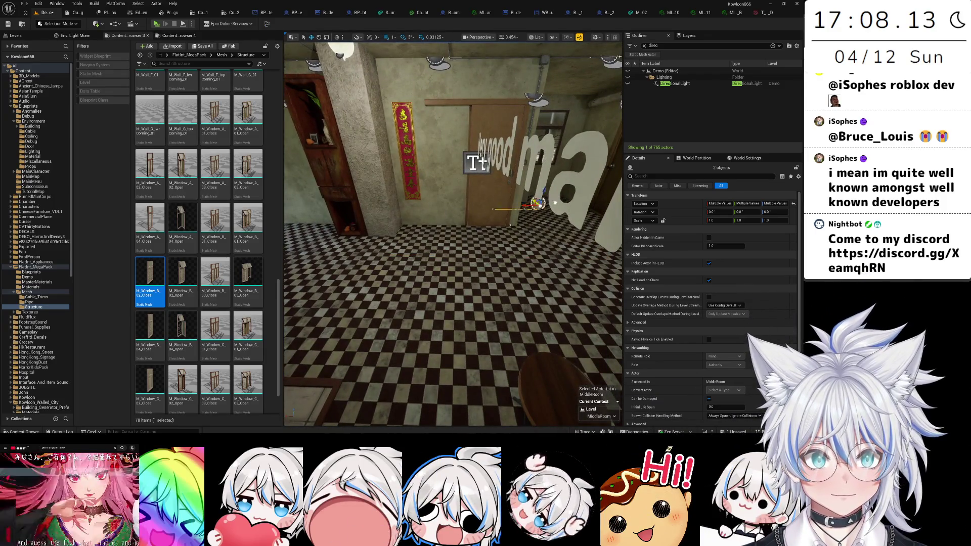
pyautogui.press('f')
pyautogui.moveTo(550, 243); pyautogui.dragTo(551, 243)
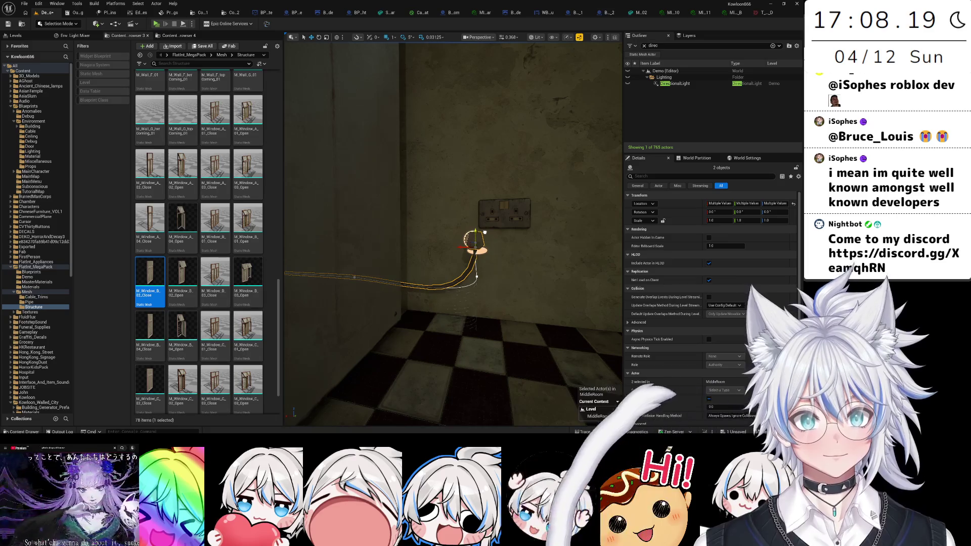
pyautogui.moveTo(487, 229); pyautogui.dragTo(421, 264)
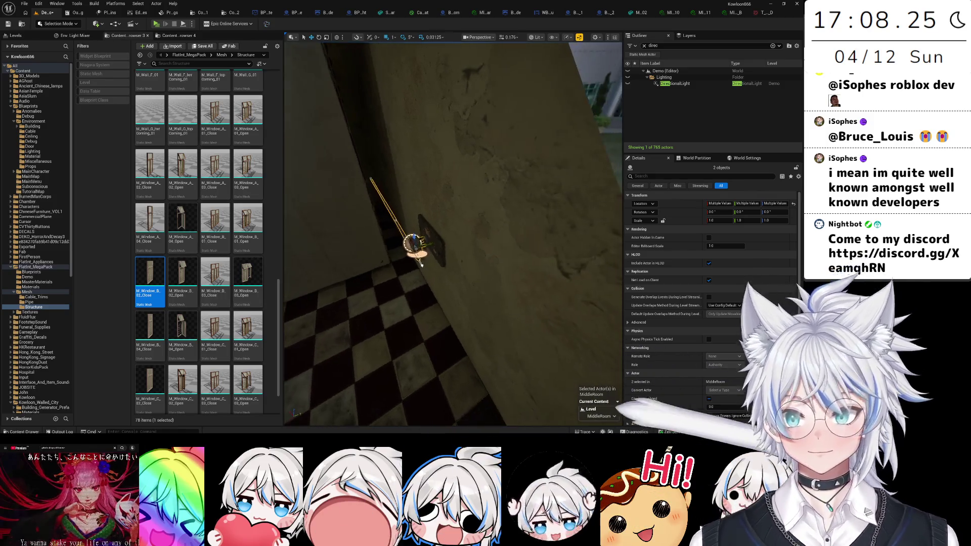
pyautogui.press('f')
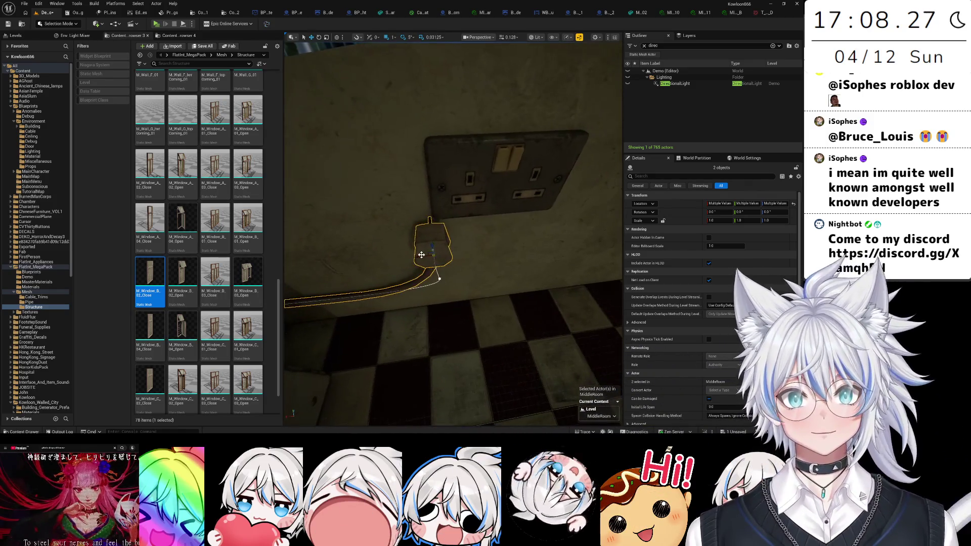
# - Lower the wall socket about 5 units down the wall, then reselect the socket and cable
pyautogui.click(505, 177)
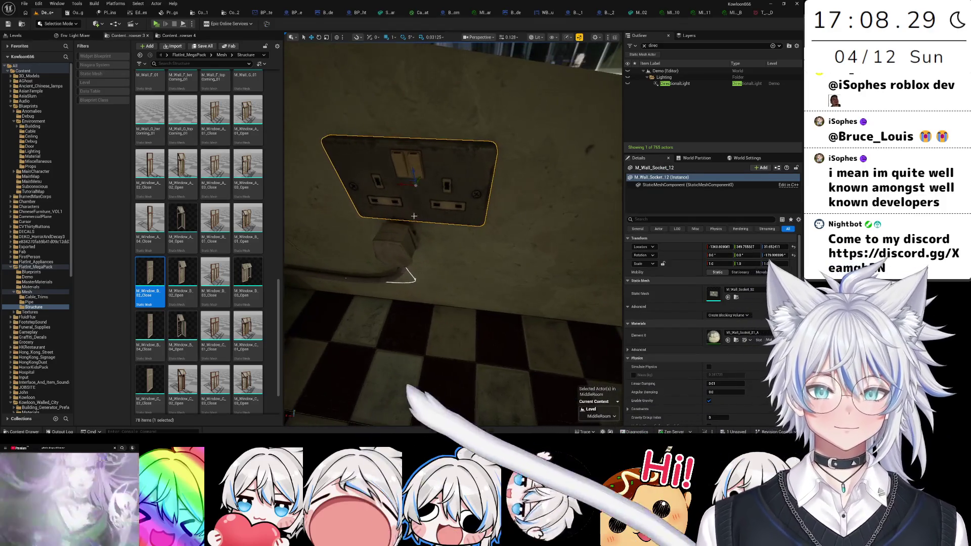
pyautogui.moveTo(413, 175)
pyautogui.mouseDown()
pyautogui.moveTo(417, 213)
pyautogui.moveTo(400, 230)
pyautogui.moveTo(369, 228)
pyautogui.moveTo(404, 217)
pyautogui.moveTo(425, 233)
pyautogui.moveTo(409, 245)
pyautogui.moveTo(453, 249)
pyautogui.moveTo(445, 273)
pyautogui.moveTo(455, 262)
pyautogui.mouseUp()
pyautogui.click(450, 240)
pyautogui.keyDown('ctrl'); pyautogui.click(440, 278); pyautogui.keyUp('ctrl')
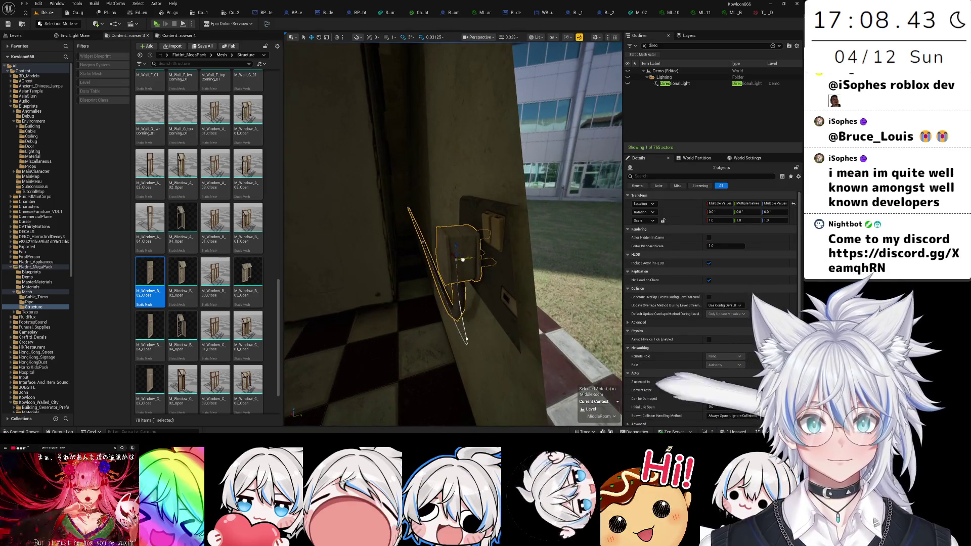
pyautogui.moveTo(467, 259); pyautogui.dragTo(472, 251)
pyautogui.click(471, 254)
pyautogui.scroll(-5, 474, 253)
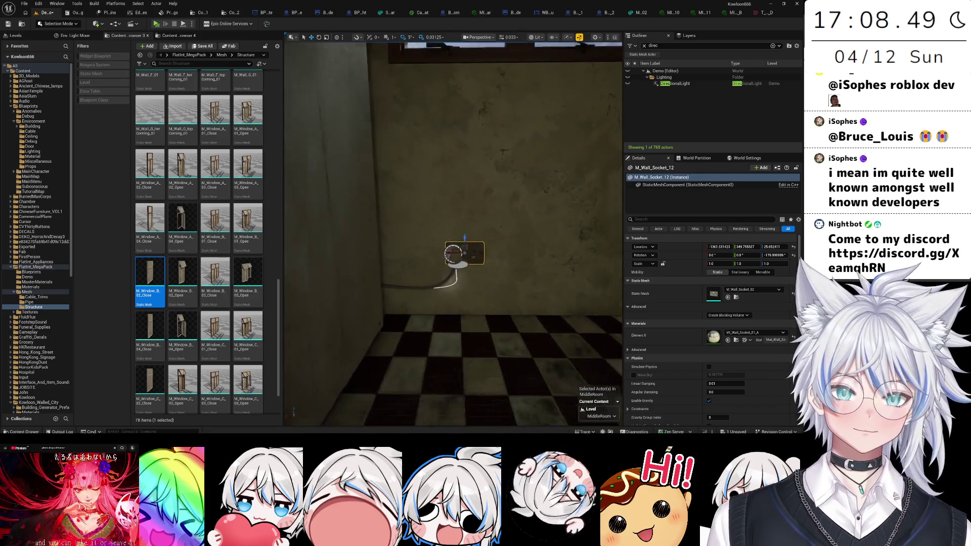
pyautogui.click(502, 313)
pyautogui.moveTo(502, 313); pyautogui.dragTo(499, 317)
pyautogui.click(499, 317)
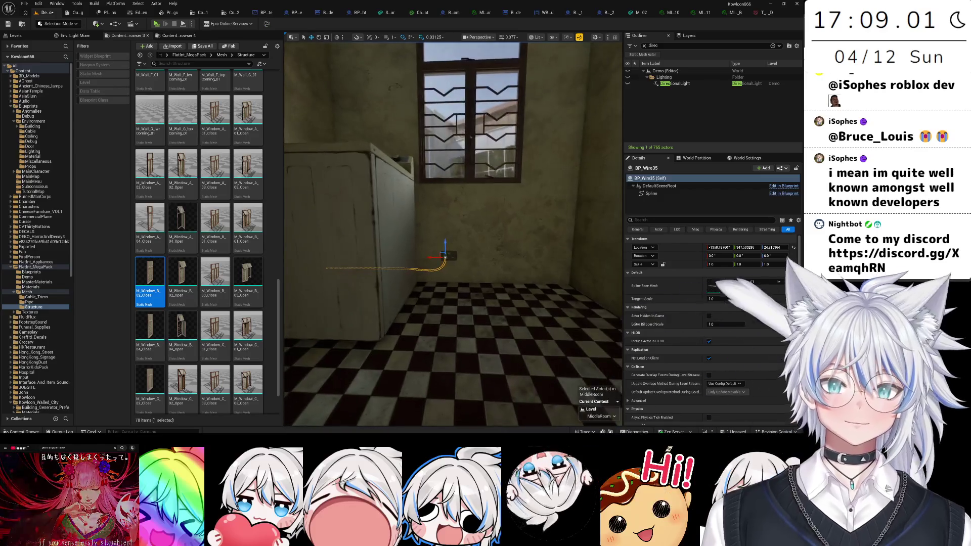
# - Save the level and rotate the corner wall piece from -95 to -90 degrees
pyautogui.click(481, 273)
pyautogui.hotkey('ctrl', 's')
pyautogui.moveTo(480, 273); pyautogui.dragTo(480, 274)
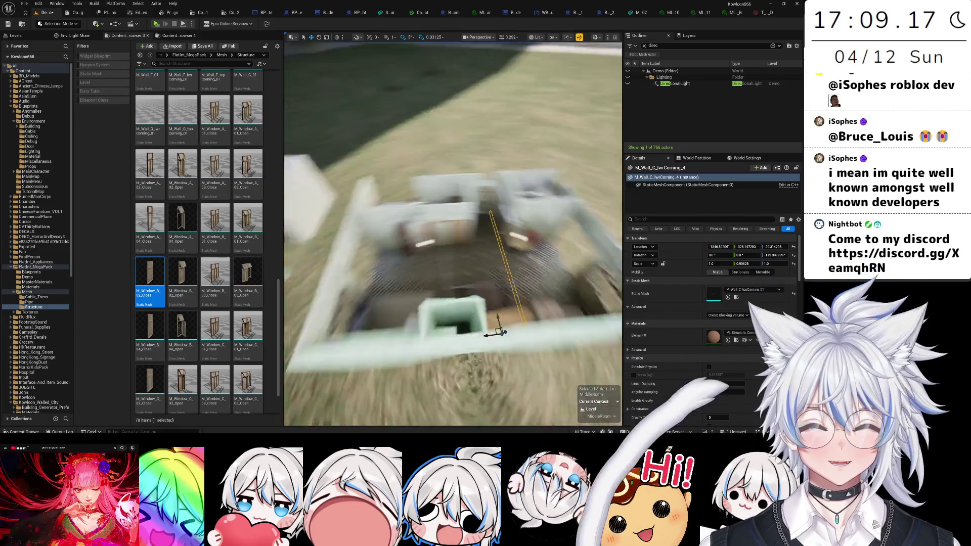
pyautogui.press('e')
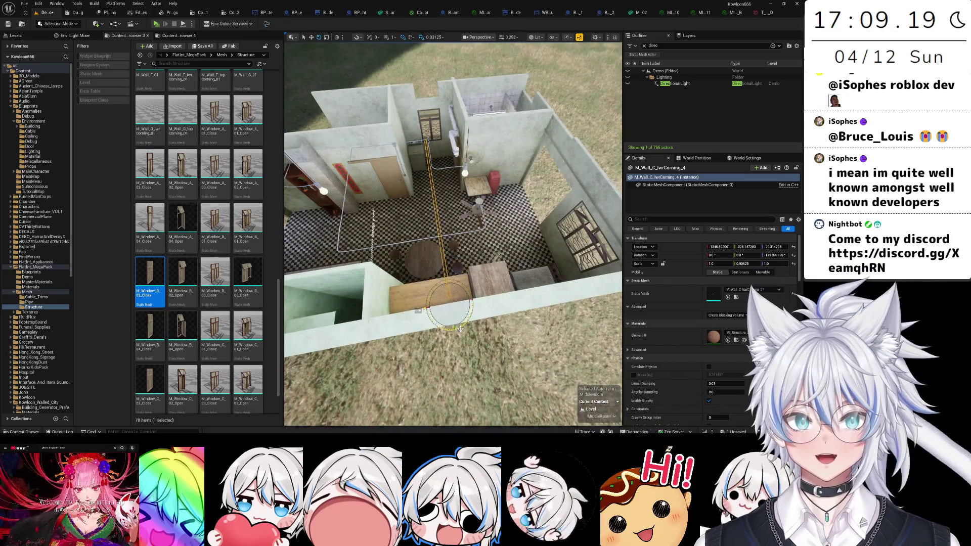
pyautogui.moveTo(449, 304)
pyautogui.mouseDown()
pyautogui.moveTo(377, 303)
pyautogui.moveTo(377, 247)
pyautogui.moveTo(397, 329)
pyautogui.moveTo(404, 326)
pyautogui.moveTo(370, 350)
pyautogui.moveTo(379, 372)
pyautogui.mouseUp()
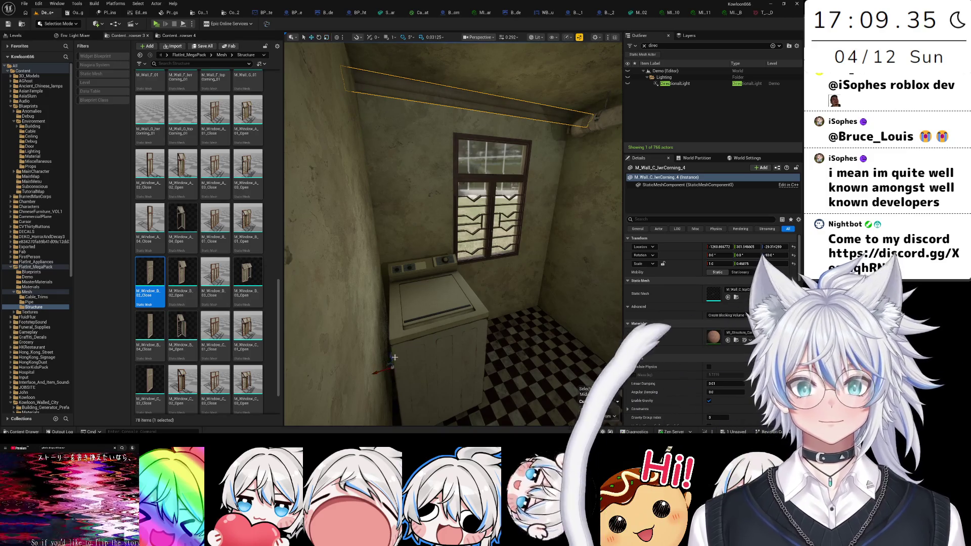
# - Inspect the washer and barred window area, clear the selection and save the level
pyautogui.moveTo(390, 367); pyautogui.dragTo(381, 302)
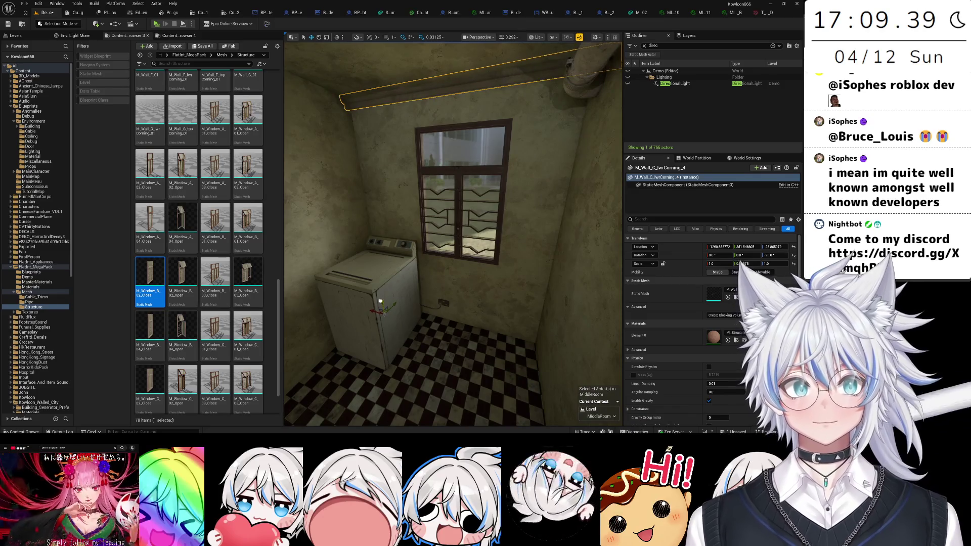
pyautogui.click(455, 152)
pyautogui.press('f')
pyautogui.moveTo(509, 208); pyautogui.dragTo(509, 208)
pyautogui.moveTo(479, 375); pyautogui.dragTo(479, 376)
pyautogui.moveTo(443, 328); pyautogui.dragTo(444, 328)
pyautogui.press('Escape')
pyautogui.hotkey('ctrl', 's')
# - Select the ceiling corner beam and look out toward the window, sink and lawn
pyautogui.moveTo(467, 237); pyautogui.dragTo(467, 237)
pyautogui.click(467, 237)
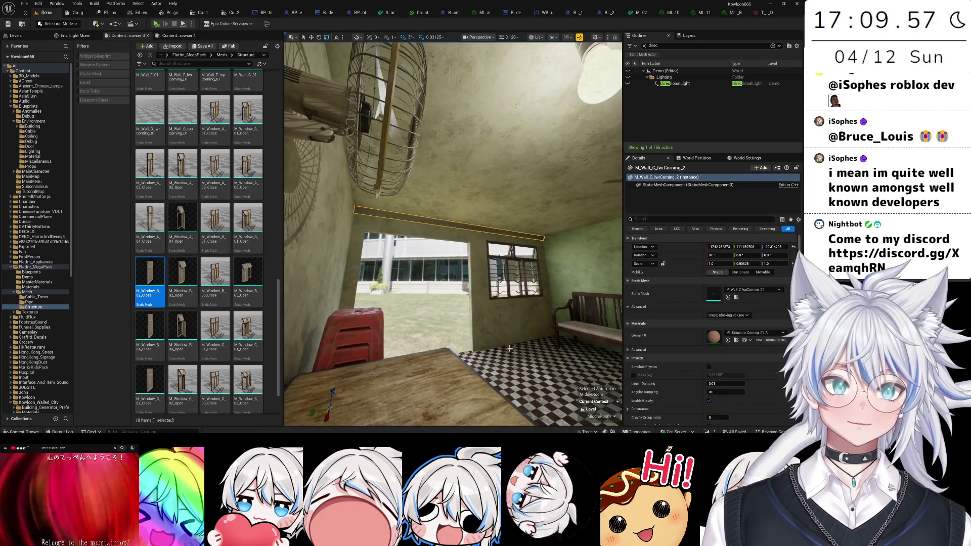
pyautogui.moveTo(509, 348); pyautogui.dragTo(510, 348)
pyautogui.moveTo(461, 219); pyautogui.dragTo(472, 304)
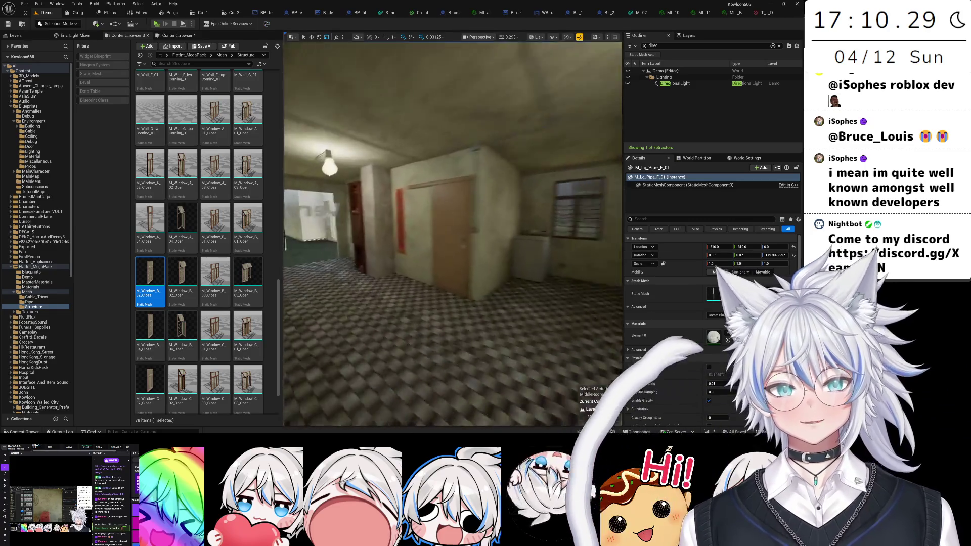
# - Select the red Chinese wall sticker and slide it sideways off the pillar onto the wall
pyautogui.click(353, 216)
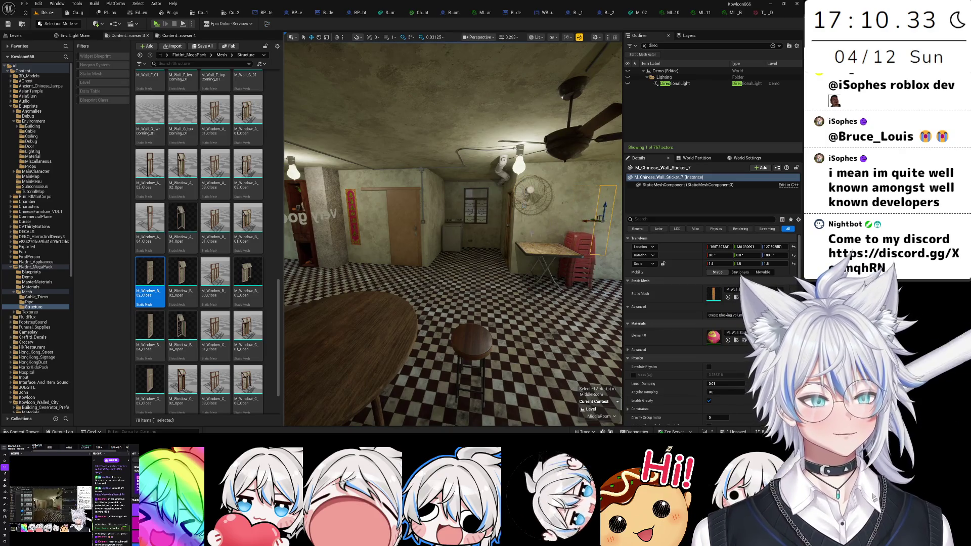
pyautogui.press('f')
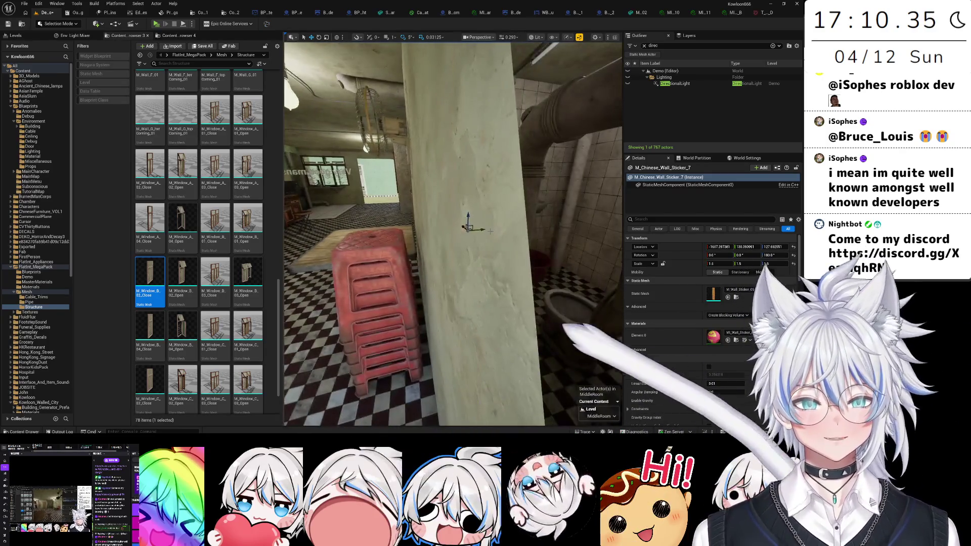
pyautogui.moveTo(489, 231); pyautogui.dragTo(430, 229)
pyautogui.press('f')
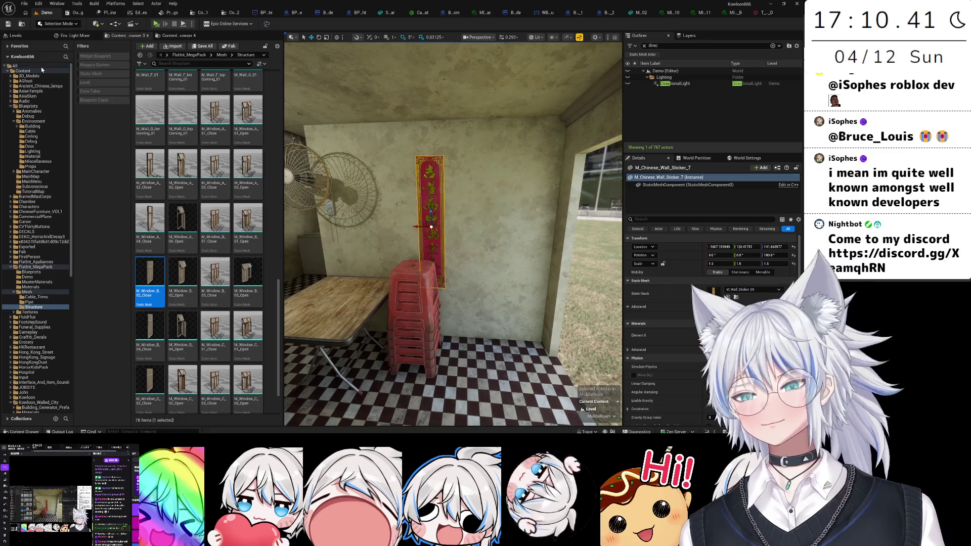
# - Search the content for 'sticker' and swap the sticker's mesh to the diamond M_Wall_Sticker_03
pyautogui.click(41, 70)
pyautogui.click(210, 64)
pyautogui.write('s')
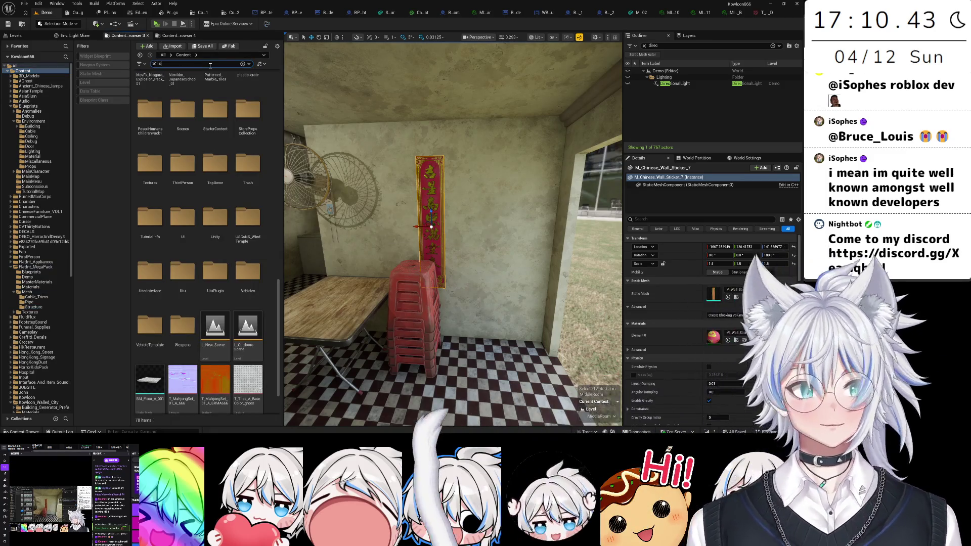
pyautogui.write('ticker')
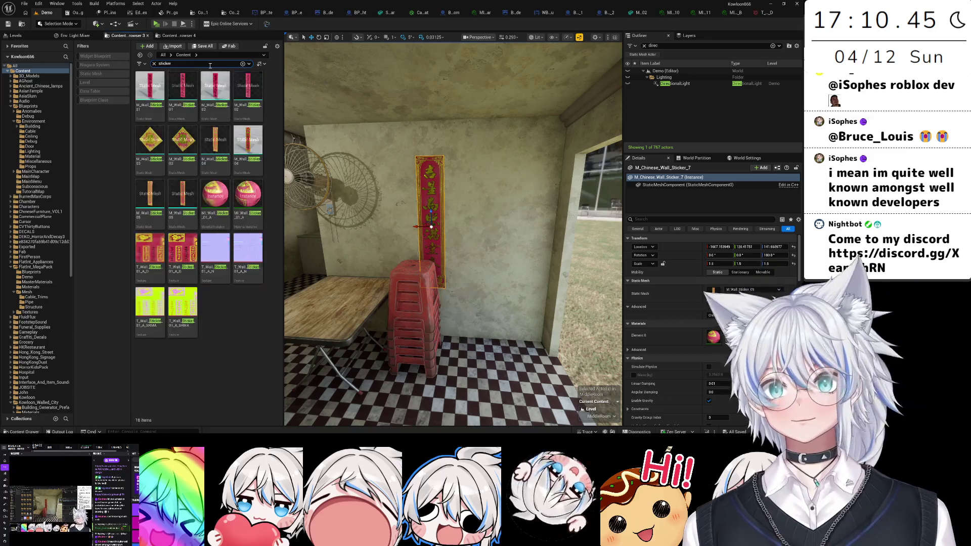
pyautogui.moveTo(182, 146)
pyautogui.mouseDown()
pyautogui.moveTo(404, 253)
pyautogui.moveTo(632, 304)
pyautogui.moveTo(714, 291)
pyautogui.mouseUp()
# - Rotate the diamond sticker upright, reset its scale to 1.0, and raise it up the wall
pyautogui.press('f')
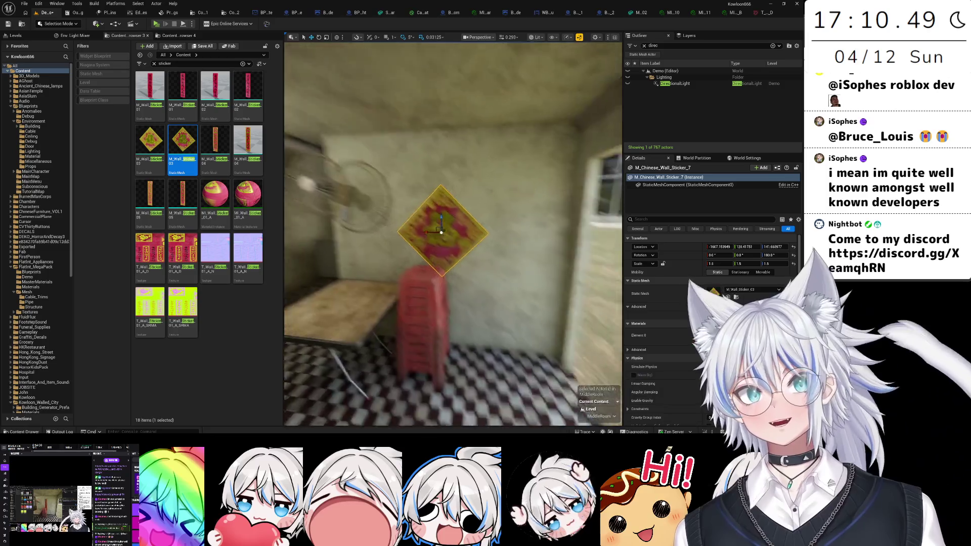
pyautogui.press('e')
pyautogui.moveTo(458, 238)
pyautogui.mouseDown()
pyautogui.moveTo(476, 248)
pyautogui.moveTo(404, 238)
pyautogui.mouseUp()
pyautogui.press('w')
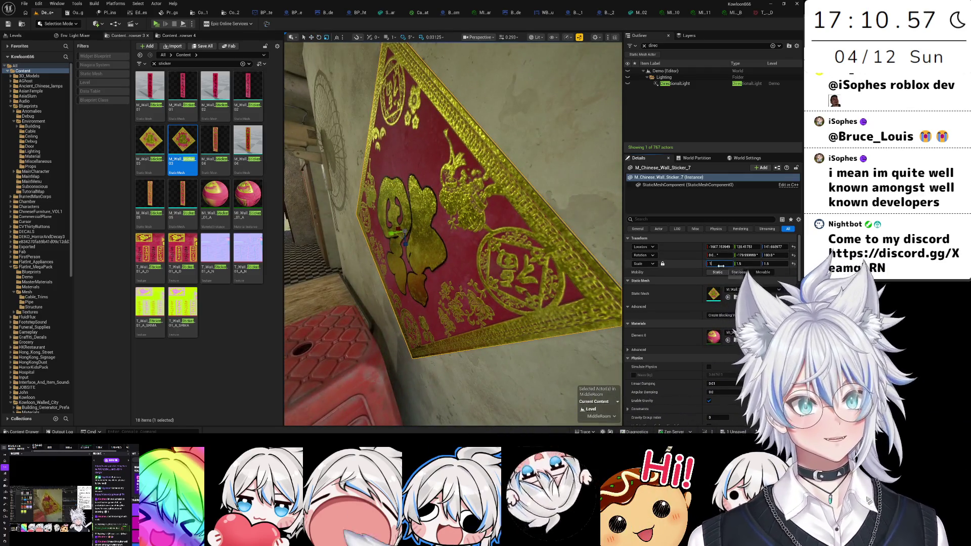
pyautogui.press('Return')
pyautogui.press('f')
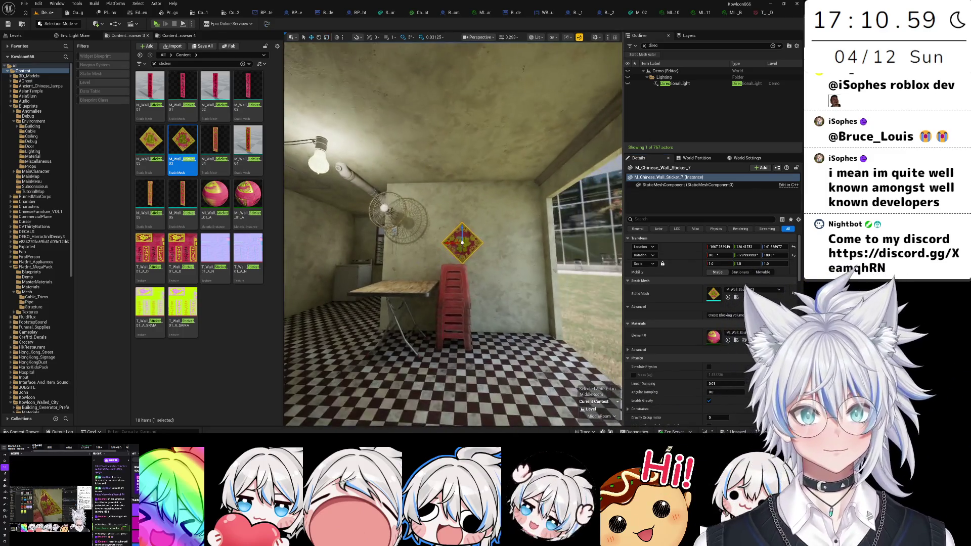
pyautogui.moveTo(773, 247); pyautogui.dragTo(793, 247)
# - Move the view in for a closer look at the raised diamond sticker above the stools
pyautogui.moveTo(572, 379)
pyautogui.mouseDown()
pyautogui.moveTo(515, 268)
pyautogui.moveTo(476, 237)
pyautogui.moveTo(473, 327)
pyautogui.mouseUp()
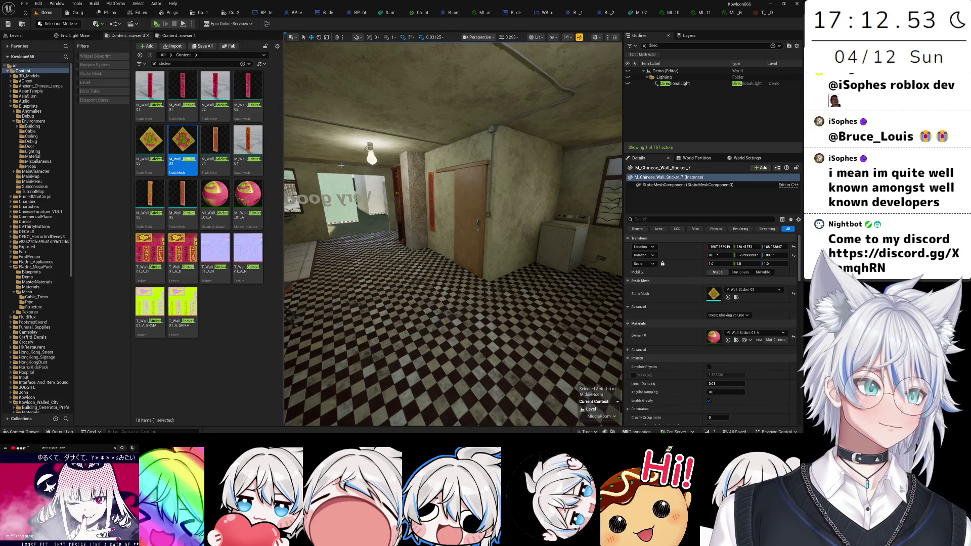
# - Select the concrete wall by the bunk beds and set its X scale to 1.94, undoing a proportional resize
pyautogui.moveTo(345, 156); pyautogui.dragTo(233, 162)
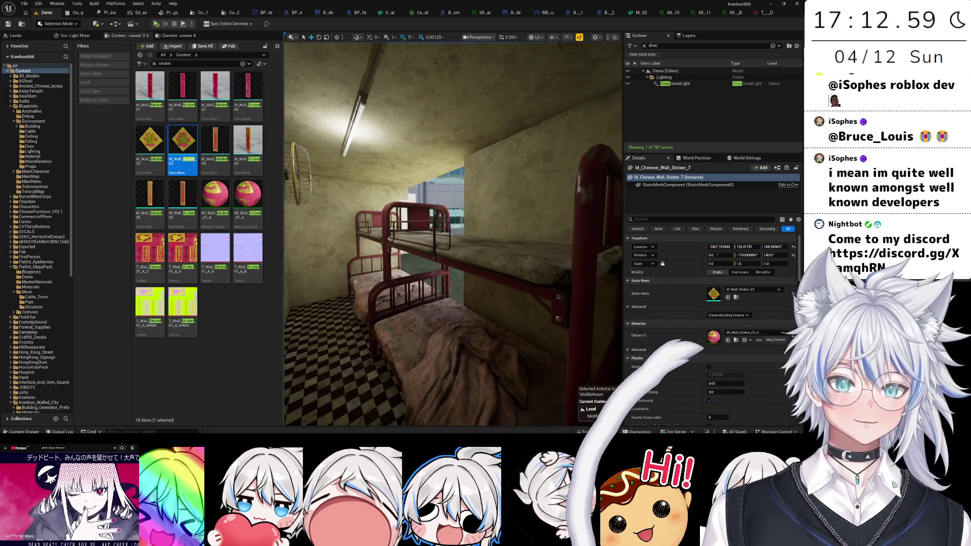
pyautogui.click(506, 227)
pyautogui.moveTo(505, 228)
pyautogui.mouseDown()
pyautogui.moveTo(525, 202)
pyautogui.moveTo(556, 219)
pyautogui.moveTo(505, 228)
pyautogui.moveTo(528, 230)
pyautogui.moveTo(506, 202)
pyautogui.mouseUp()
pyautogui.press('f')
pyautogui.click(717, 264)
pyautogui.moveTo(755, 265); pyautogui.dragTo(759, 265)
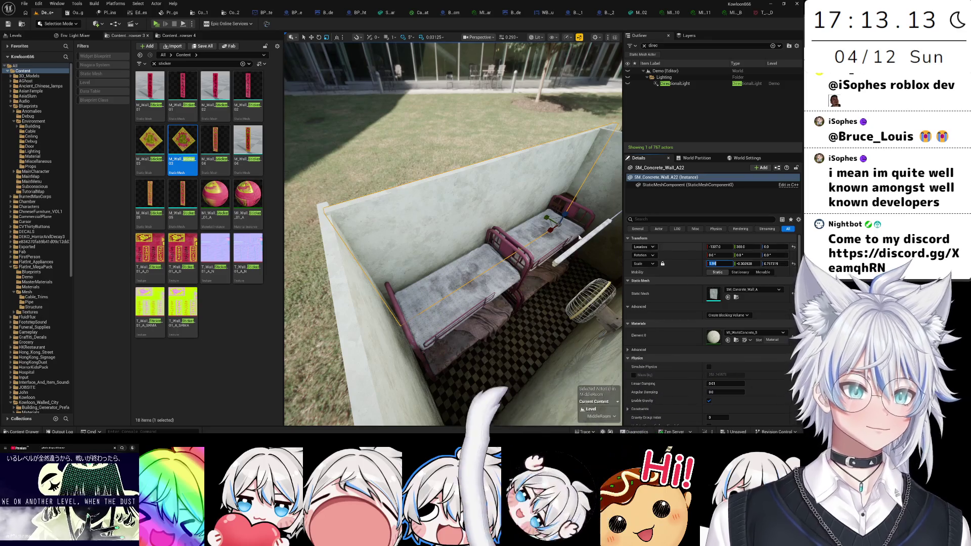
pyautogui.hotkey('ctrl', 'z')
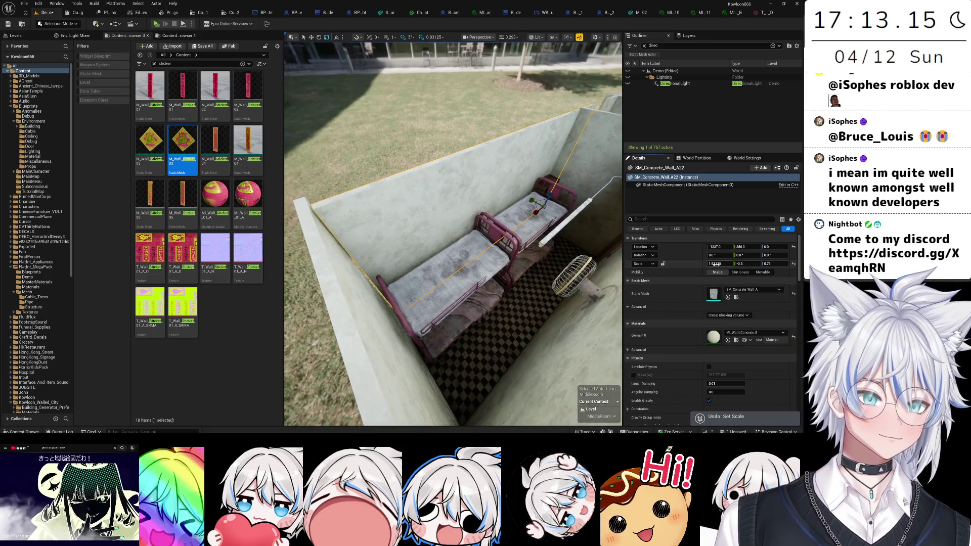
pyautogui.moveTo(455, 227)
pyautogui.mouseDown()
pyautogui.moveTo(419, 182)
pyautogui.moveTo(465, 204)
pyautogui.moveTo(503, 297)
pyautogui.mouseUp()
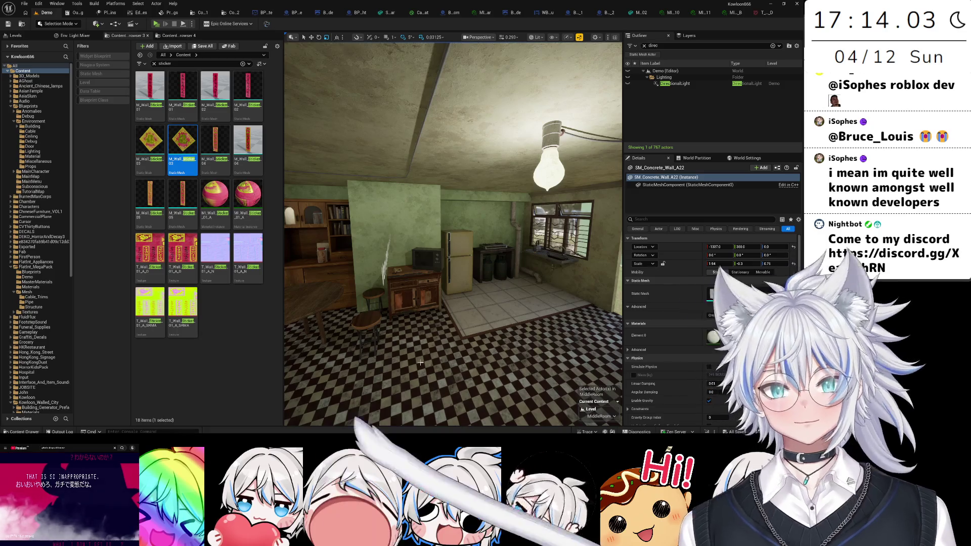
# - Fly from the kitchen into the next room and select the sewing machine table M_Sewing_Machine_01
pyautogui.moveTo(421, 363)
pyautogui.mouseDown()
pyautogui.moveTo(470, 354)
pyautogui.moveTo(429, 354)
pyautogui.moveTo(450, 354)
pyautogui.moveTo(440, 364)
pyautogui.moveTo(450, 353)
pyautogui.moveTo(435, 344)
pyautogui.moveTo(450, 334)
pyautogui.mouseUp()
pyautogui.click(478, 265)
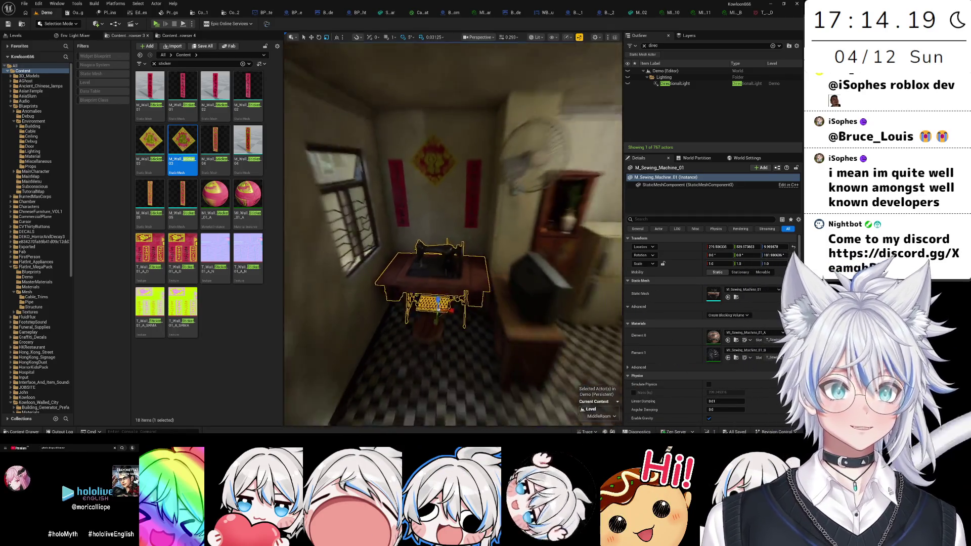
# - Alt-drag a copy of the sewing machine and move it next to the bunk beds
pyautogui.moveTo(420, 263); pyautogui.dragTo(413, 289)
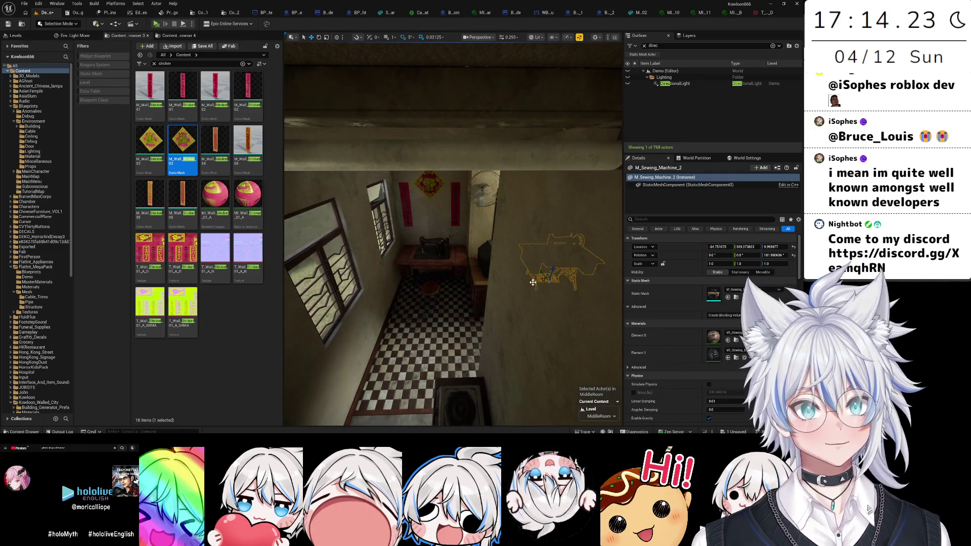
pyautogui.moveTo(544, 275); pyautogui.dragTo(599, 273)
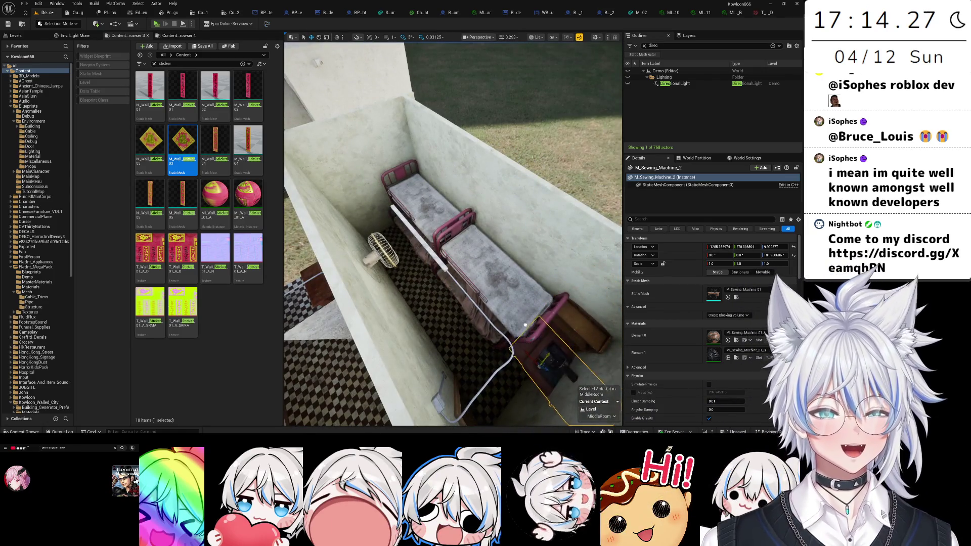
pyautogui.press('f')
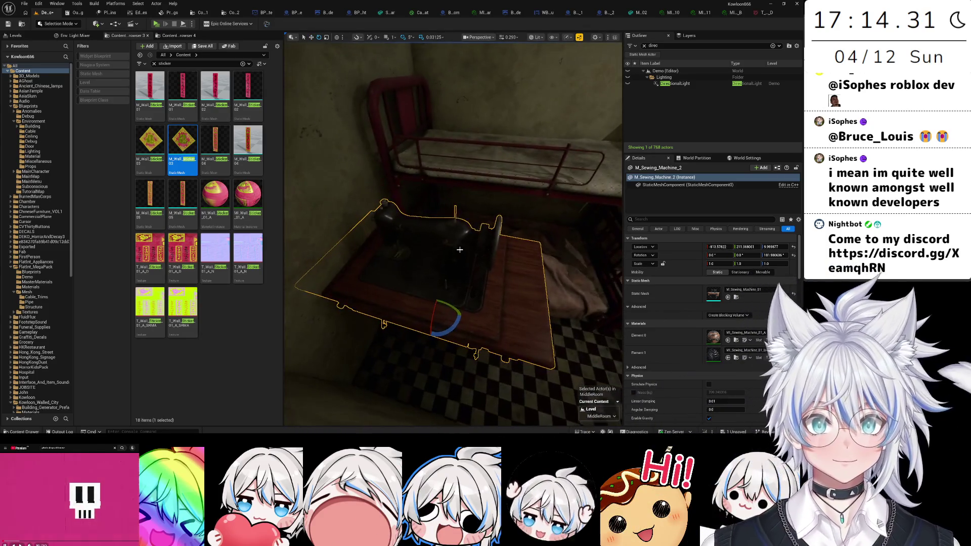
# - Switch the viewport to Unlit and rotate the copied sewing machine 90 degrees
pyautogui.click(535, 37)
pyautogui.click(546, 69)
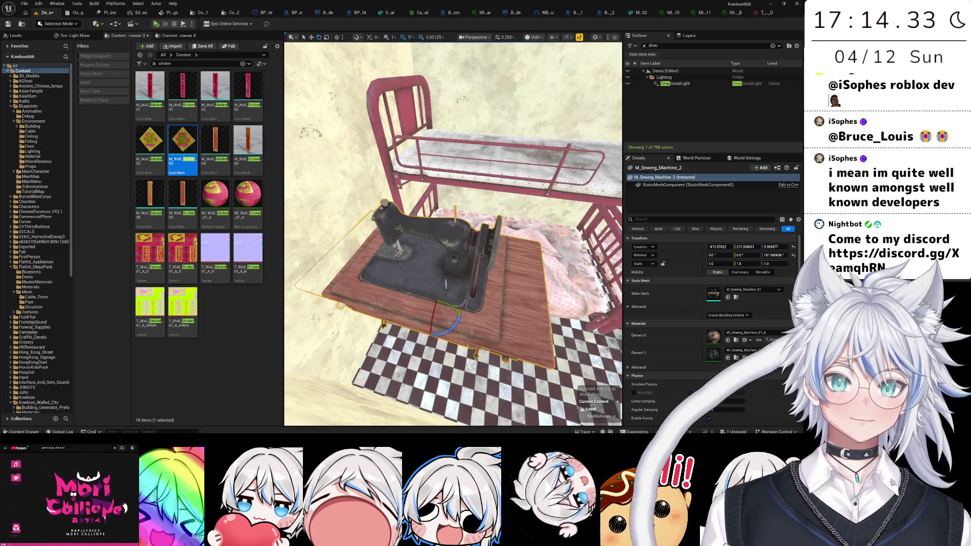
pyautogui.moveTo(450, 323)
pyautogui.mouseDown()
pyautogui.moveTo(428, 346)
pyautogui.moveTo(445, 323)
pyautogui.moveTo(447, 248)
pyautogui.moveTo(455, 265)
pyautogui.mouseUp()
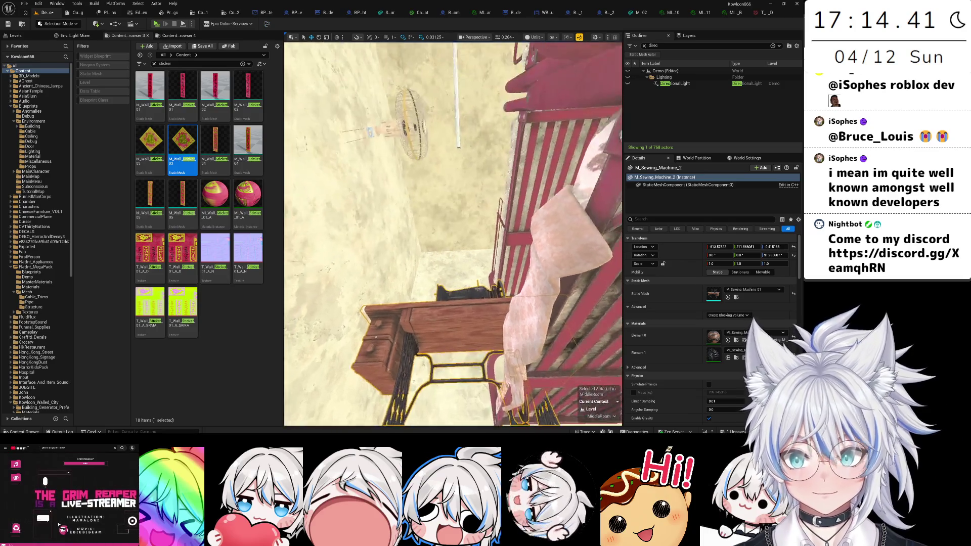
pyautogui.press('f')
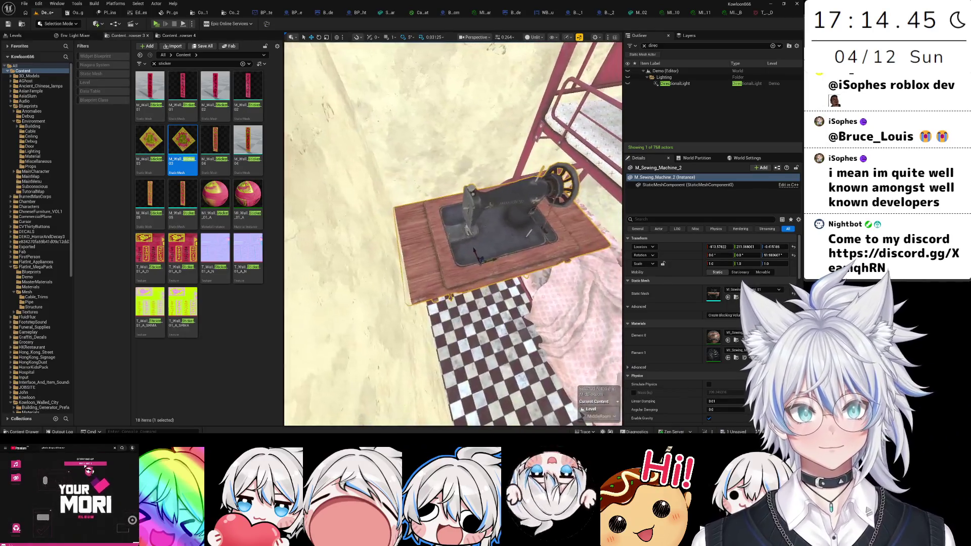
pyautogui.press('s')
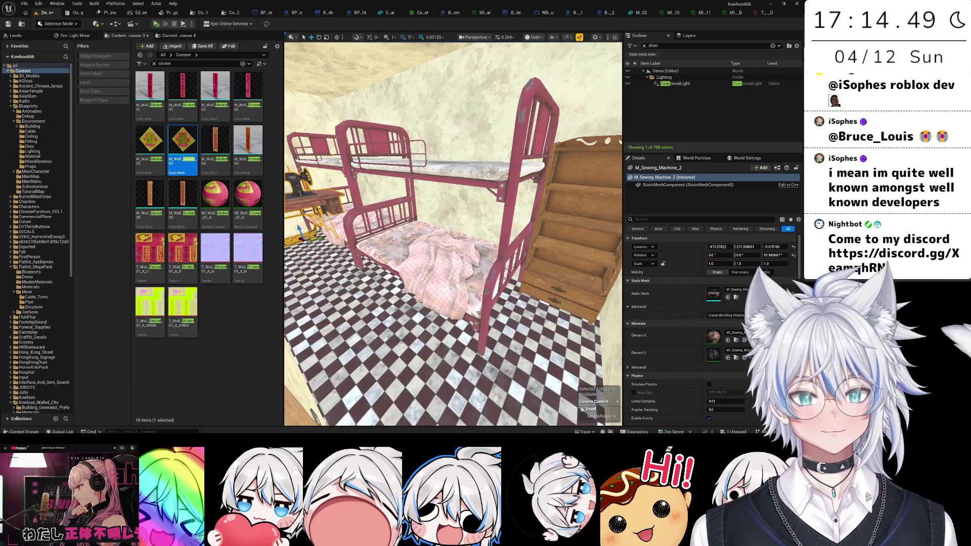
pyautogui.press('e')
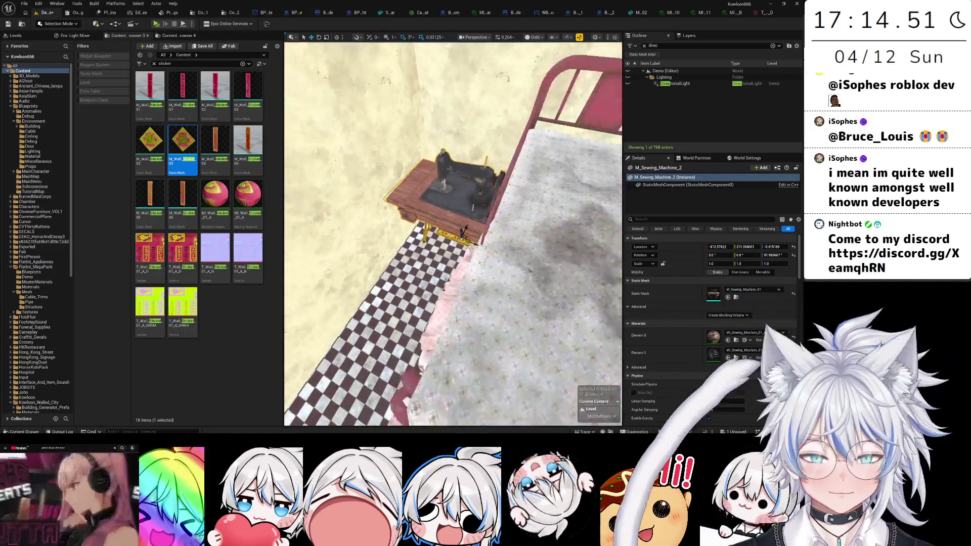
pyautogui.press('d')
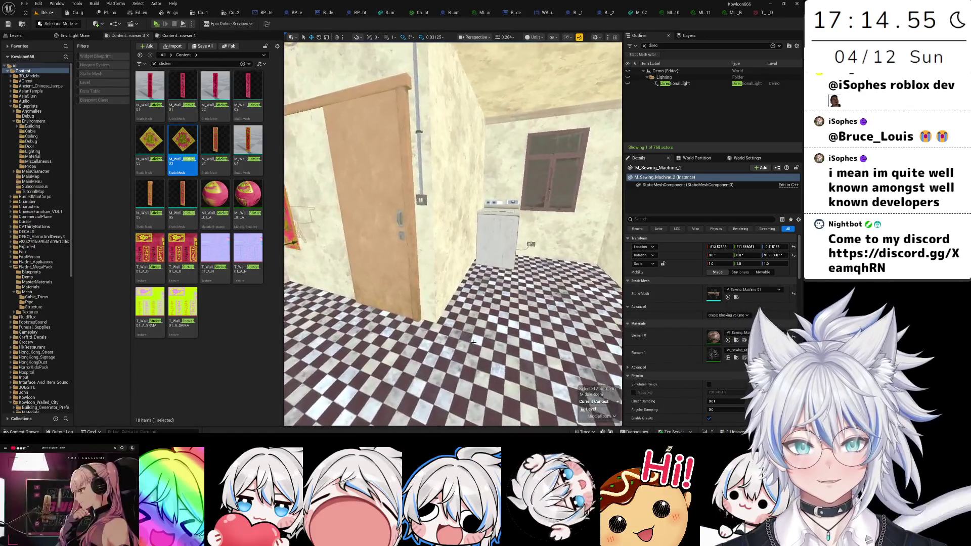
pyautogui.press('s')
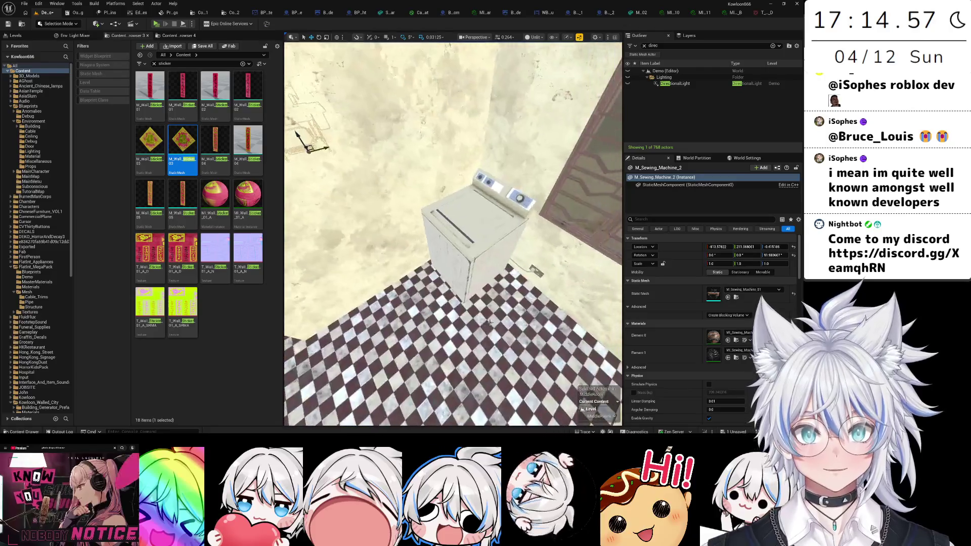
pyautogui.click(460, 280)
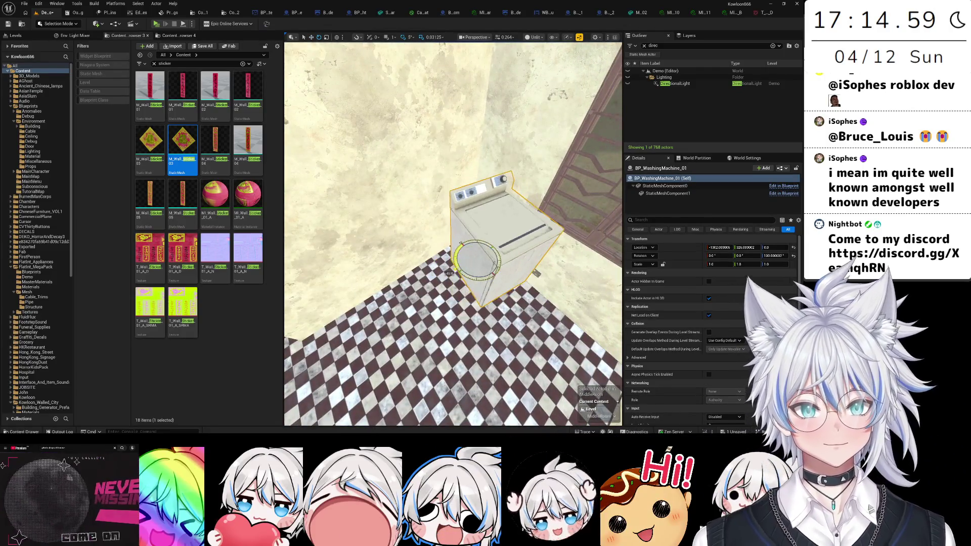
pyautogui.press('a')
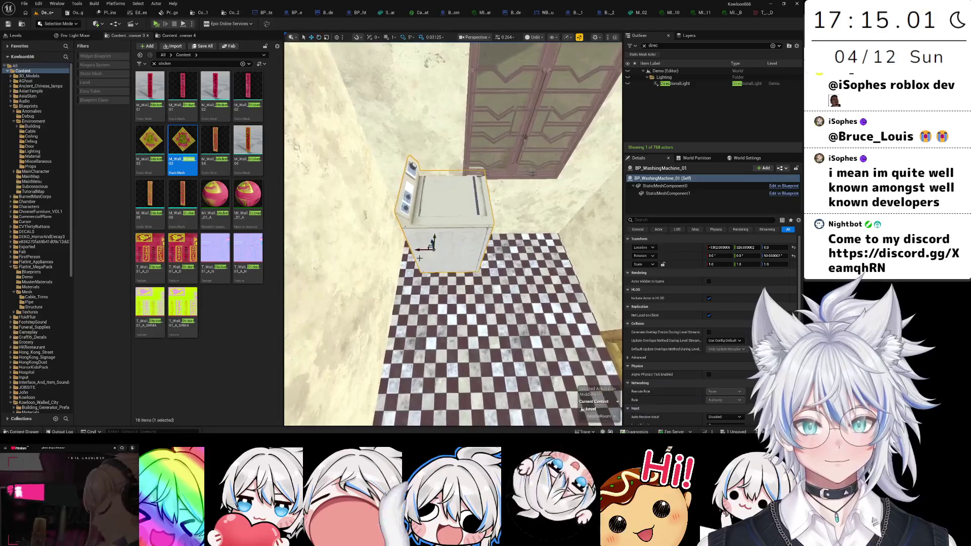
pyautogui.press('a')
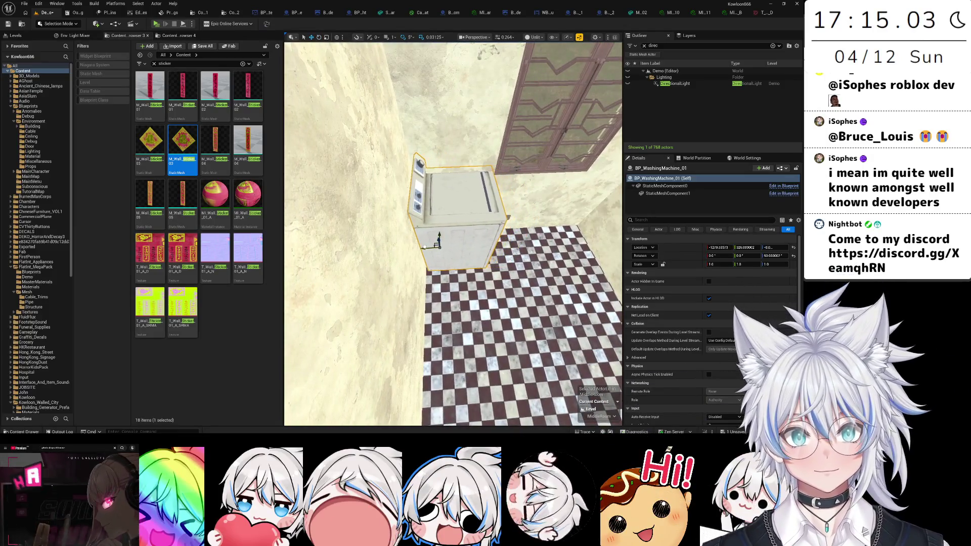
pyautogui.press('d')
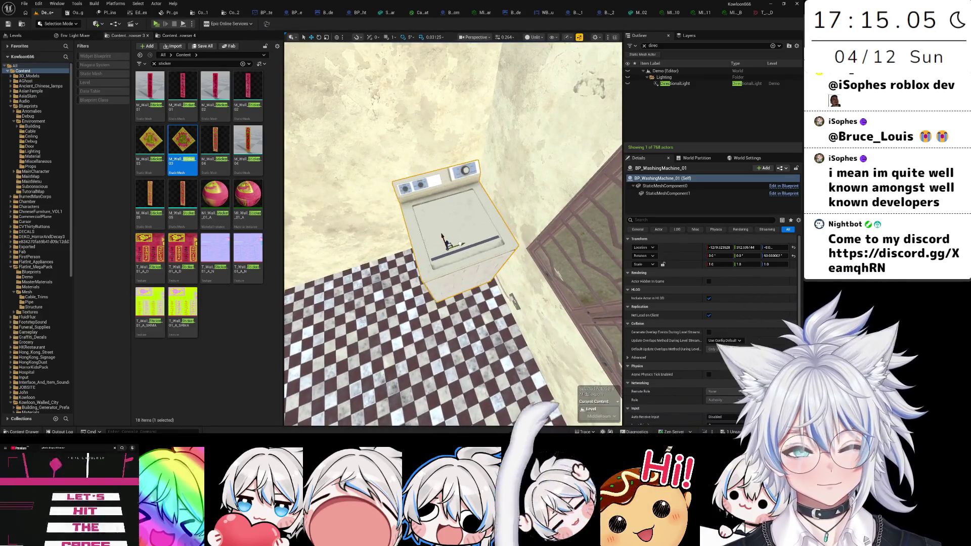
# - Move M_Sewing_Machine_2 next to the washing machine and give it a 90-degree Z rotation
pyautogui.click(461, 225)
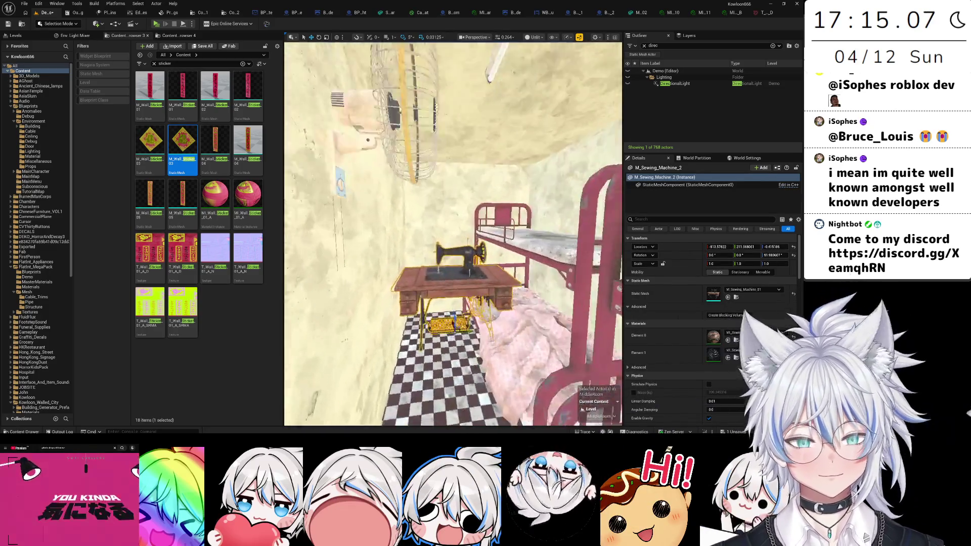
pyautogui.moveTo(453, 231); pyautogui.dragTo(511, 238)
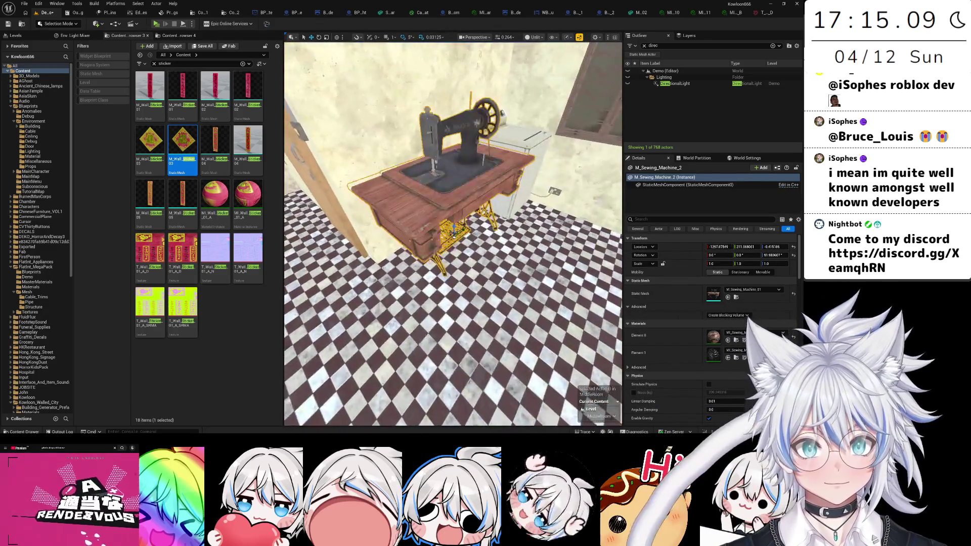
pyautogui.press('s')
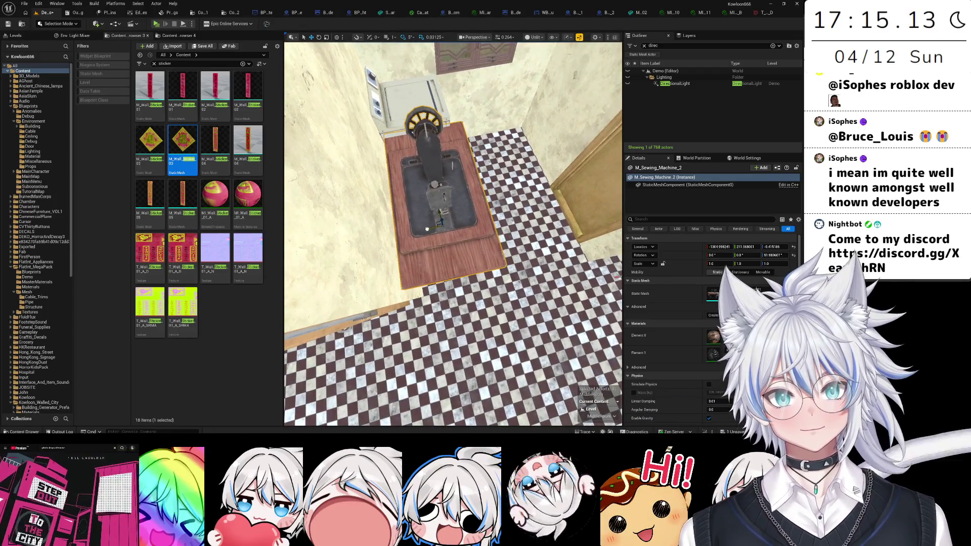
pyautogui.moveTo(427, 229); pyautogui.dragTo(429, 231)
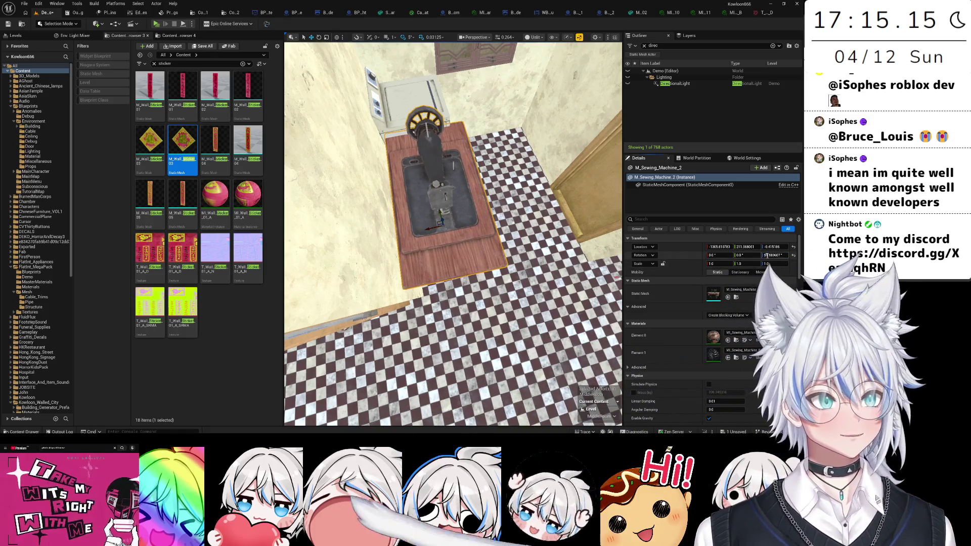
pyautogui.press('Return')
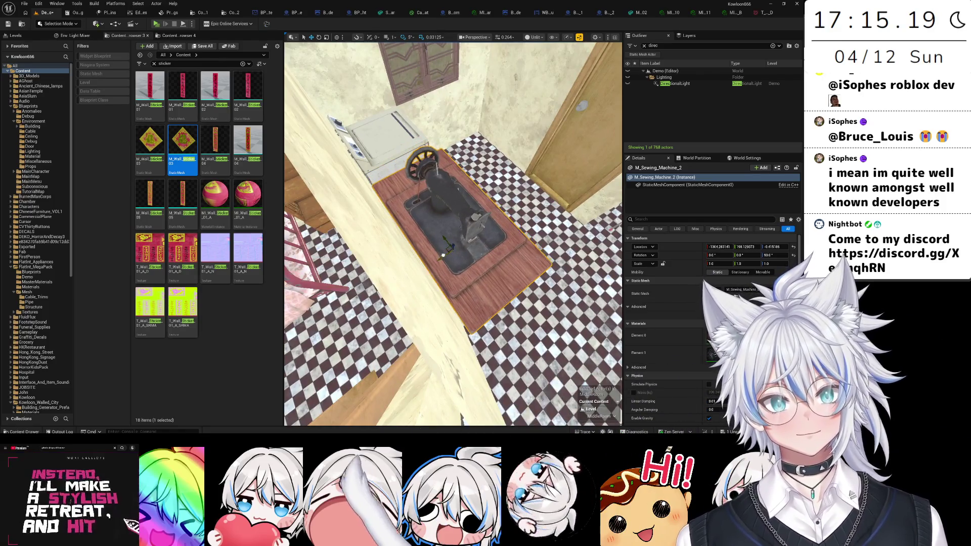
pyautogui.moveTo(439, 229); pyautogui.dragTo(390, 218)
pyautogui.press('f')
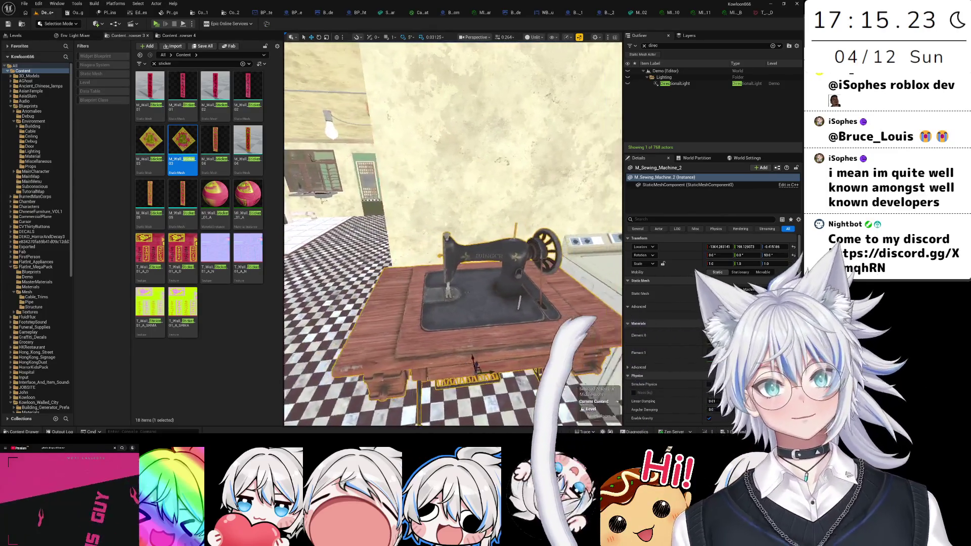
# - Scale the sewing machine uniformly to 0.9 and reselect it instead of the floor
pyautogui.scroll(-2, 491, 311)
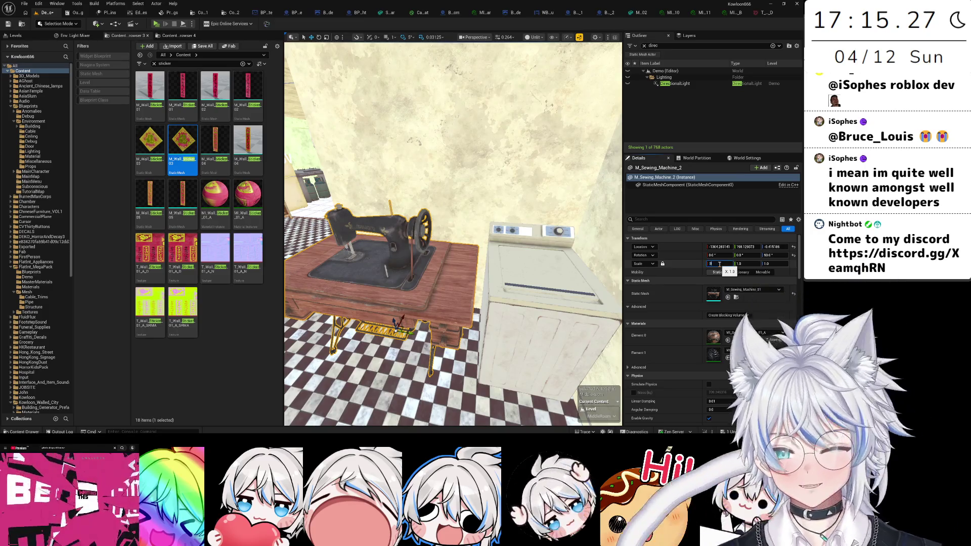
pyautogui.write('.9')
pyautogui.press('Return')
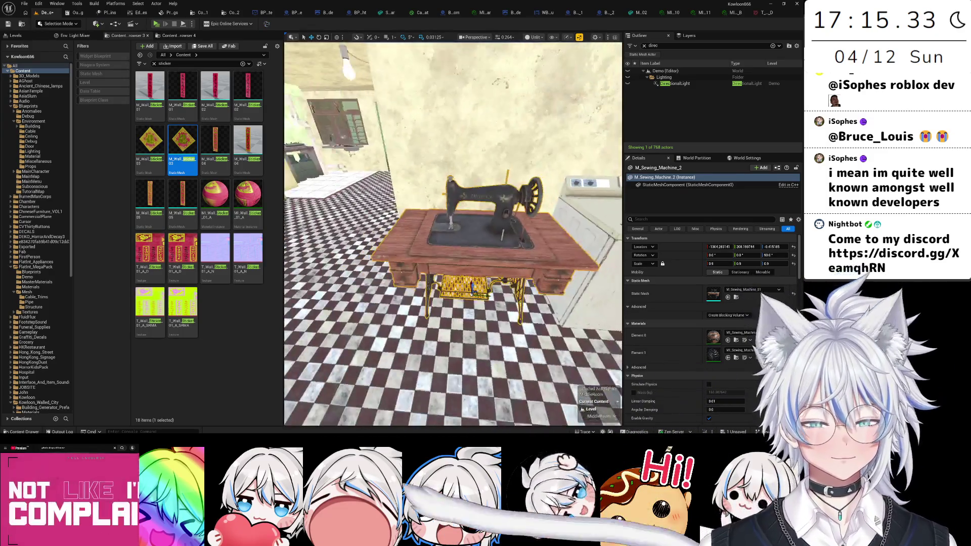
pyautogui.click(423, 248)
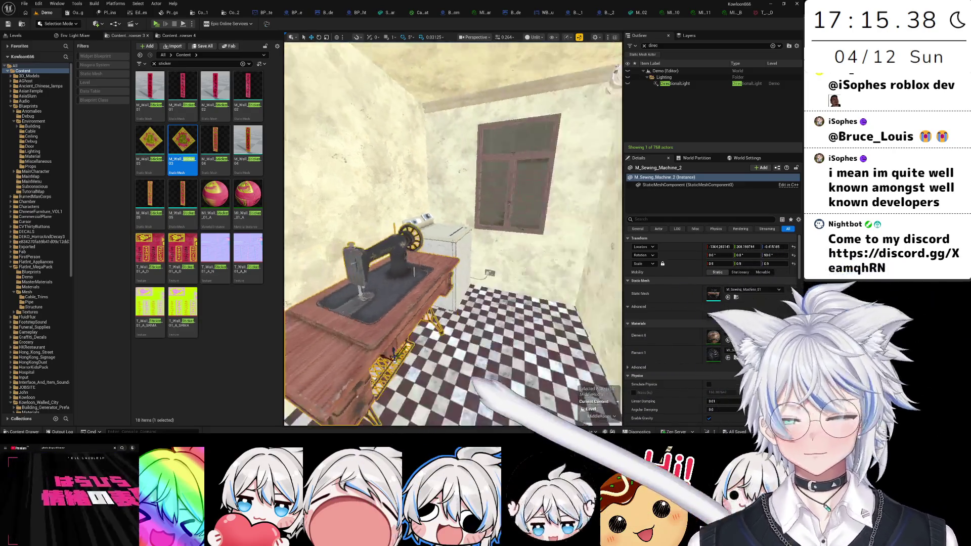
pyautogui.moveTo(393, 356)
pyautogui.mouseDown()
pyautogui.moveTo(334, 354)
pyautogui.moveTo(338, 364)
pyautogui.moveTo(349, 354)
pyautogui.moveTo(354, 329)
pyautogui.moveTo(377, 354)
pyautogui.mouseUp()
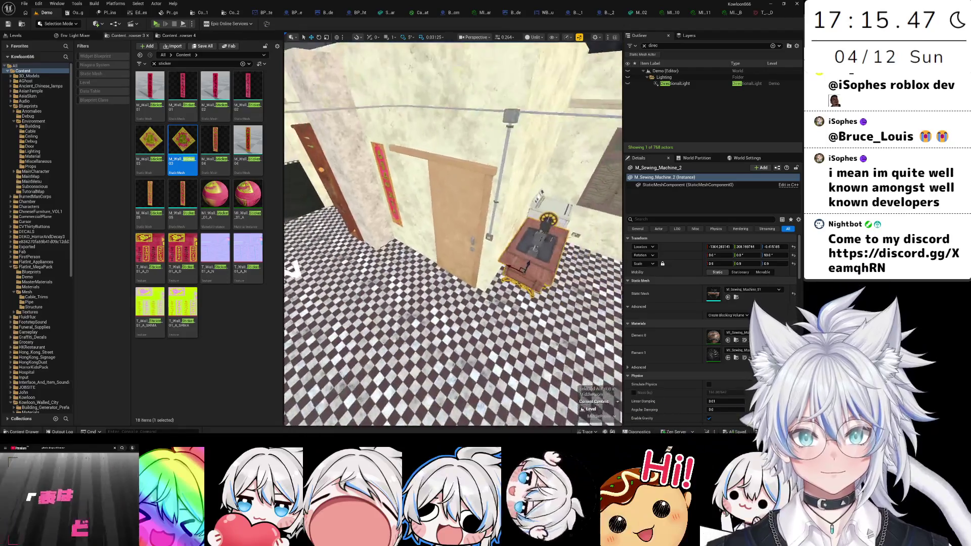
# - Turn the sewing machine to 125 degrees and move it and the folding table to the room's left
pyautogui.moveTo(449, 228); pyautogui.dragTo(448, 258)
pyautogui.moveTo(467, 303)
pyautogui.mouseDown()
pyautogui.moveTo(445, 308)
pyautogui.moveTo(445, 364)
pyautogui.mouseUp()
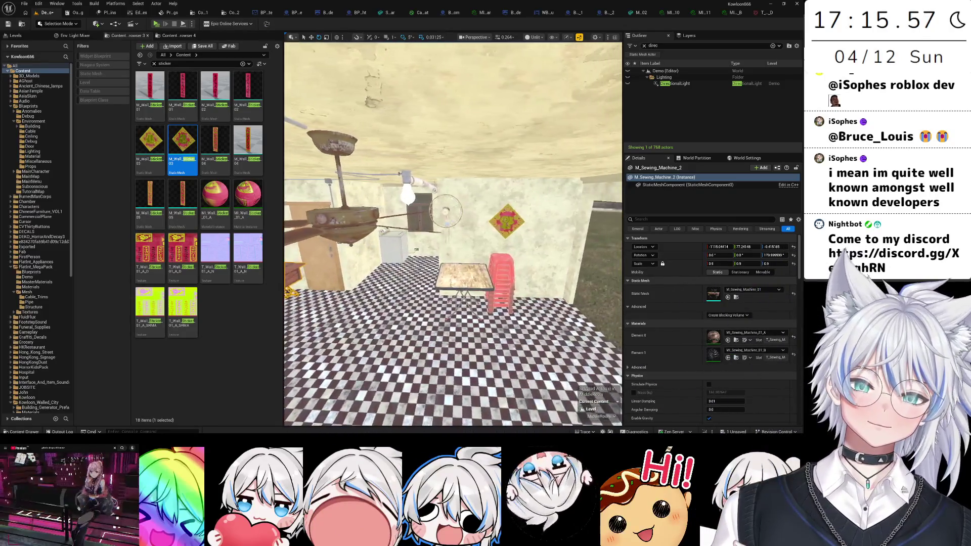
pyautogui.moveTo(445, 303); pyautogui.dragTo(404, 303)
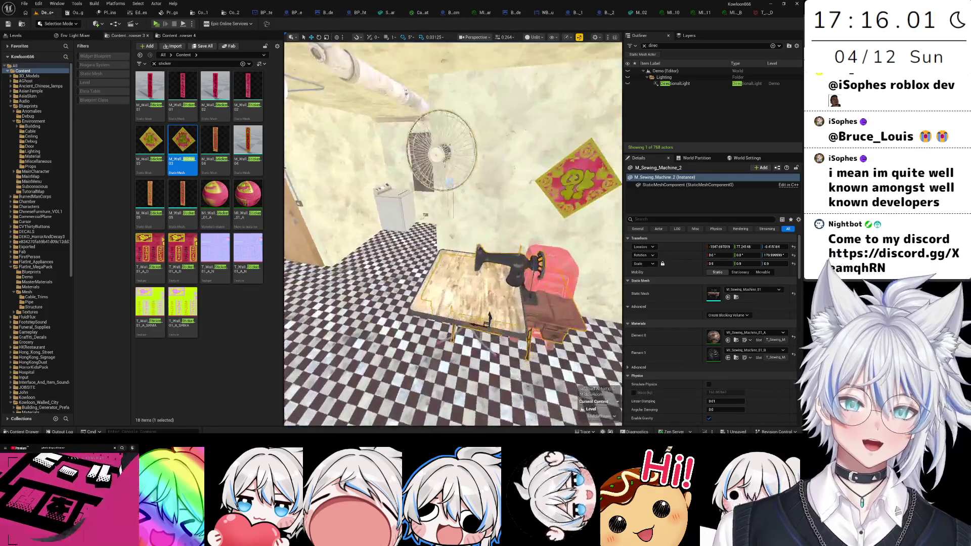
pyautogui.moveTo(501, 289); pyautogui.dragTo(372, 298)
pyautogui.press('f')
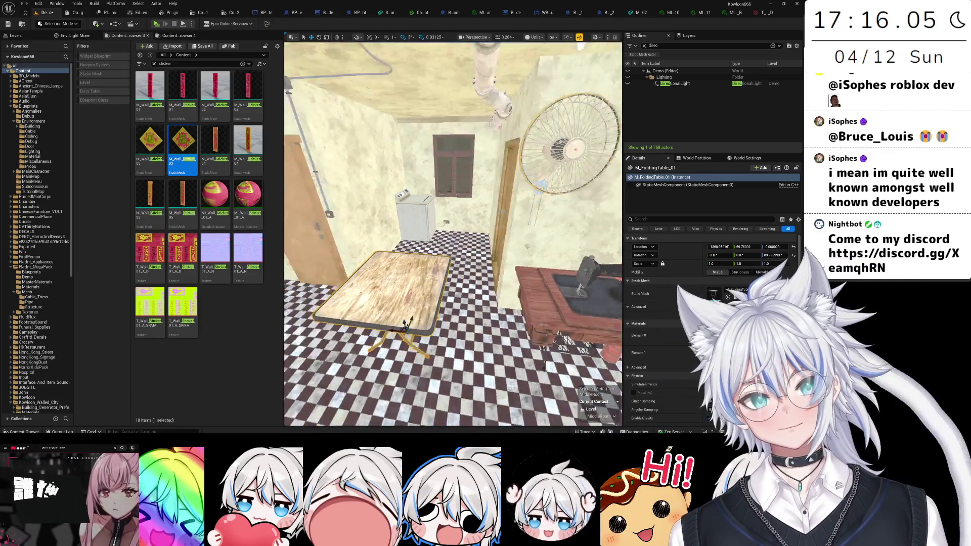
pyautogui.moveTo(428, 289); pyautogui.dragTo(582, 202)
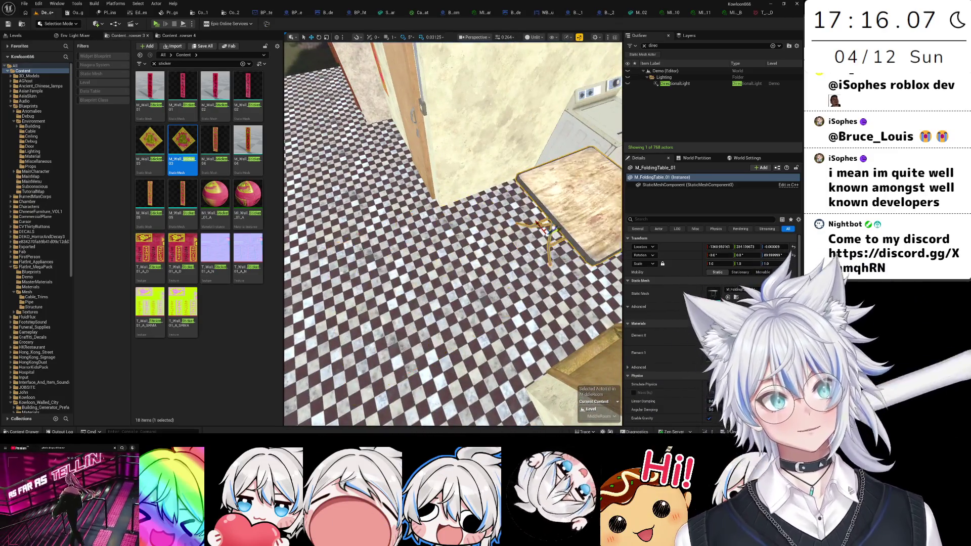
pyautogui.press('f')
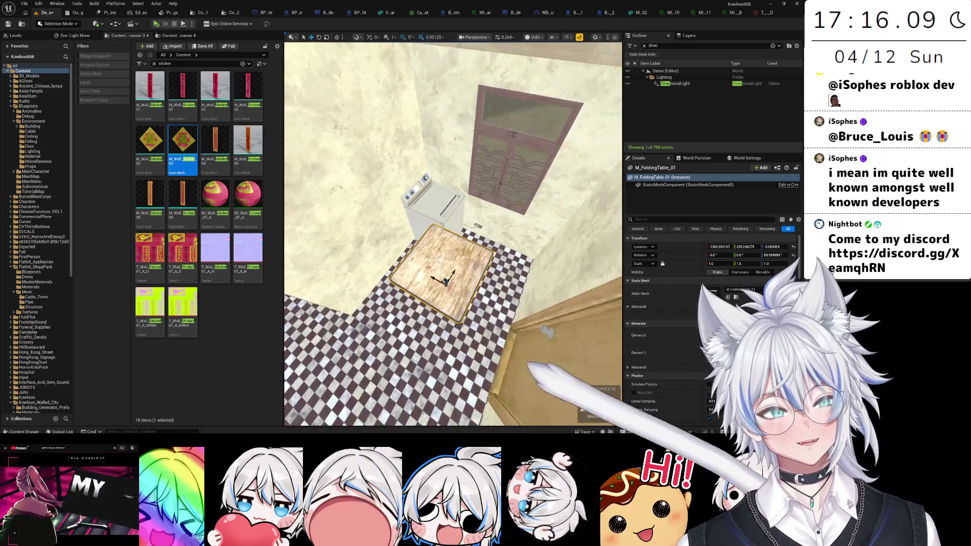
# - Nudge the washing machine along Y and slide the sewing machine sideways beside the red stools
pyautogui.click(436, 202)
pyautogui.press('f')
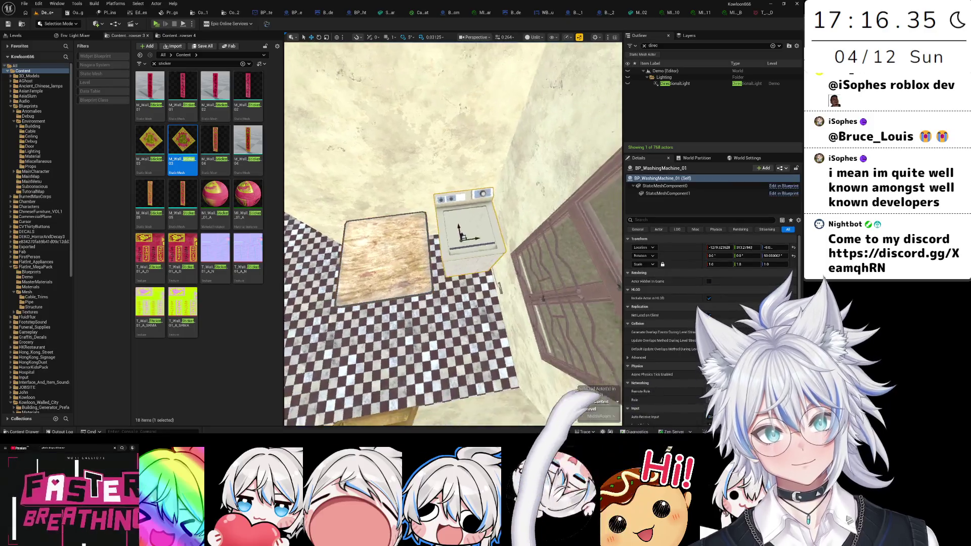
pyautogui.moveTo(469, 252)
pyautogui.mouseDown()
pyautogui.moveTo(562, 245)
pyautogui.moveTo(475, 212)
pyautogui.mouseUp()
pyautogui.click(464, 260)
pyautogui.press('f')
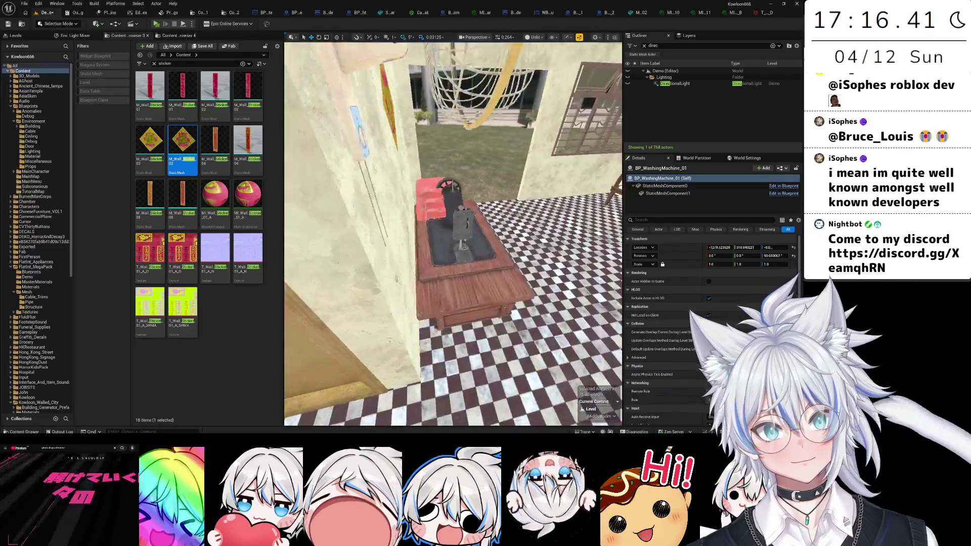
pyautogui.moveTo(451, 289)
pyautogui.mouseDown()
pyautogui.moveTo(441, 284)
pyautogui.moveTo(430, 324)
pyautogui.moveTo(437, 295)
pyautogui.mouseUp()
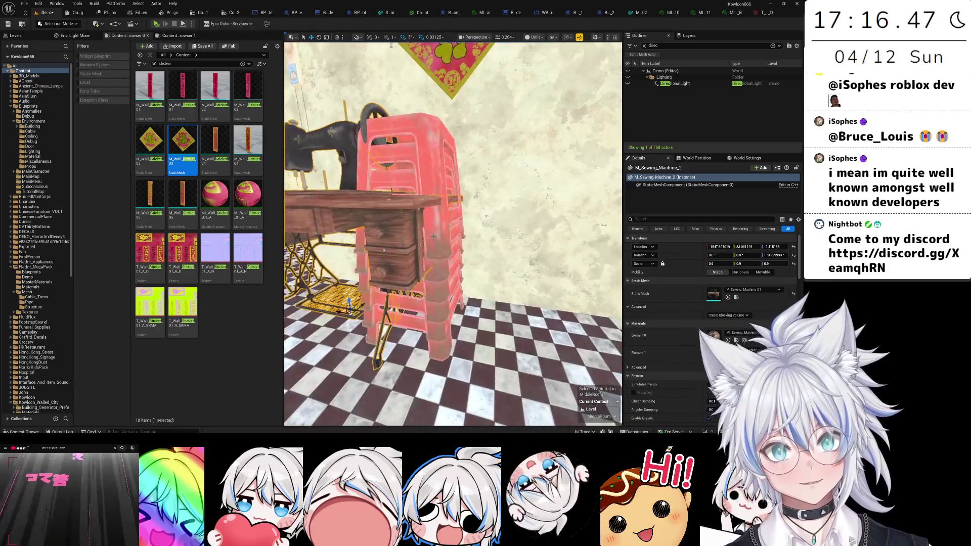
pyautogui.keyDown('ctrl'); pyautogui.click(437, 296); pyautogui.keyUp('ctrl')
pyautogui.keyDown('ctrl'); pyautogui.click(437, 329); pyautogui.keyUp('ctrl')
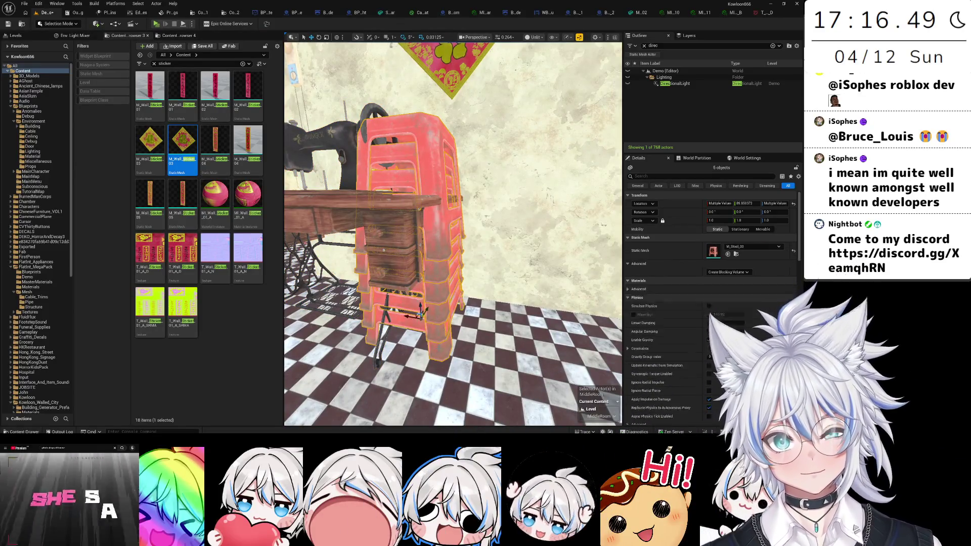
pyautogui.moveTo(415, 314)
pyautogui.mouseDown()
pyautogui.moveTo(394, 204)
pyautogui.moveTo(407, 258)
pyautogui.moveTo(439, 268)
pyautogui.mouseUp()
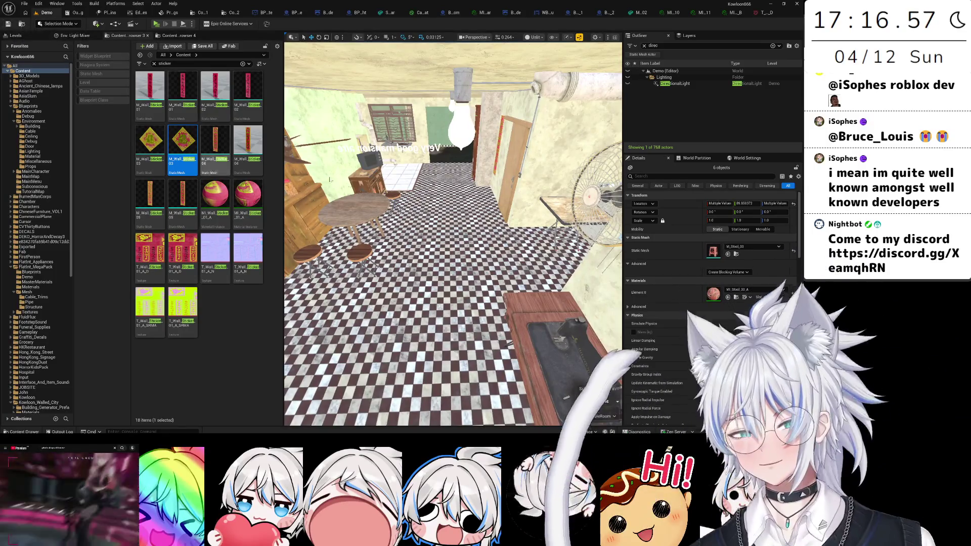
pyautogui.moveTo(330, 179); pyautogui.dragTo(278, 198)
pyautogui.moveTo(452, 232); pyautogui.dragTo(427, 243)
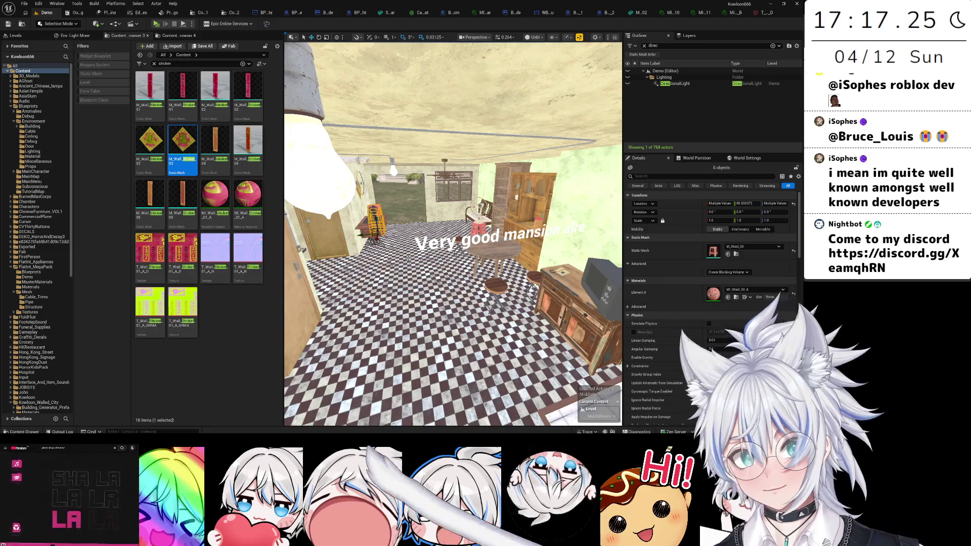
pyautogui.press('w')
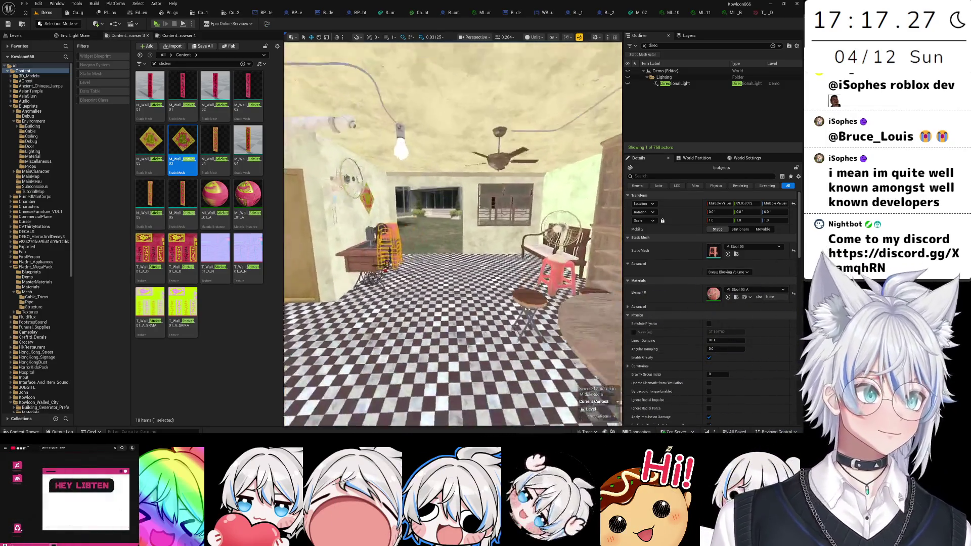
pyautogui.press('w')
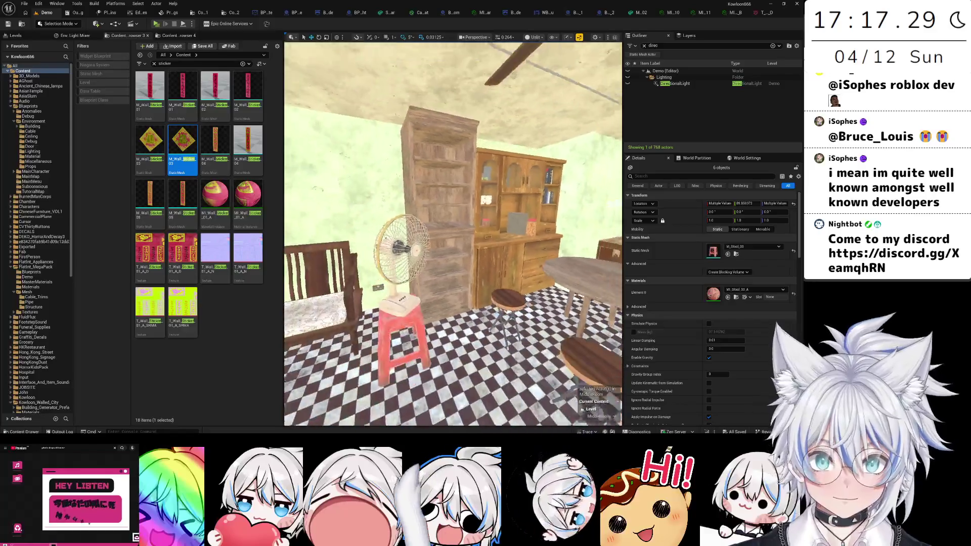
pyautogui.click(432, 315)
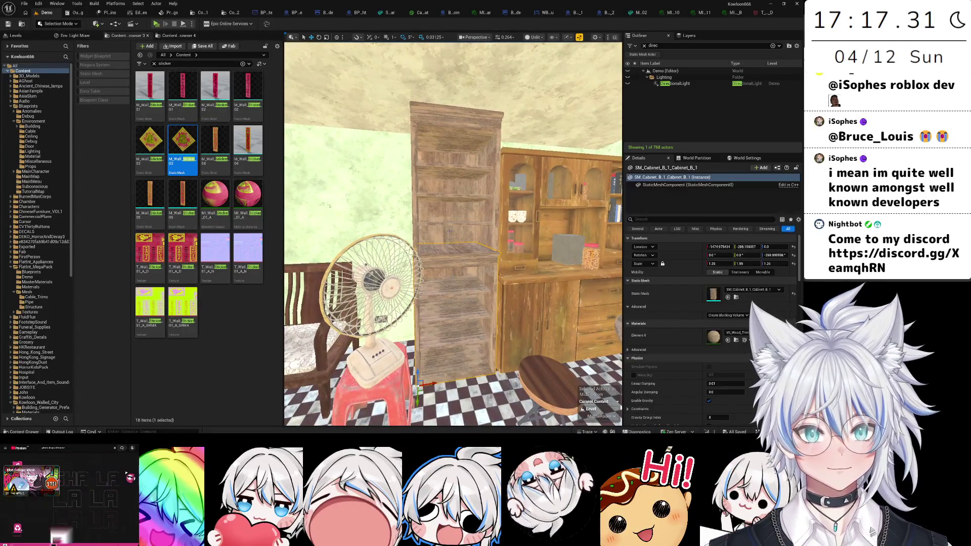
# - Save the level with Ctrl+S, then fly through the apartment to the bunk-bed room's books
pyautogui.press('w')
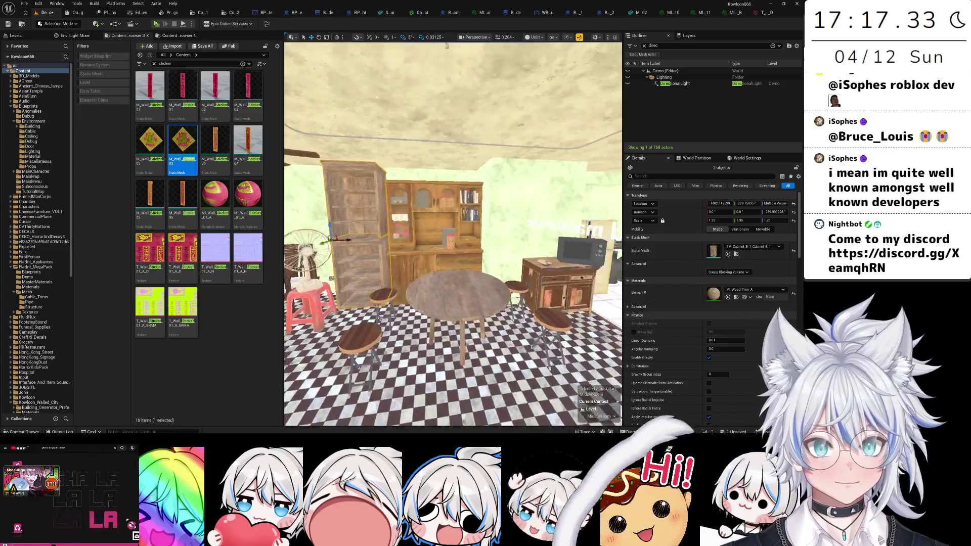
pyautogui.hotkey('ctrl', 's')
pyautogui.press('w')
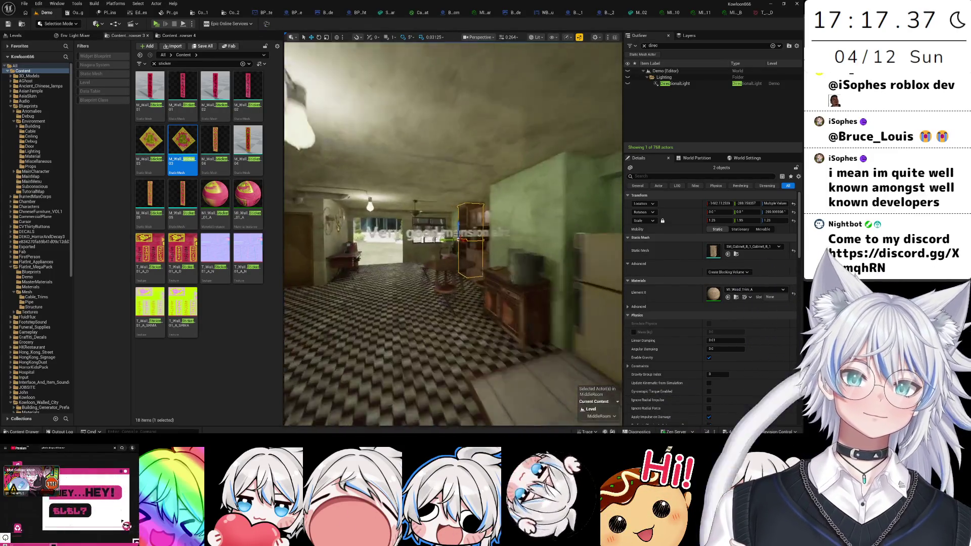
pyautogui.press('w')
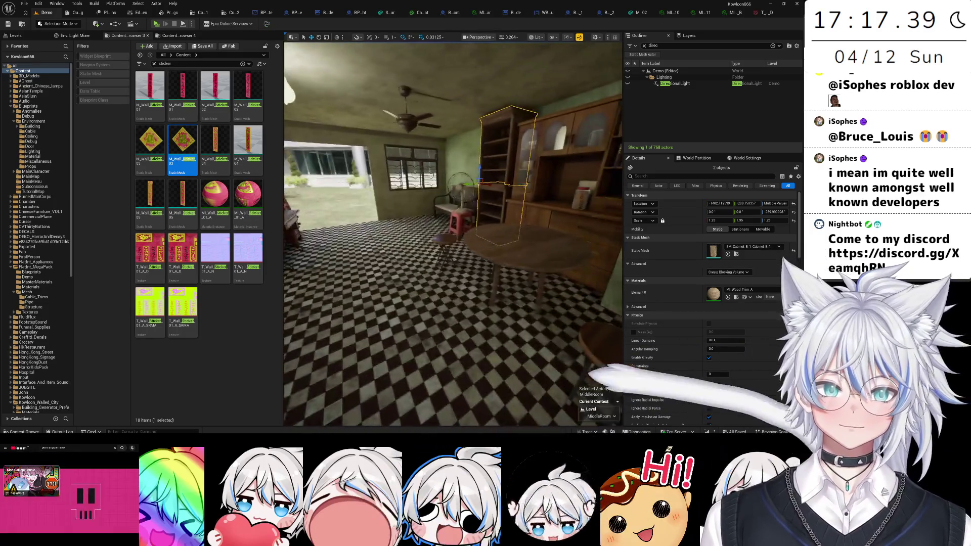
pyautogui.press('w')
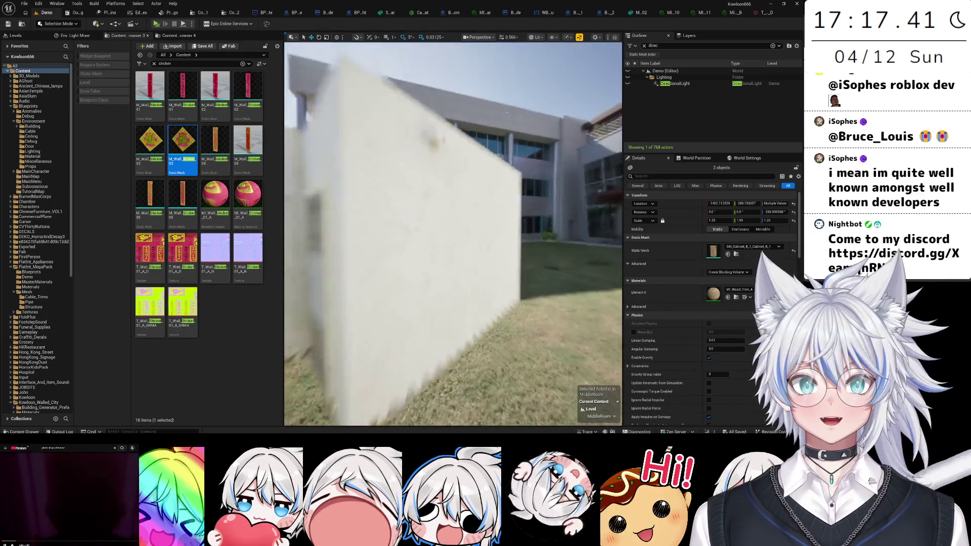
pyautogui.press('w')
pyautogui.press('w')
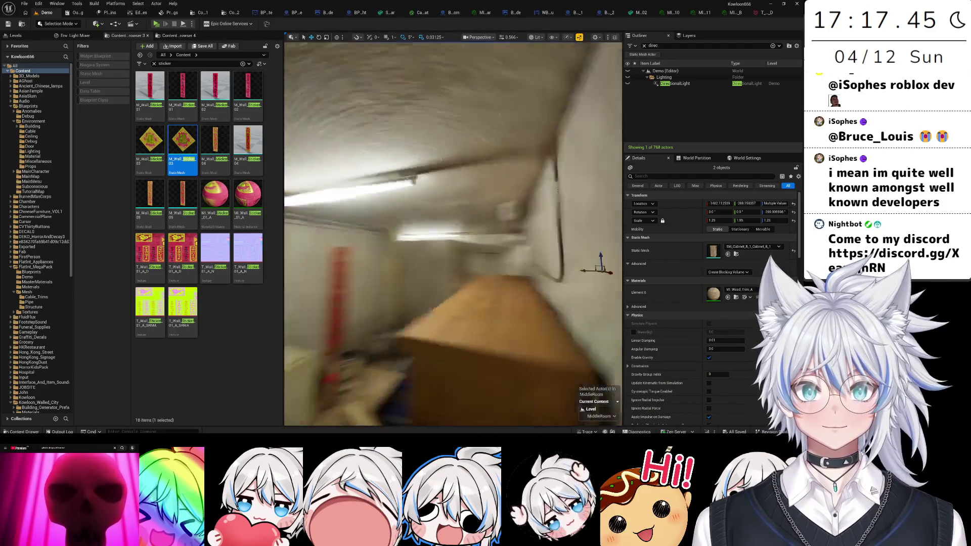
pyautogui.press('w')
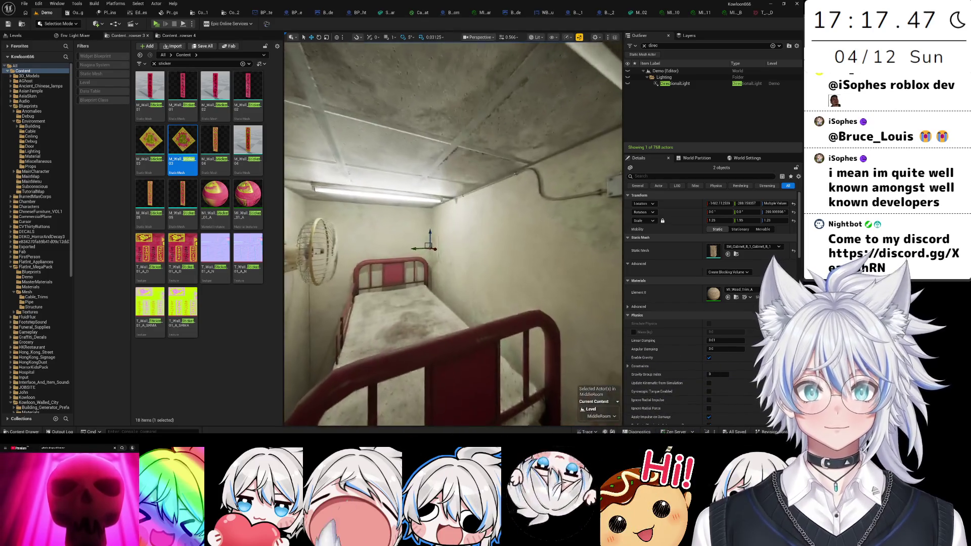
pyautogui.press('w')
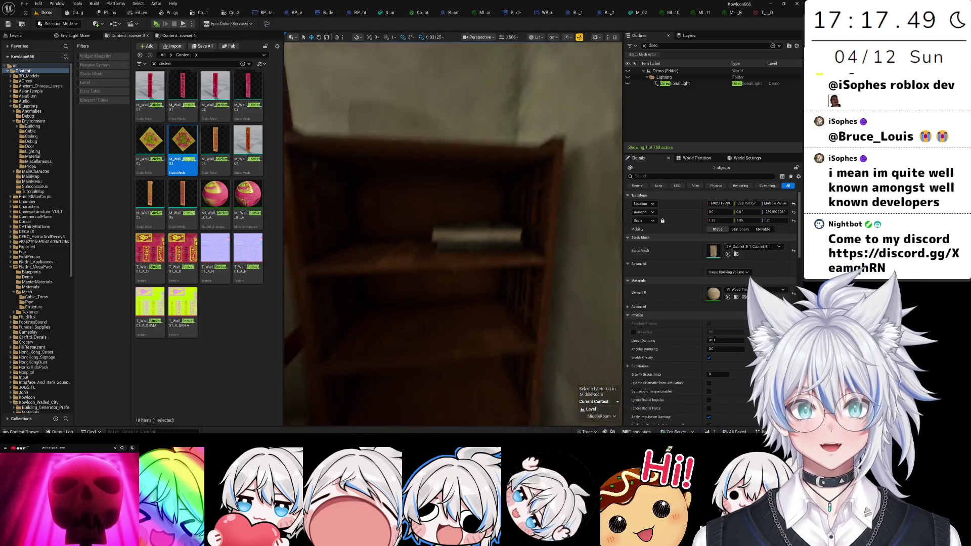
pyautogui.hotkey('ctrl', 'z')
# - Duplicate the books and carry the copies through the apartment to the bunk-bed room's wooden shelf
pyautogui.press('w')
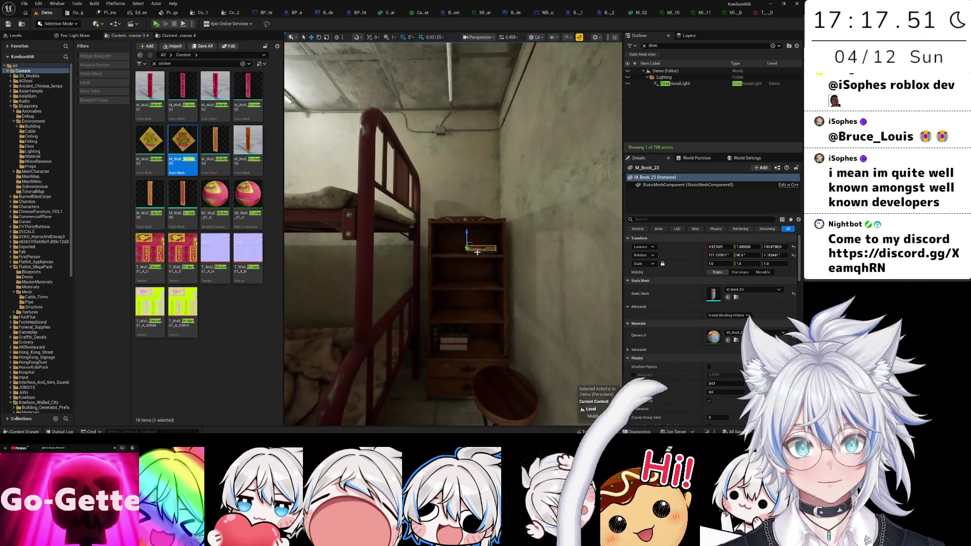
pyautogui.press('w')
pyautogui.scroll(-1, 453, 233)
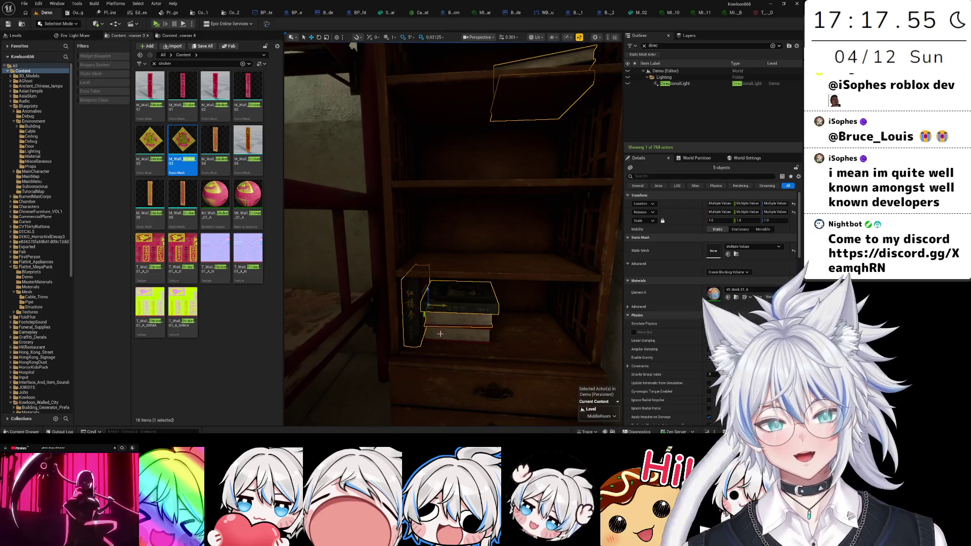
pyautogui.hotkey('ctrl', 'z')
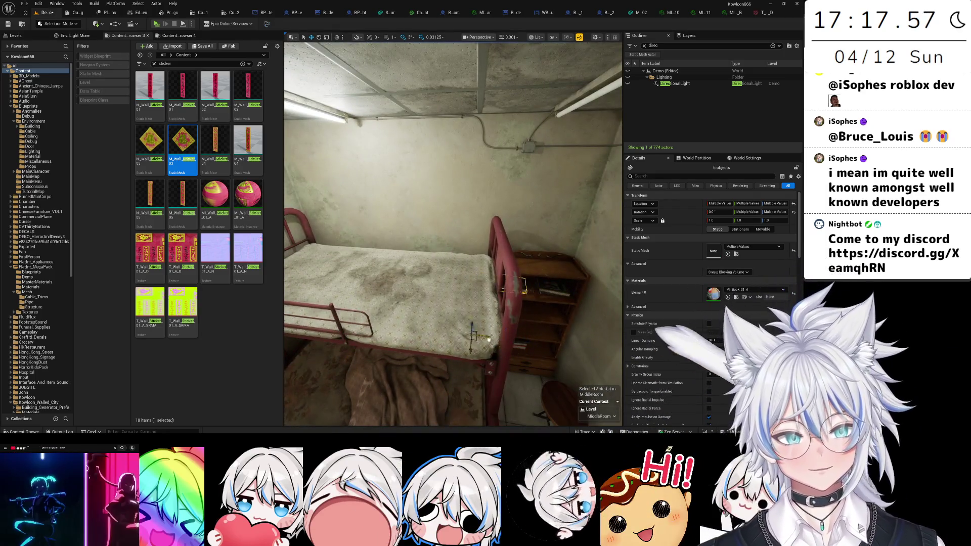
pyautogui.hotkey('ctrl', 'z')
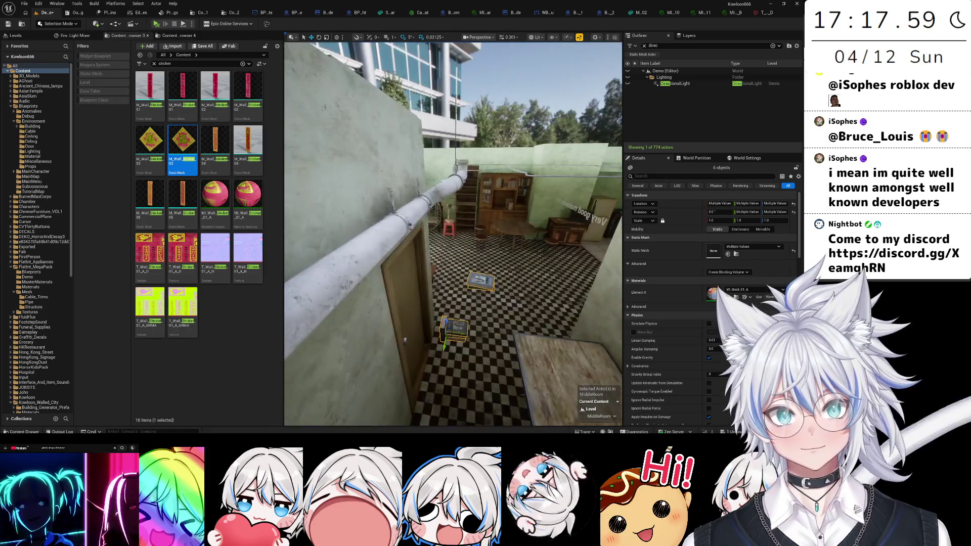
pyautogui.hotkey('ctrl', 'z')
pyautogui.hotkey('ctrl', 'z')
pyautogui.hotkey('ctrl', 'z')
pyautogui.moveTo(453, 351); pyautogui.dragTo(453, 351)
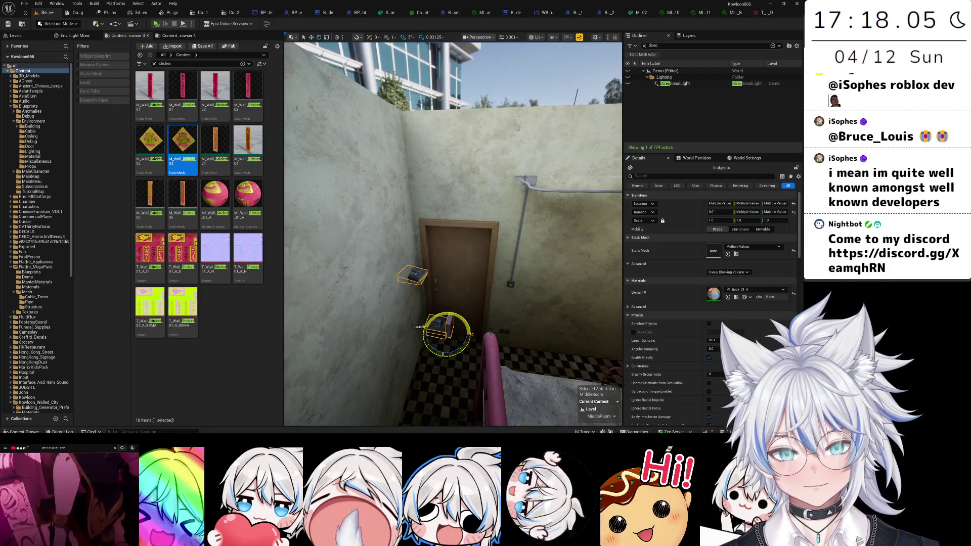
pyautogui.hotkey('ctrl', 'z')
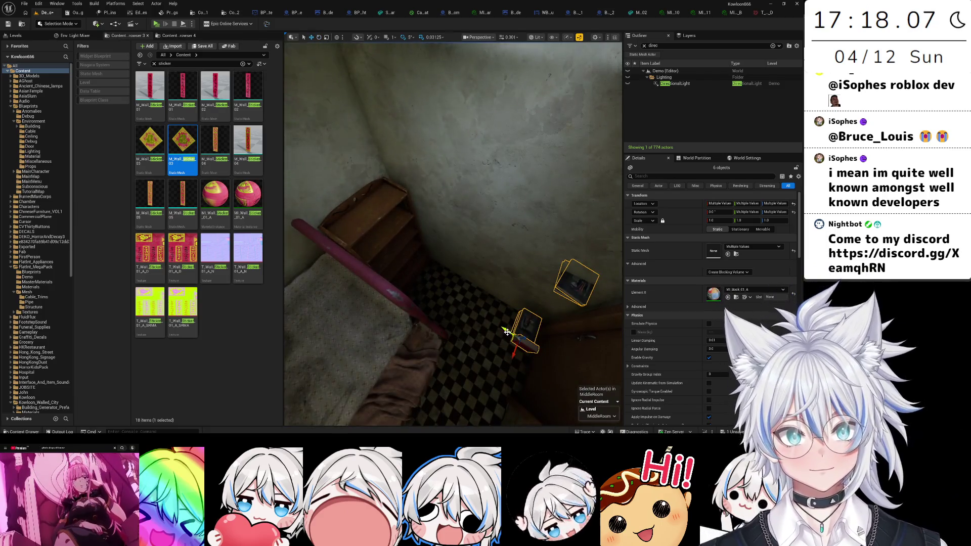
# - Switch the viewport shading from Lit to Unlit
pyautogui.click(536, 37)
pyautogui.click(549, 67)
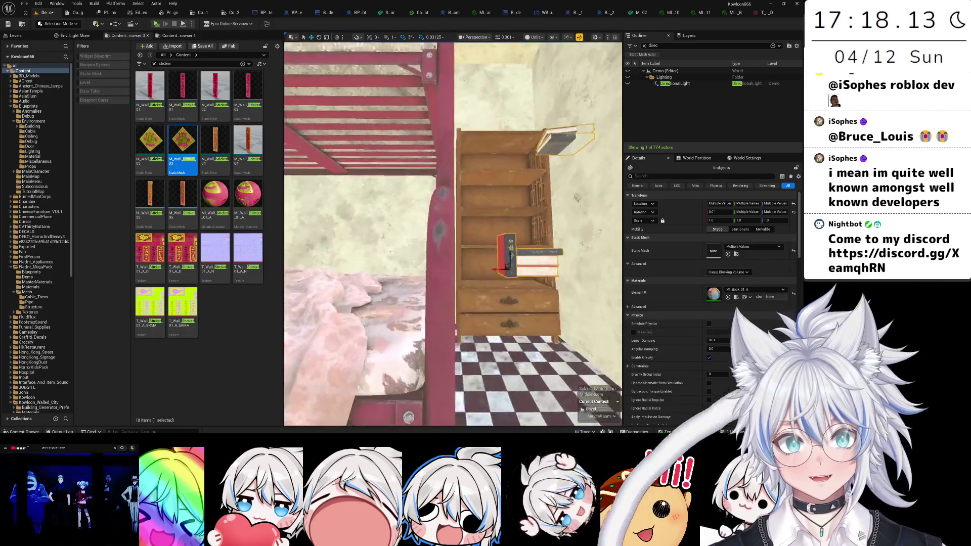
pyautogui.scroll(-5, 505, 255)
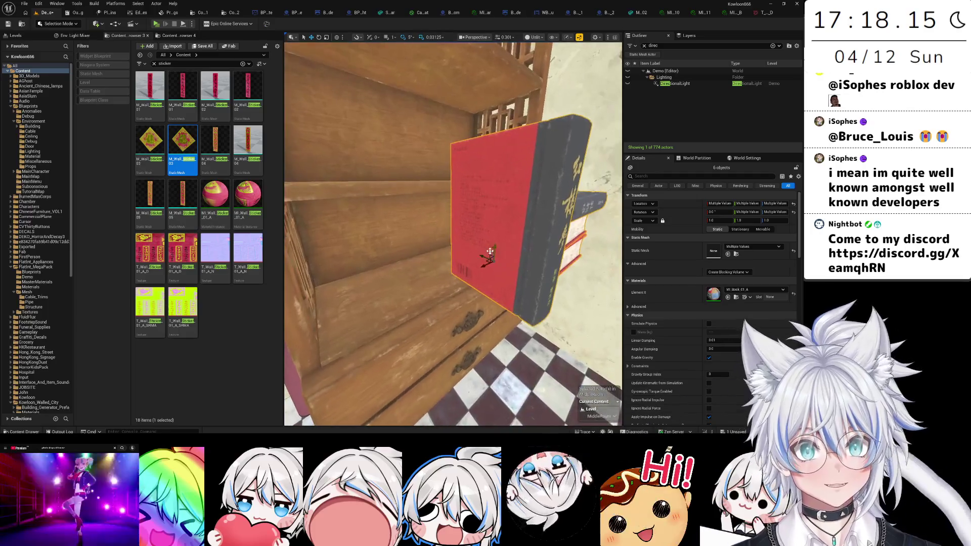
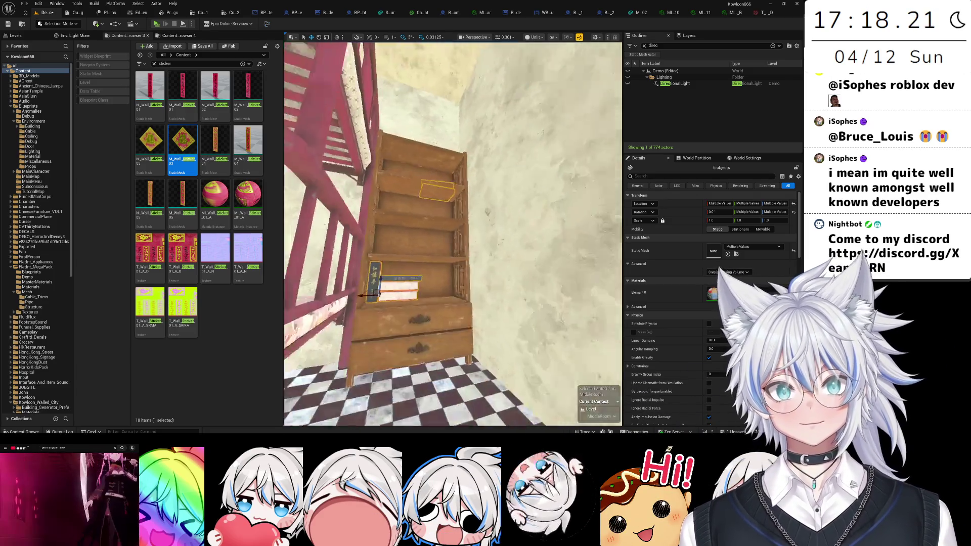
# - Select the plate and the tall grey box on the table and duplicate them with Ctrl+D
pyautogui.scroll(-10, 419, 199)
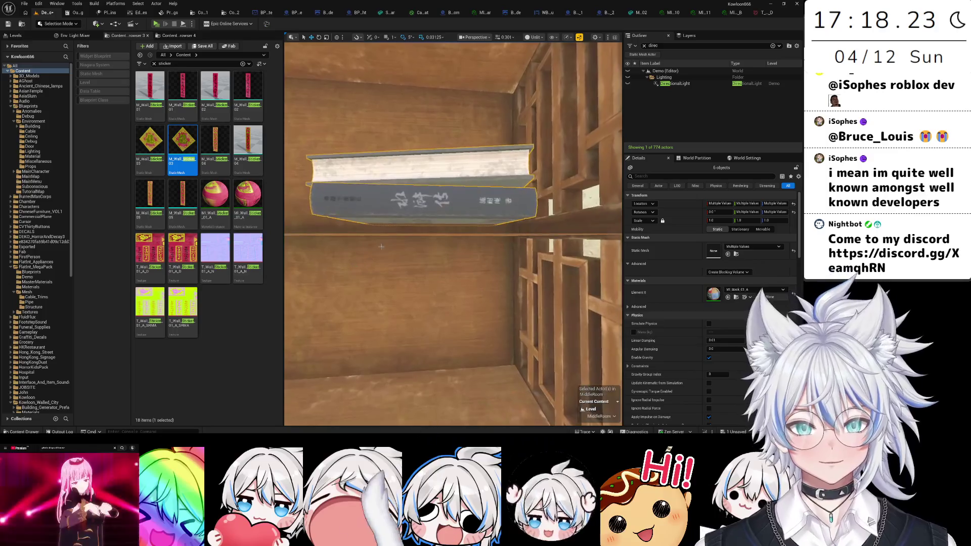
pyautogui.press('w')
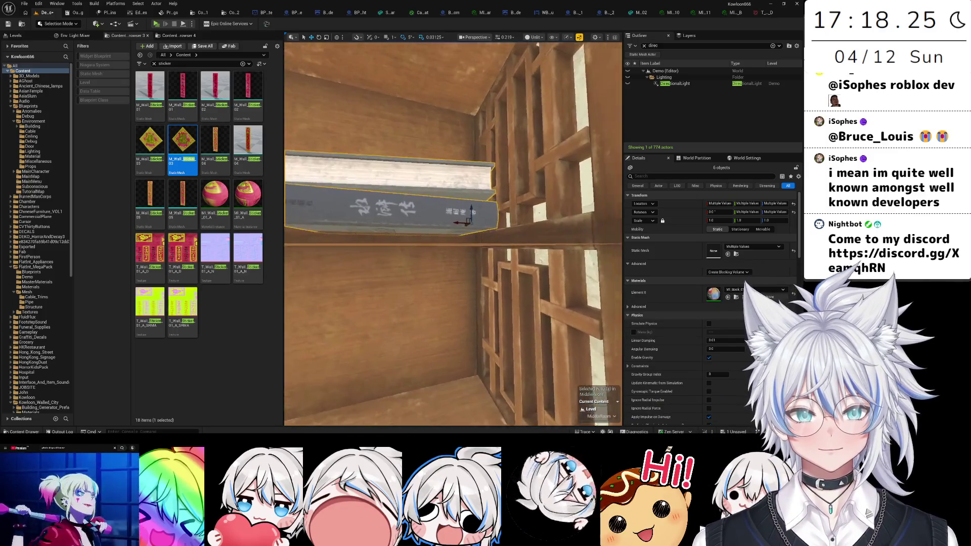
pyautogui.moveTo(453, 232)
pyautogui.mouseDown()
pyautogui.moveTo(433, 242)
pyautogui.moveTo(443, 226)
pyautogui.moveTo(505, 231)
pyautogui.mouseUp()
pyautogui.keyDown('ctrl'); pyautogui.click(505, 231); pyautogui.keyUp('ctrl')
pyautogui.keyDown('ctrl'); pyautogui.click(511, 151); pyautogui.keyUp('ctrl')
pyautogui.moveTo(590, 238); pyautogui.dragTo(354, 230)
pyautogui.hotkey('ctrl', 'd')
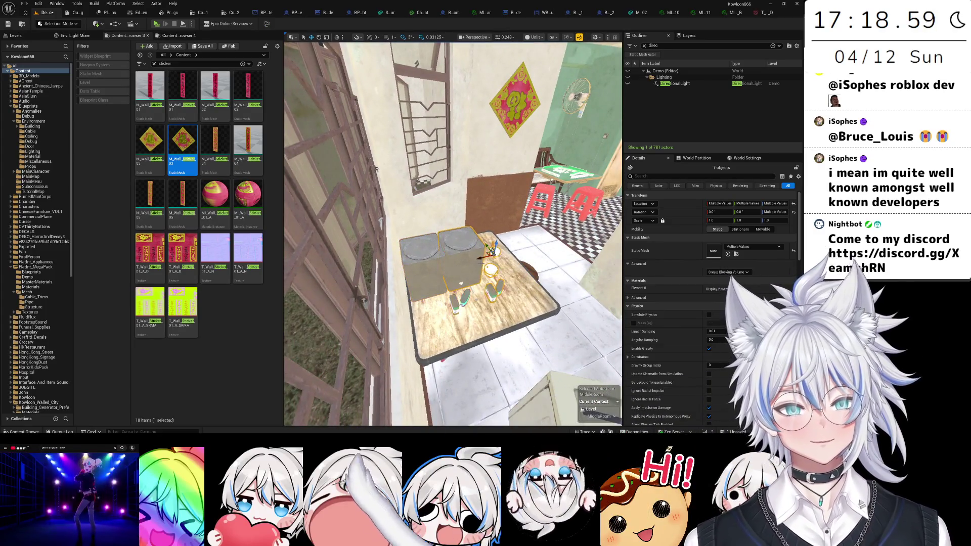
# - Drag the duplicated box set off the table and look over the wall, table and checkered floor
pyautogui.moveTo(480, 258); pyautogui.dragTo(455, 233)
pyautogui.moveTo(520, 231); pyautogui.dragTo(516, 234)
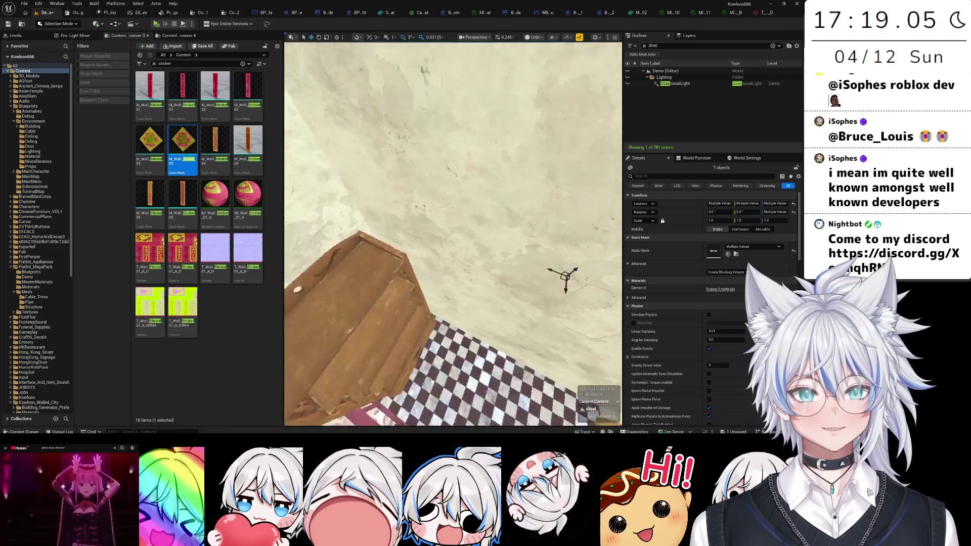
pyautogui.moveTo(503, 236); pyautogui.dragTo(503, 235)
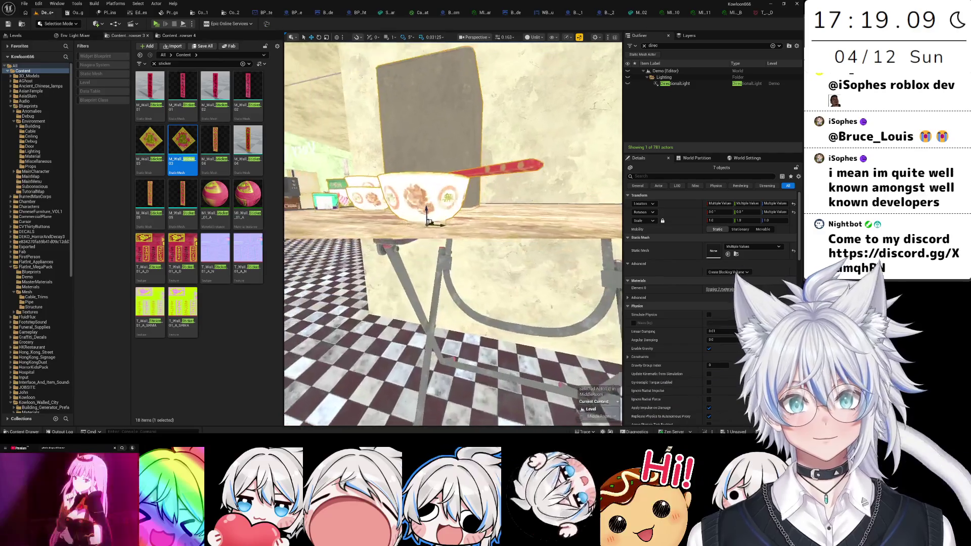
pyautogui.moveTo(427, 203); pyautogui.dragTo(427, 203)
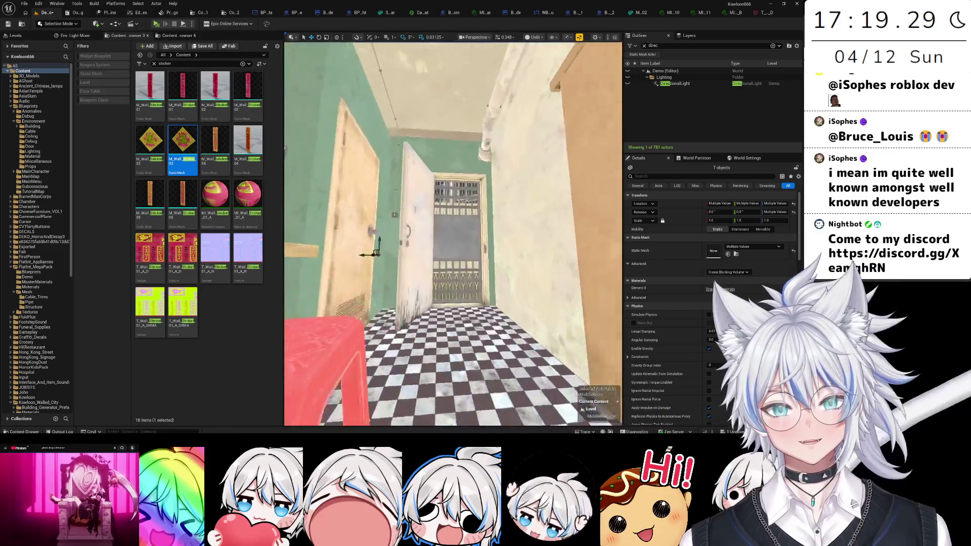
# - Fly around the bunk bed, cabinet and ceiling fan, then select the M_Room_A_Ceiling_01 ceiling panel
pyautogui.moveTo(427, 203); pyautogui.dragTo(427, 203)
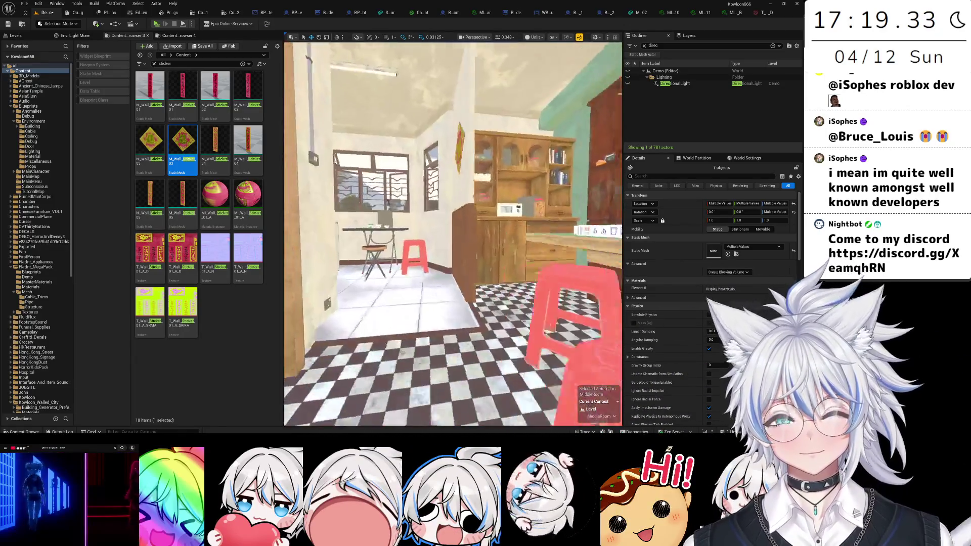
pyautogui.moveTo(427, 203); pyautogui.dragTo(427, 204)
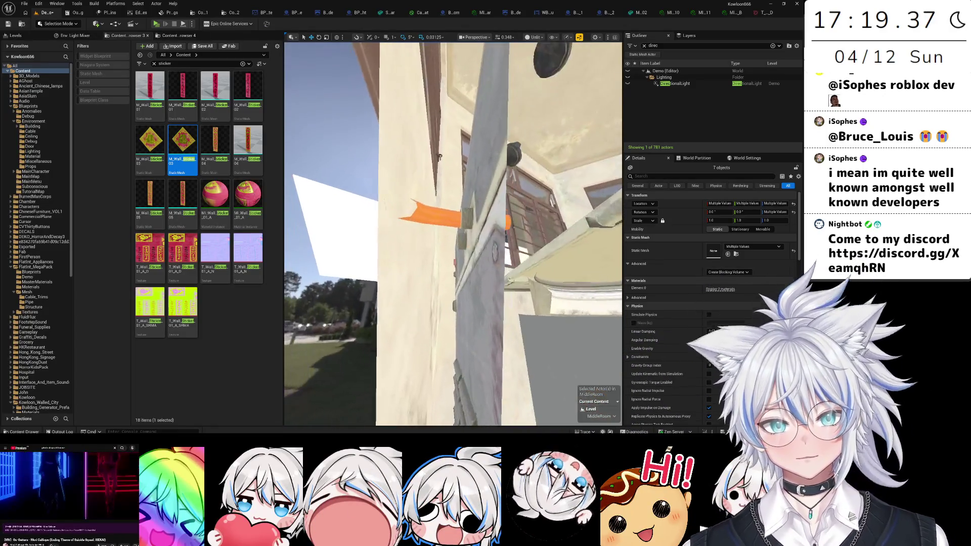
pyautogui.moveTo(426, 204); pyautogui.dragTo(426, 205)
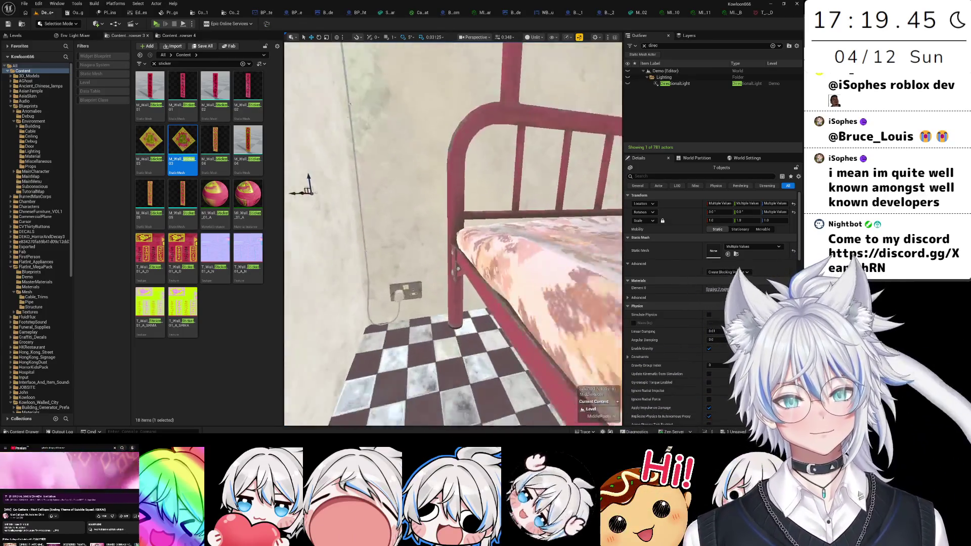
pyautogui.press('a')
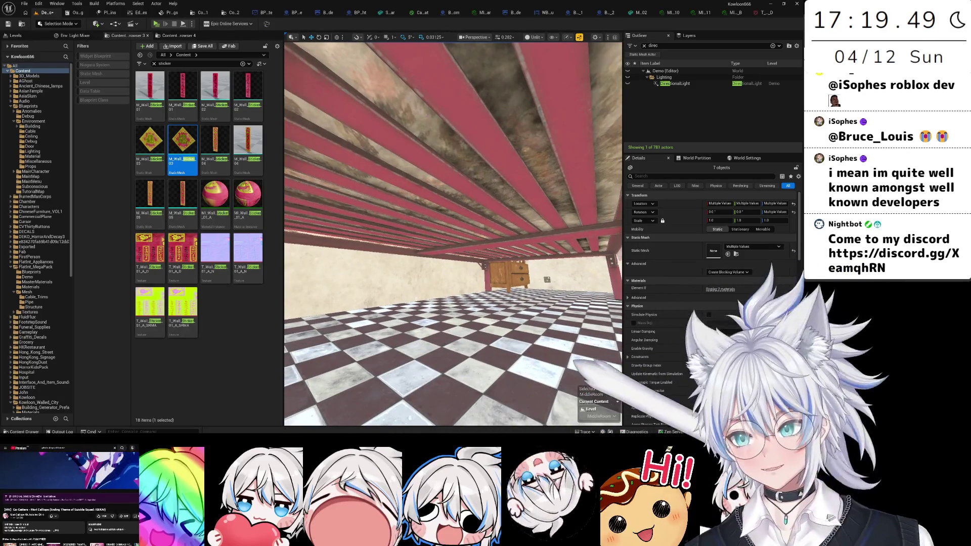
pyautogui.press('a')
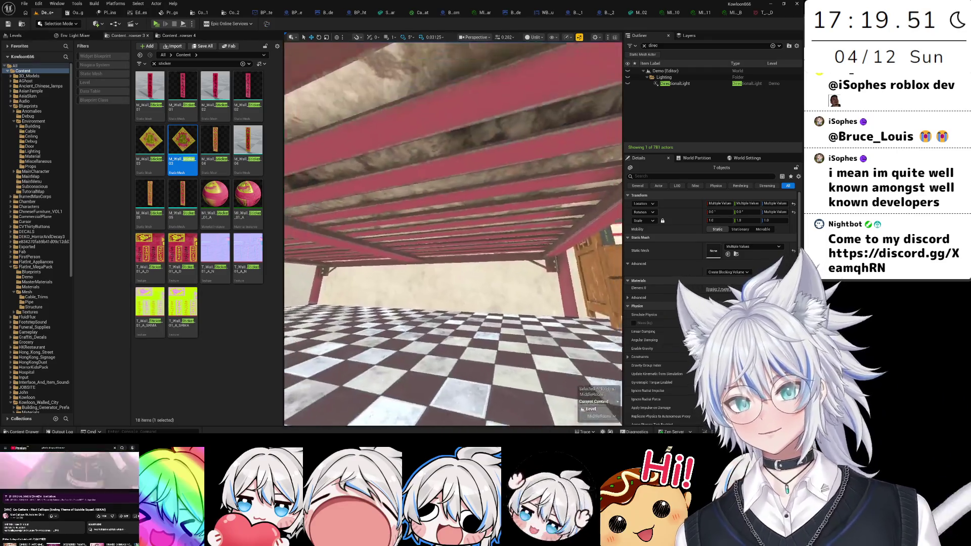
pyautogui.press('e')
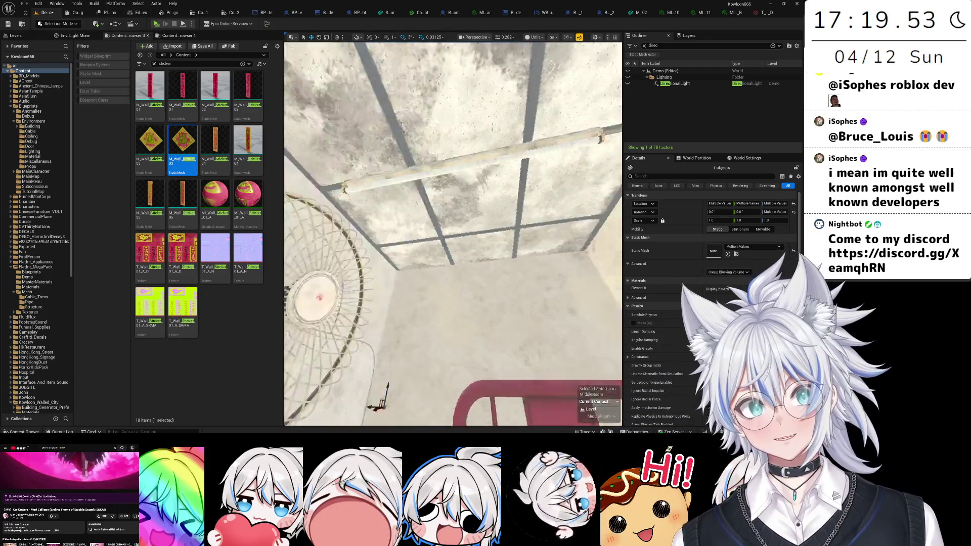
pyautogui.press('q')
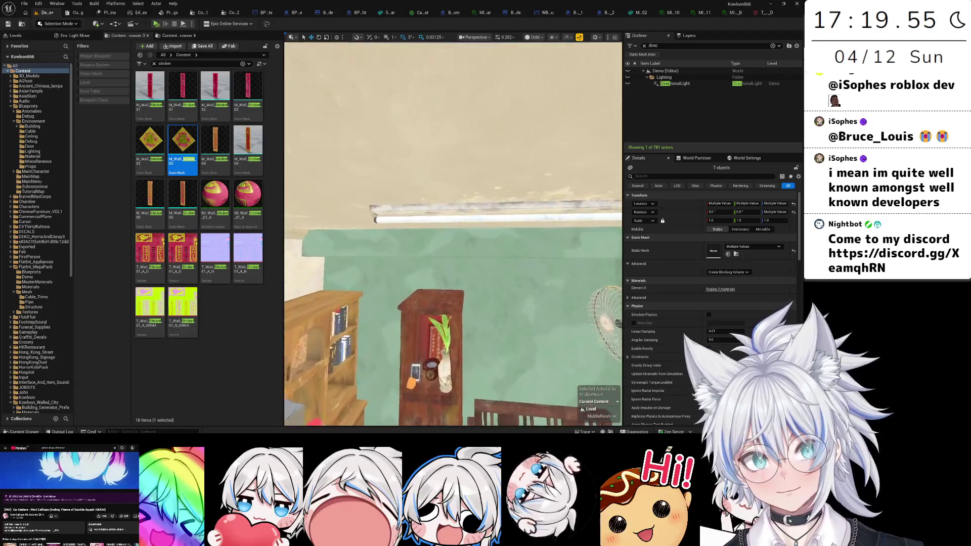
pyautogui.press('e')
pyautogui.click(453, 227)
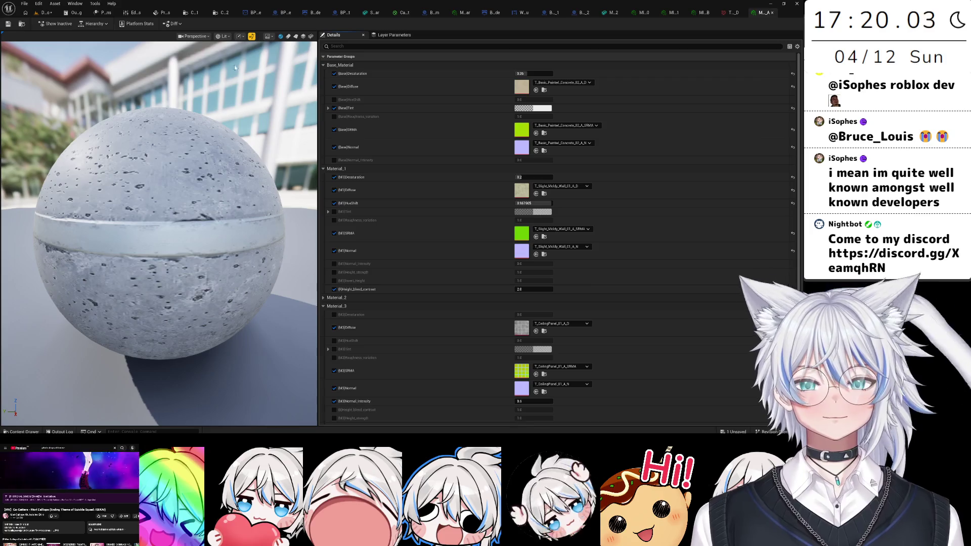
# - Open the ceiling material instance's parameters and locate the T_CeilingPanel_01_A_D texture asset
pyautogui.click(222, 12)
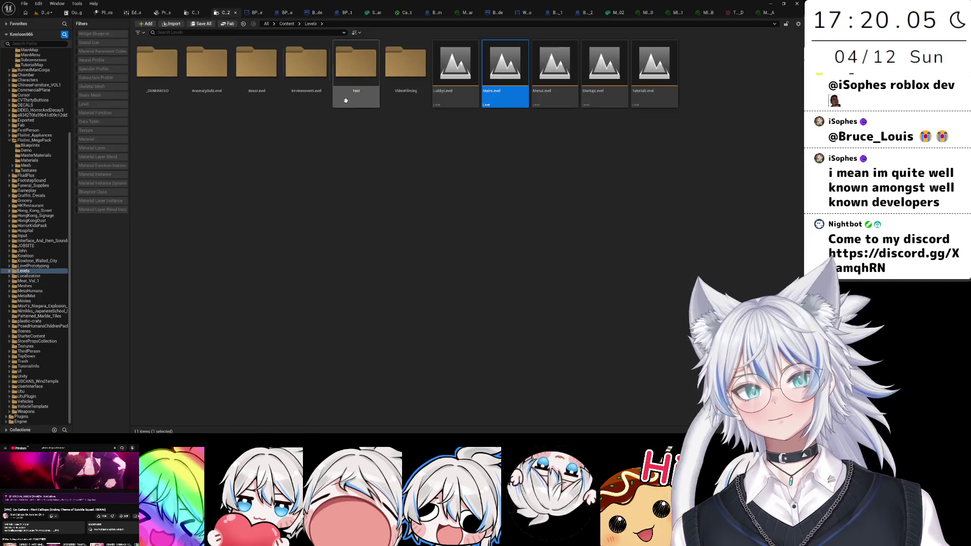
pyautogui.click(45, 12)
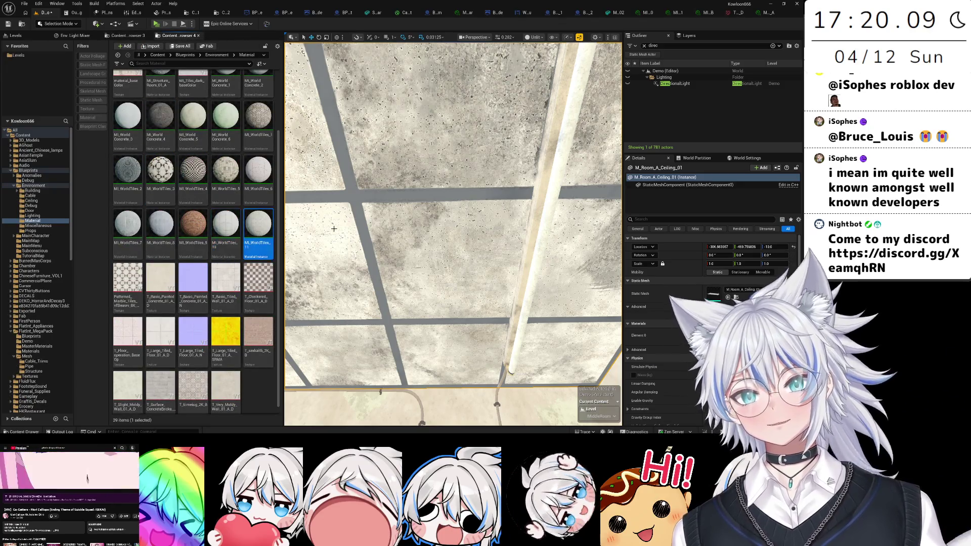
pyautogui.click(772, 16)
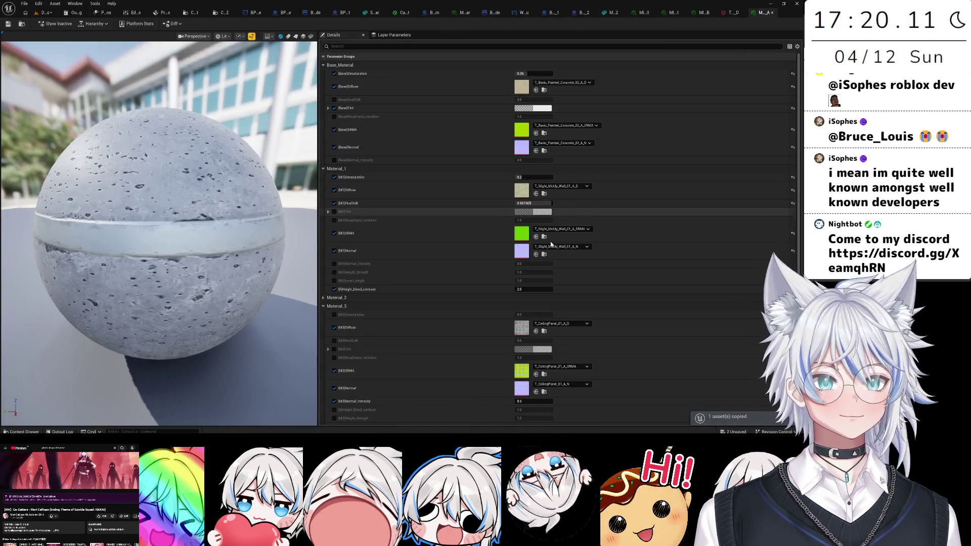
pyautogui.hotkey('ctrl', 'space')
pyautogui.click(543, 331)
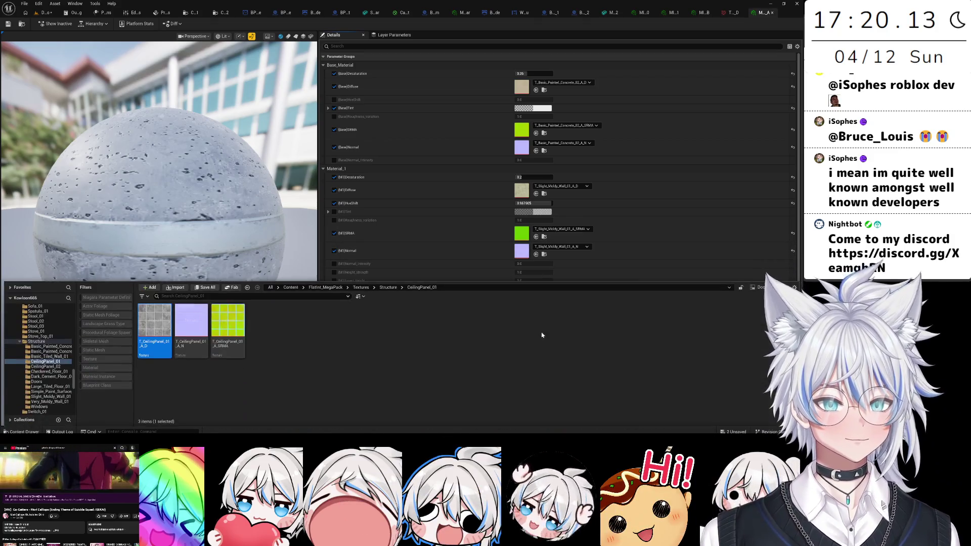
# - Copy T_CeilingPanel_01_A_D into Blueprints/Environment/Material and open the texture to inspect it
pyautogui.moveTo(75, 387); pyautogui.dragTo(76, 319)
pyautogui.scroll(-5, 55, 370)
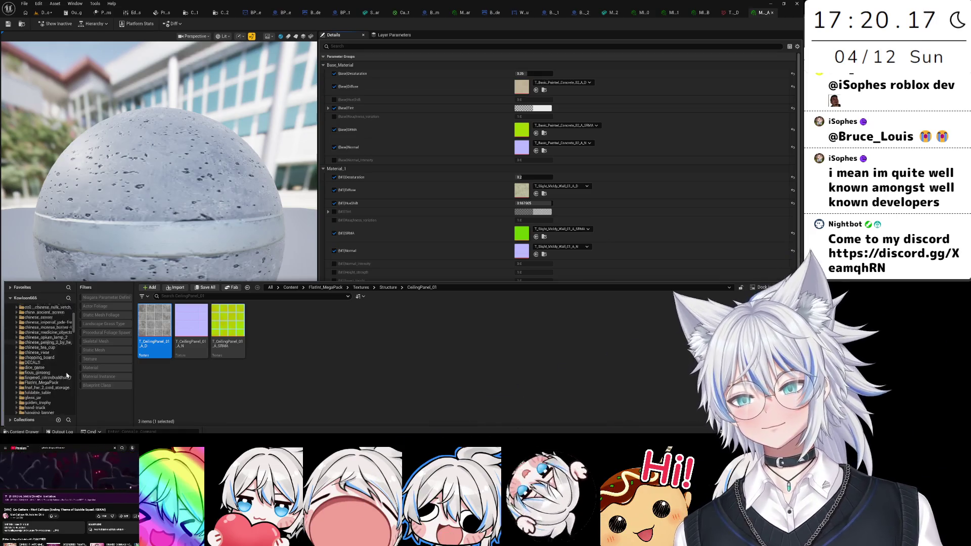
pyautogui.moveTo(154, 324)
pyautogui.mouseDown()
pyautogui.moveTo(111, 364)
pyautogui.moveTo(39, 398)
pyautogui.moveTo(43, 404)
pyautogui.mouseUp()
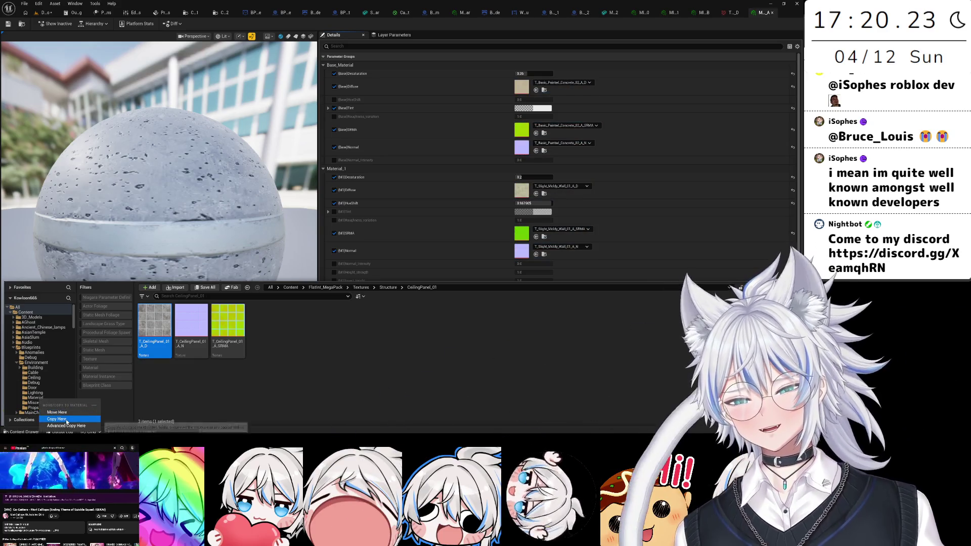
pyautogui.click(35, 397)
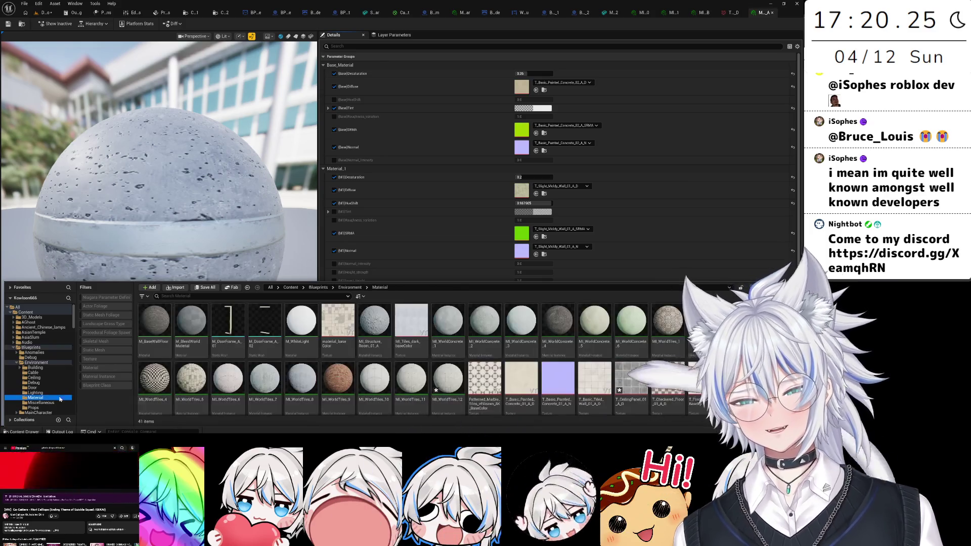
pyautogui.click(45, 12)
pyautogui.scroll(-2, 233, 323)
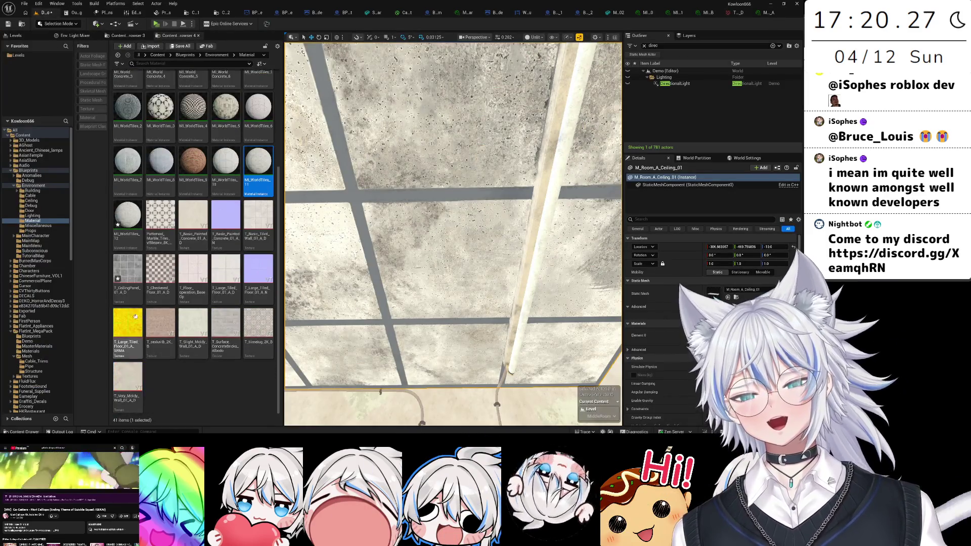
pyautogui.doubleClick(126, 288)
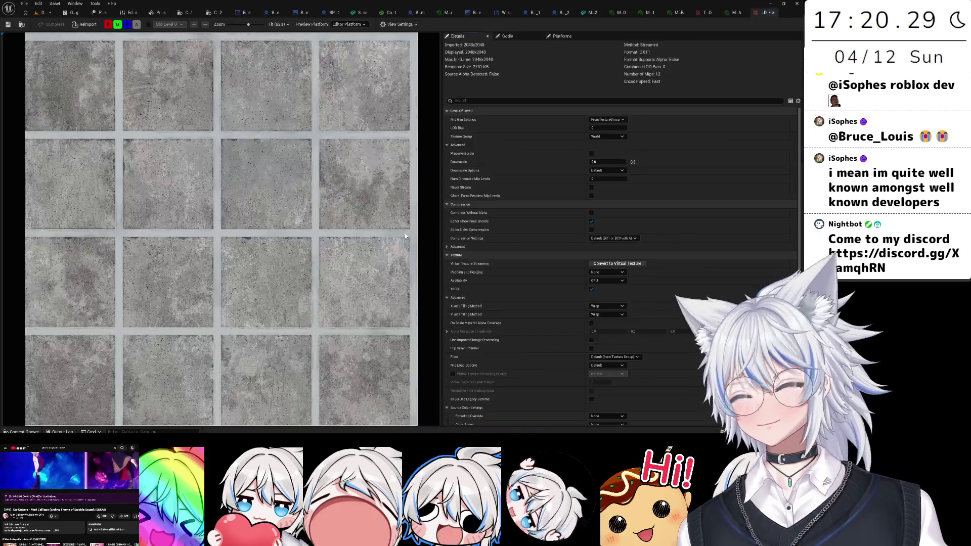
# - Set T_CeilingPanel_01_A_D as the ColorMap of the ceiling's material instance
pyautogui.click(44, 12)
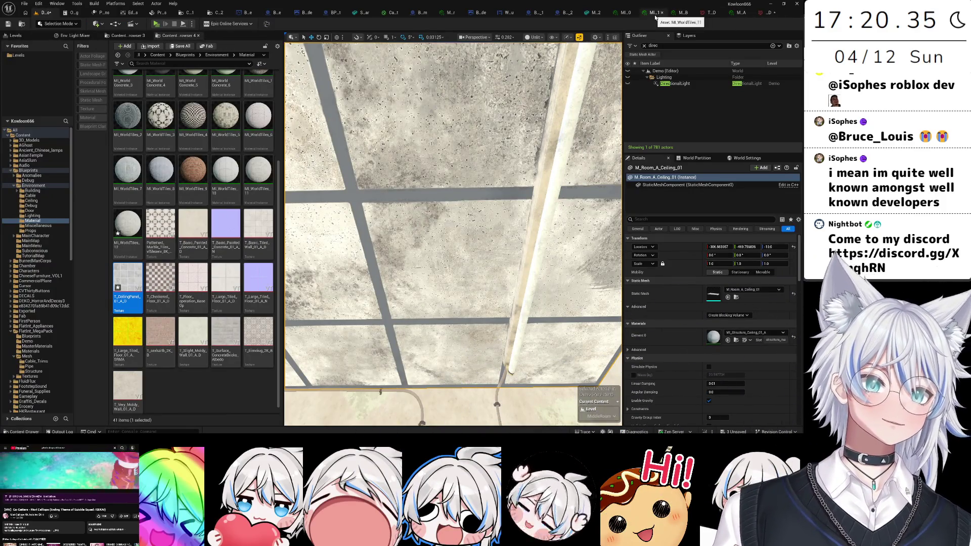
pyautogui.doubleClick(128, 223)
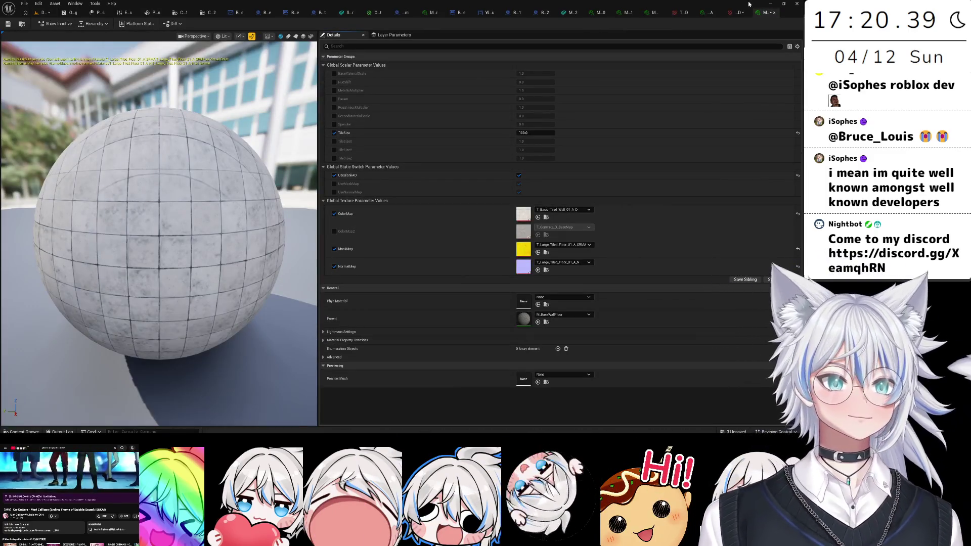
pyautogui.click(43, 13)
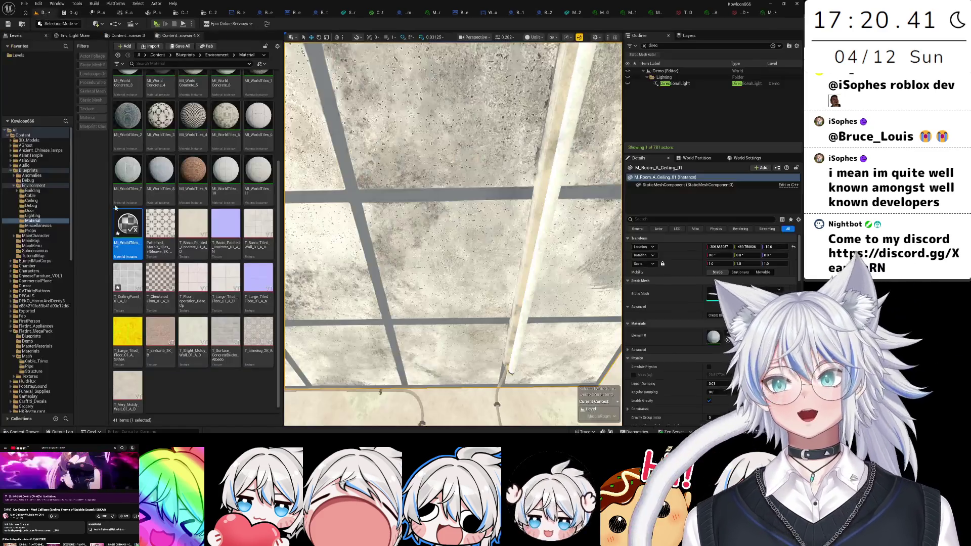
pyautogui.moveTo(127, 283)
pyautogui.mouseDown()
pyautogui.moveTo(556, 379)
pyautogui.moveTo(758, 14)
pyautogui.moveTo(672, 111)
pyautogui.mouseUp()
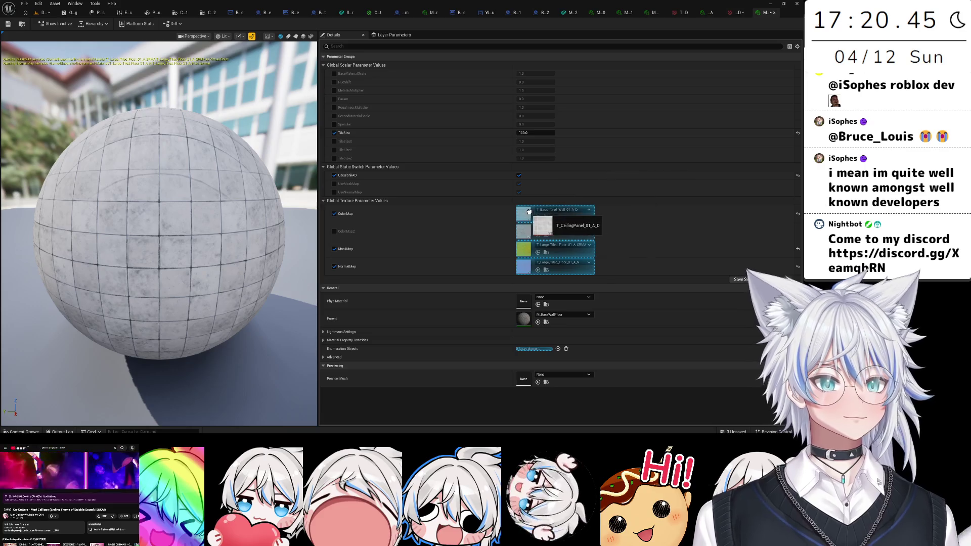
pyautogui.moveTo(529, 212); pyautogui.dragTo(529, 213)
pyautogui.click(737, 12)
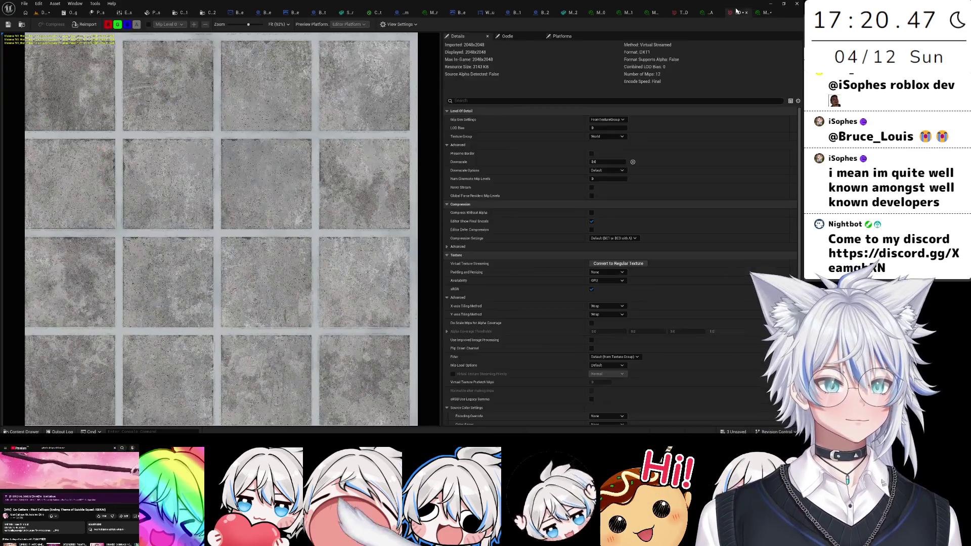
pyautogui.click(705, 15)
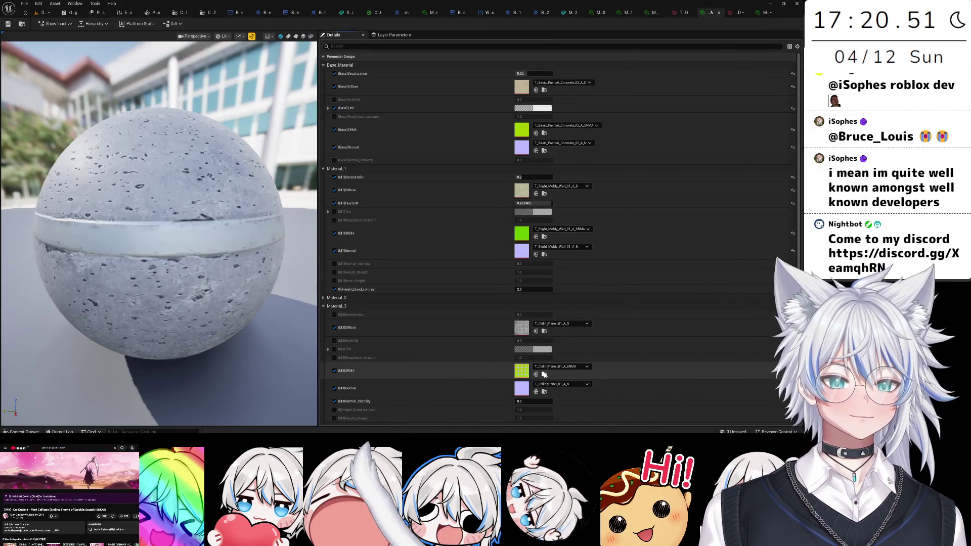
# - Move the ceiling panel textures into the Material folder and open the tile material instance there
pyautogui.click(43, 13)
pyautogui.scroll(10, 55, 263)
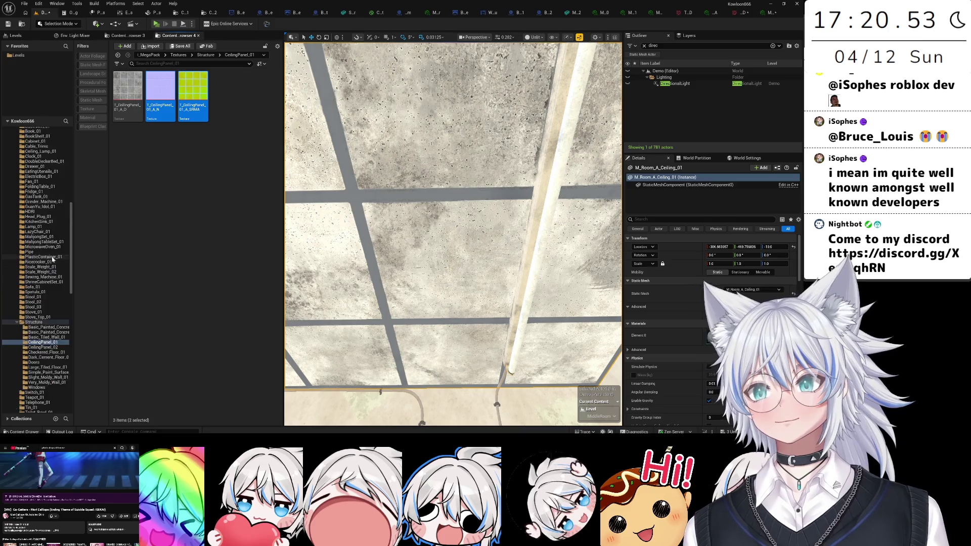
pyautogui.moveTo(159, 109)
pyautogui.mouseDown()
pyautogui.moveTo(174, 126)
pyautogui.moveTo(63, 223)
pyautogui.moveTo(43, 202)
pyautogui.moveTo(45, 223)
pyautogui.mouseUp()
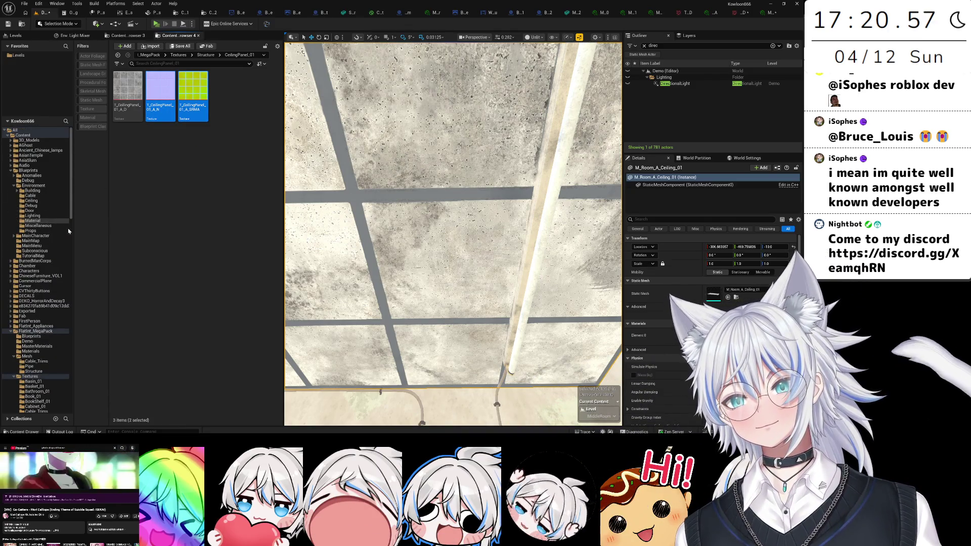
pyautogui.click(42, 221)
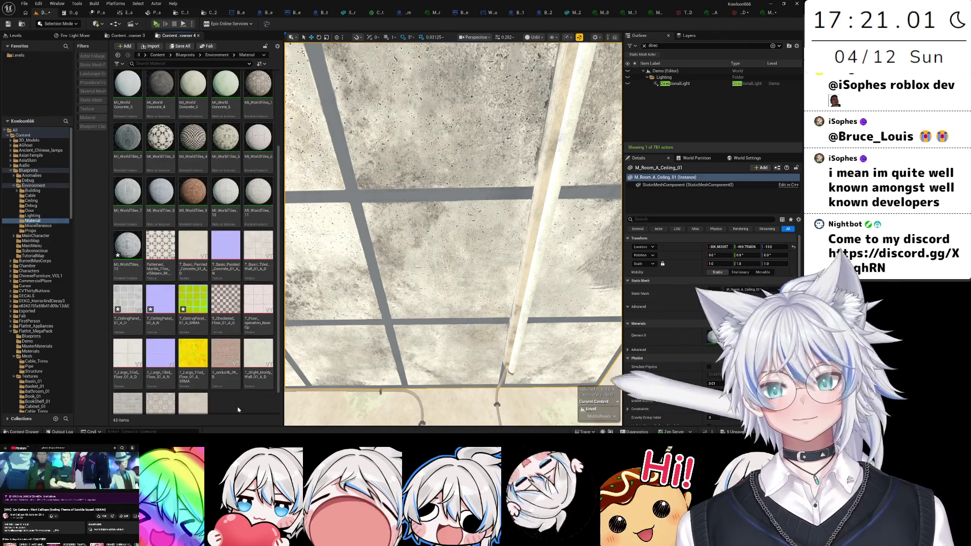
pyautogui.click(22, 23)
pyautogui.hotkey('ctrl', 'space')
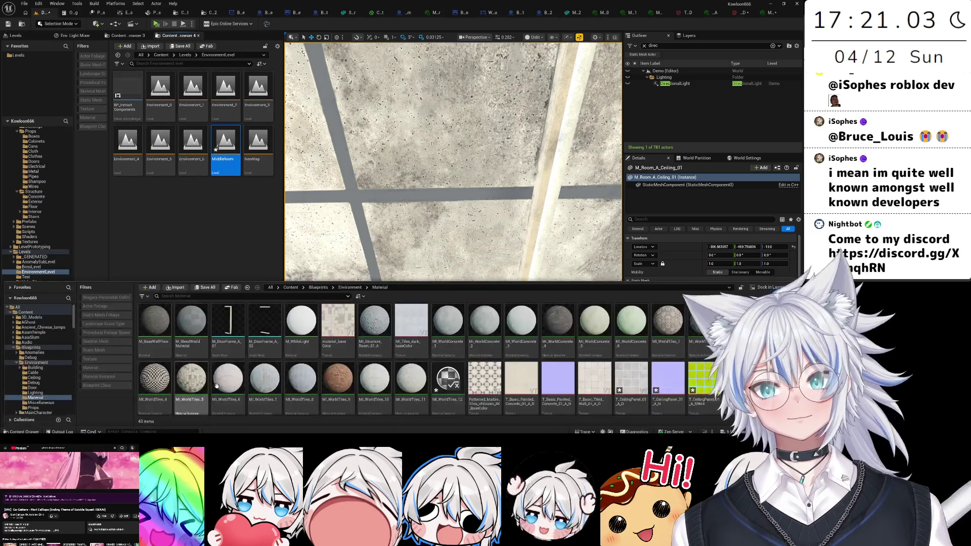
pyautogui.doubleClick(259, 364)
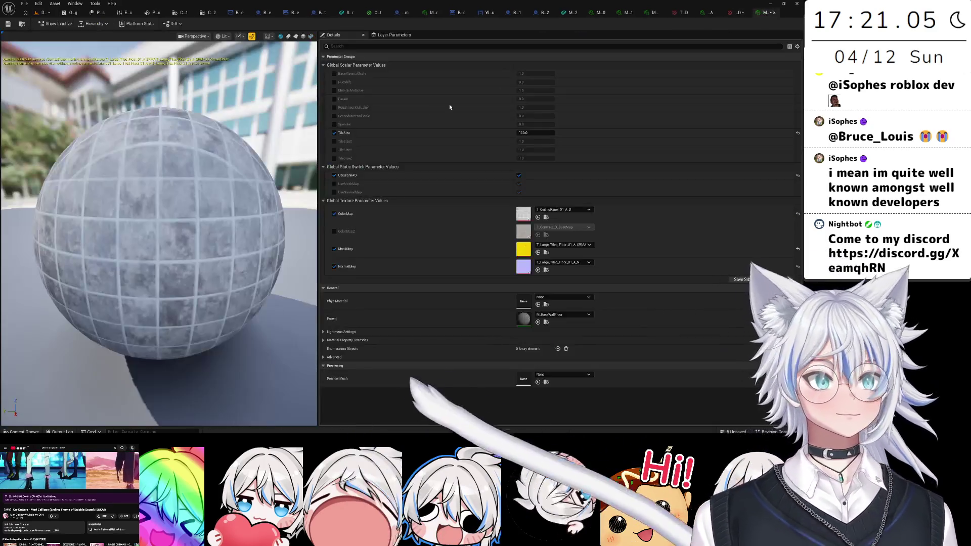
# - Assign the ceiling panel mask and normal textures to MaskMap and NormalMap, preview on a cube, and save
pyautogui.click(546, 217)
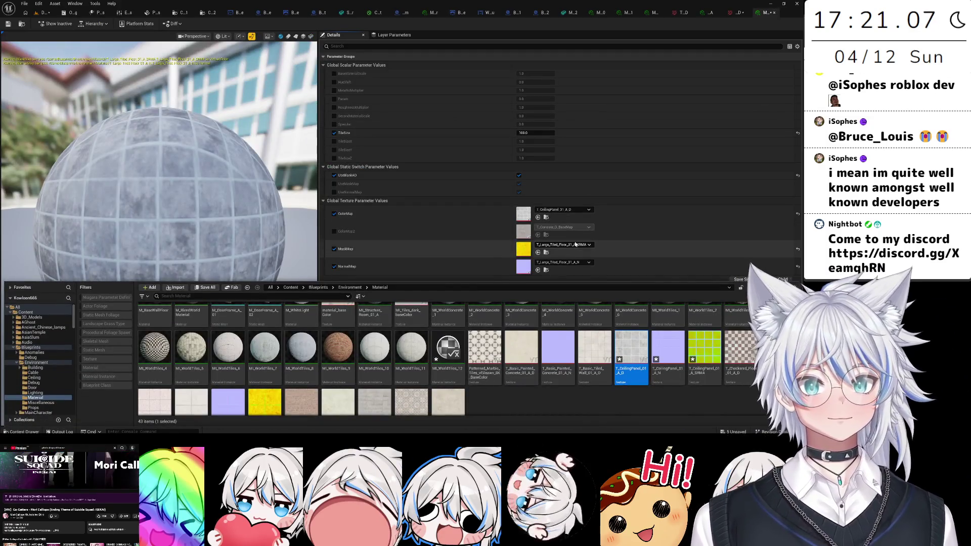
pyautogui.moveTo(666, 369); pyautogui.dragTo(524, 267)
pyautogui.moveTo(705, 349)
pyautogui.mouseDown()
pyautogui.moveTo(582, 251)
pyautogui.moveTo(523, 249)
pyautogui.mouseUp()
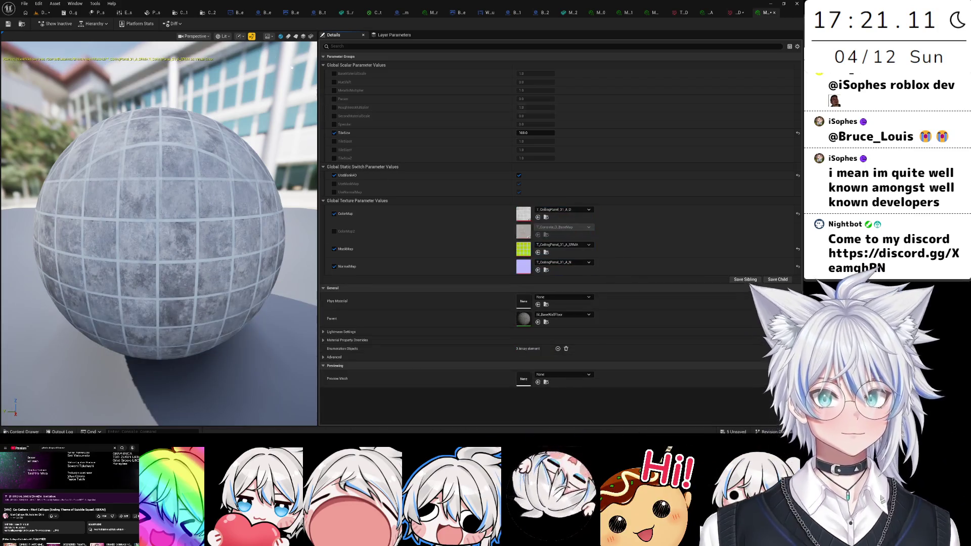
pyautogui.click(302, 37)
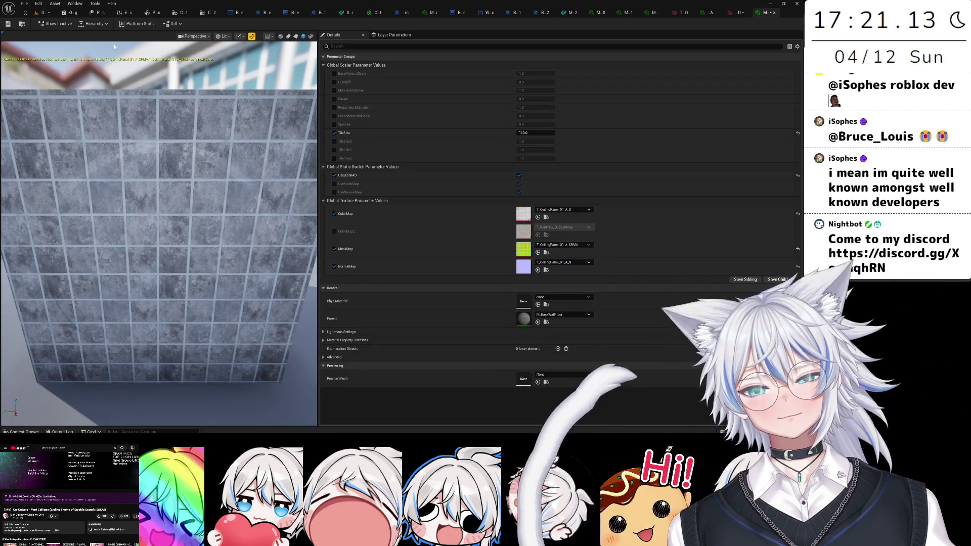
pyautogui.hotkey('ctrl', 's')
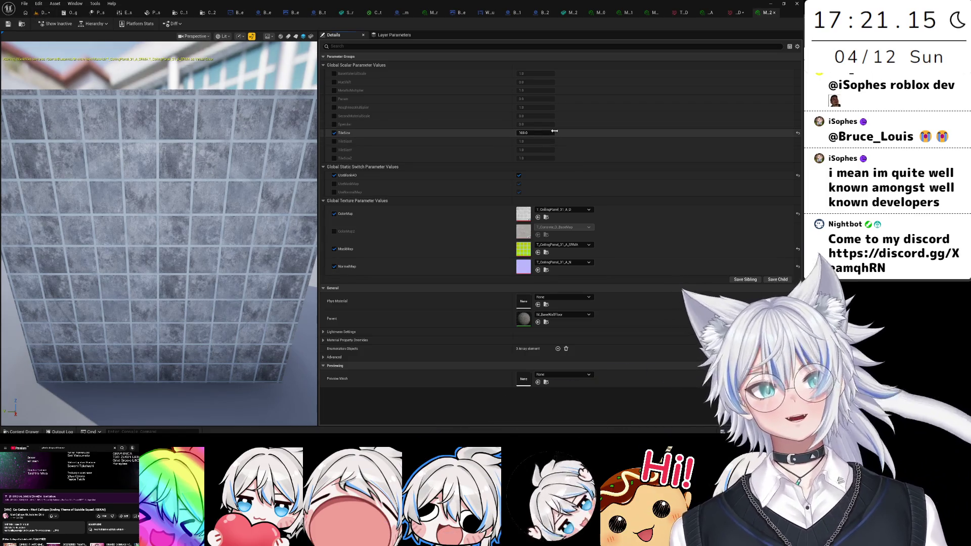
# - Set the tile material's TileSize to 512 for larger tiles
pyautogui.write('32')
pyautogui.press('Return')
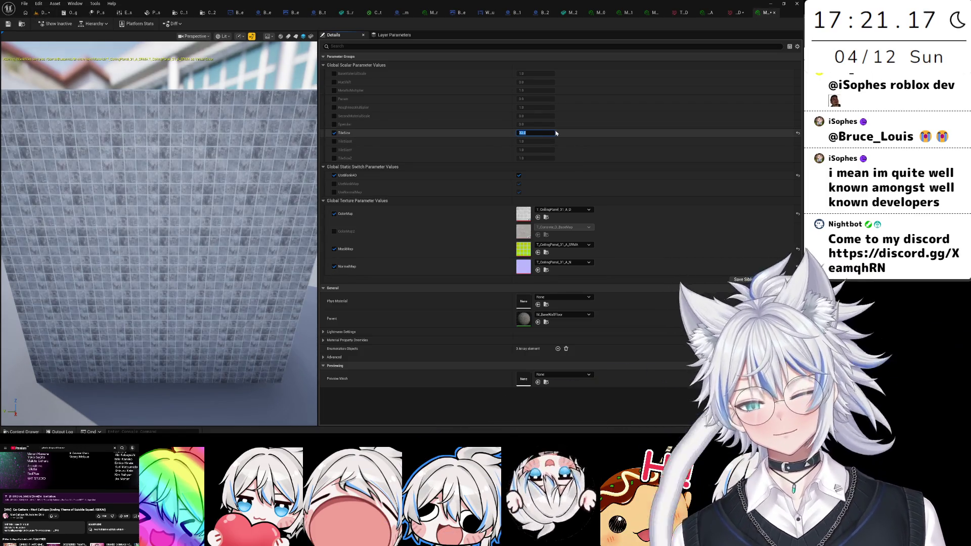
pyautogui.press('Return')
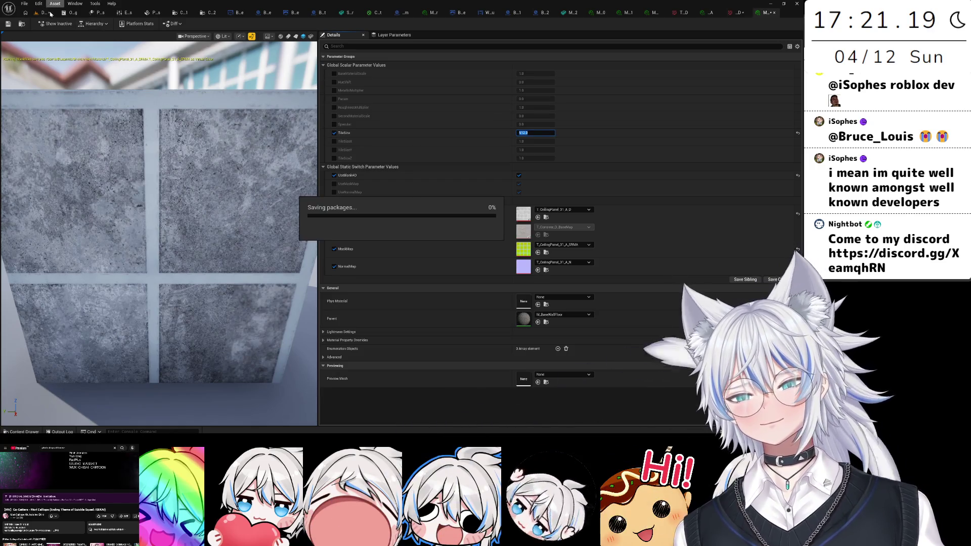
pyautogui.click(45, 13)
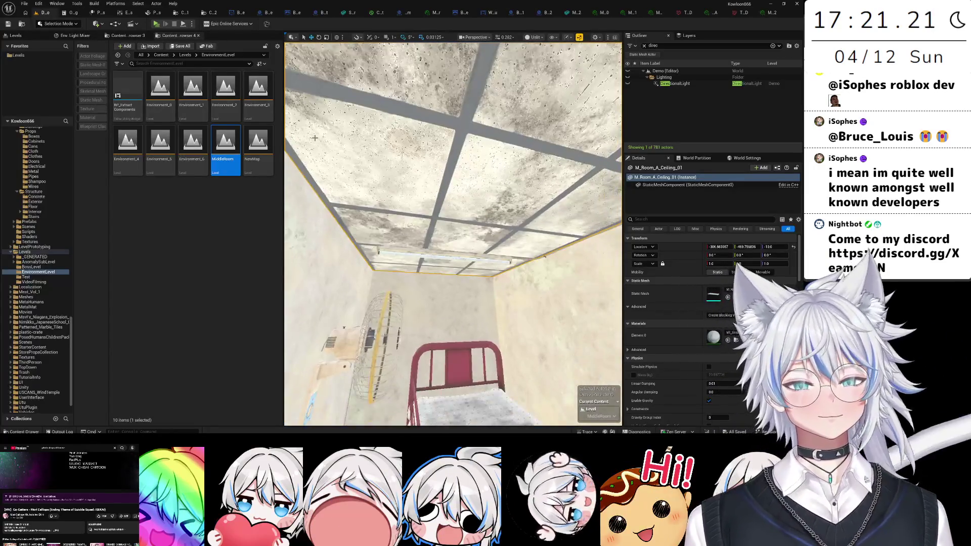
# - Place a cube up by the ceiling fan and apply the MI_WorldTiles_12 tile material to it
pyautogui.click(96, 24)
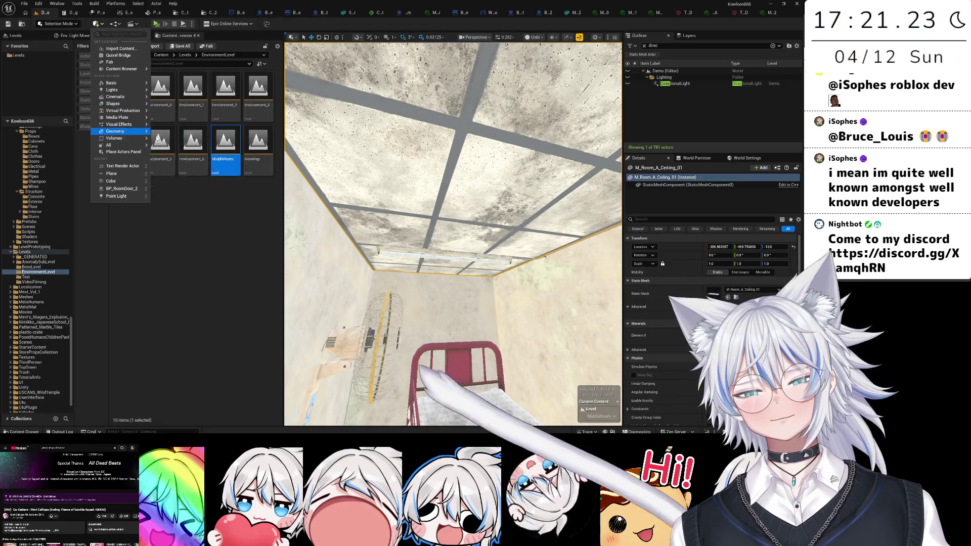
pyautogui.moveTo(142, 133)
pyautogui.moveTo(159, 107)
pyautogui.mouseDown()
pyautogui.moveTo(470, 372)
pyautogui.moveTo(465, 391)
pyautogui.moveTo(445, 243)
pyautogui.moveTo(430, 233)
pyautogui.moveTo(439, 210)
pyautogui.moveTo(467, 228)
pyautogui.mouseUp()
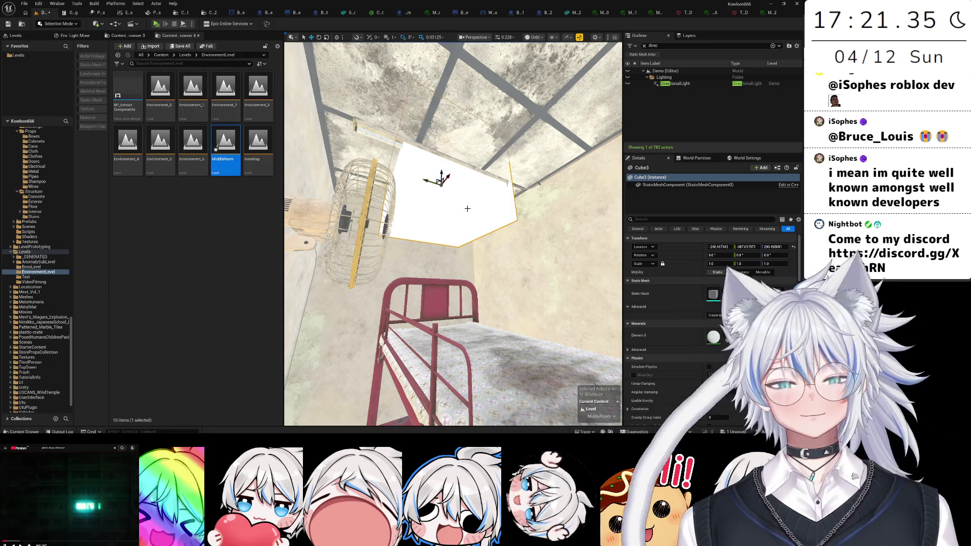
pyautogui.moveTo(467, 208); pyautogui.dragTo(463, 195)
pyautogui.hotkey('ctrl', 'space')
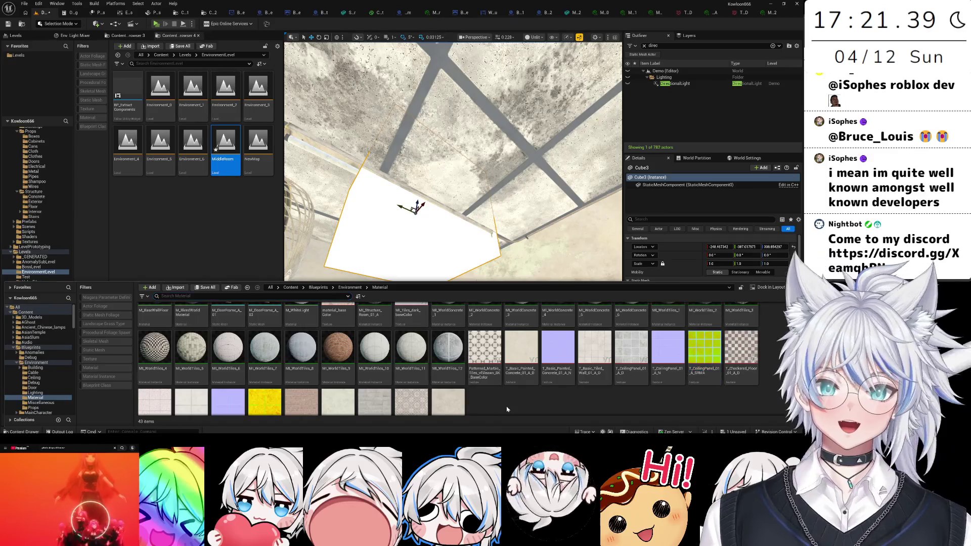
pyautogui.scroll(-3, 718, 255)
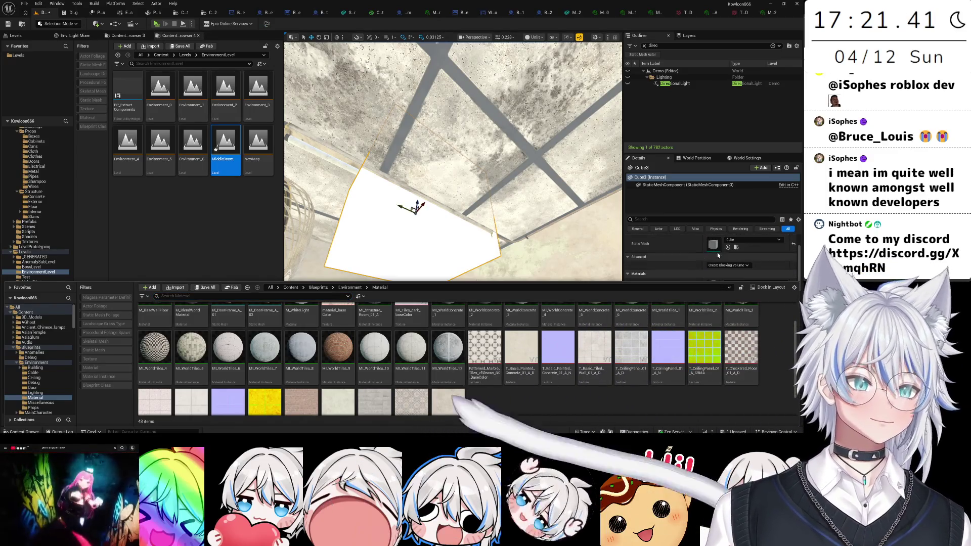
pyautogui.moveTo(447, 349)
pyautogui.mouseDown()
pyautogui.moveTo(415, 227)
pyautogui.moveTo(445, 253)
pyautogui.mouseUp()
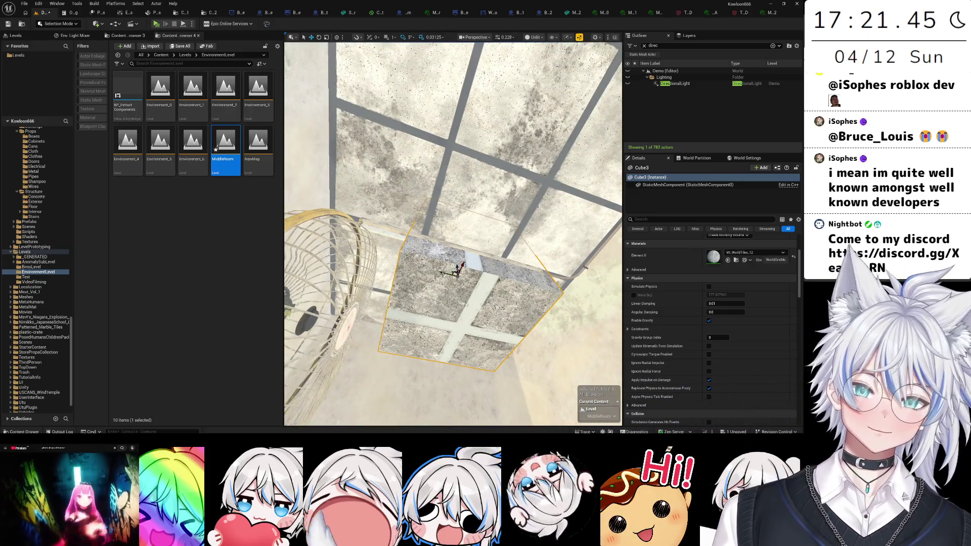
pyautogui.click(763, 14)
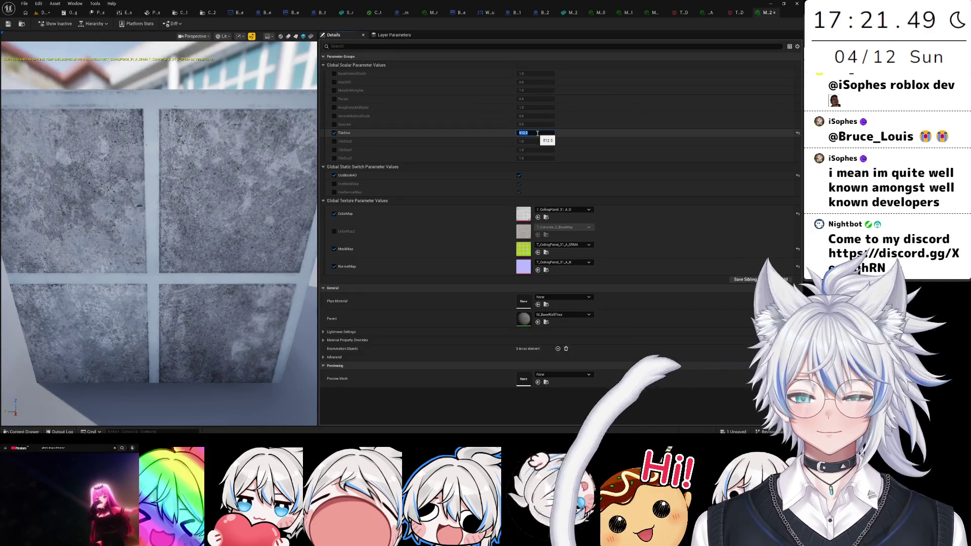
# - Try TileSize values of 400, 600 and others, comparing the cube in the level after each
pyautogui.write('400')
pyautogui.press('Return')
pyautogui.click(45, 13)
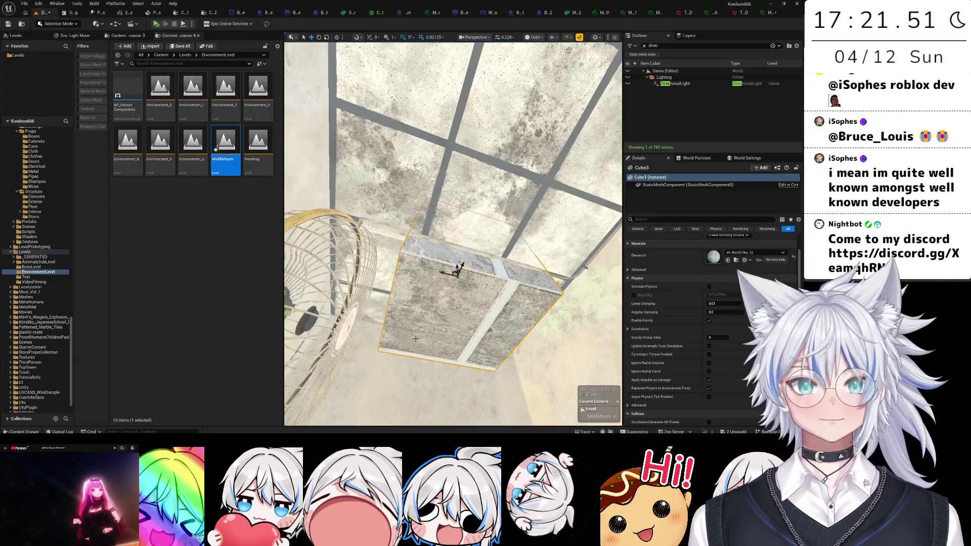
pyautogui.click(766, 13)
pyautogui.click(536, 133)
pyautogui.write('600')
pyautogui.press('Return')
pyautogui.click(44, 13)
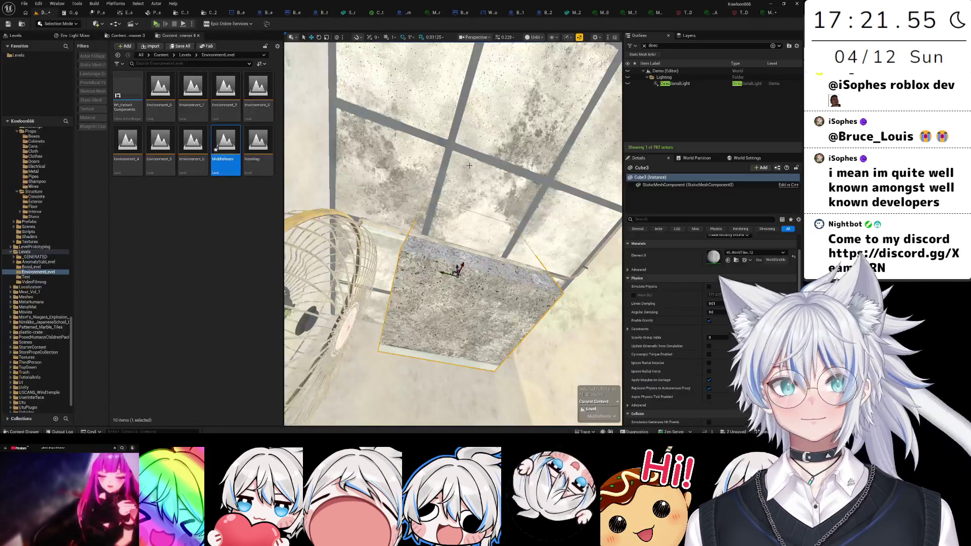
pyautogui.click(766, 13)
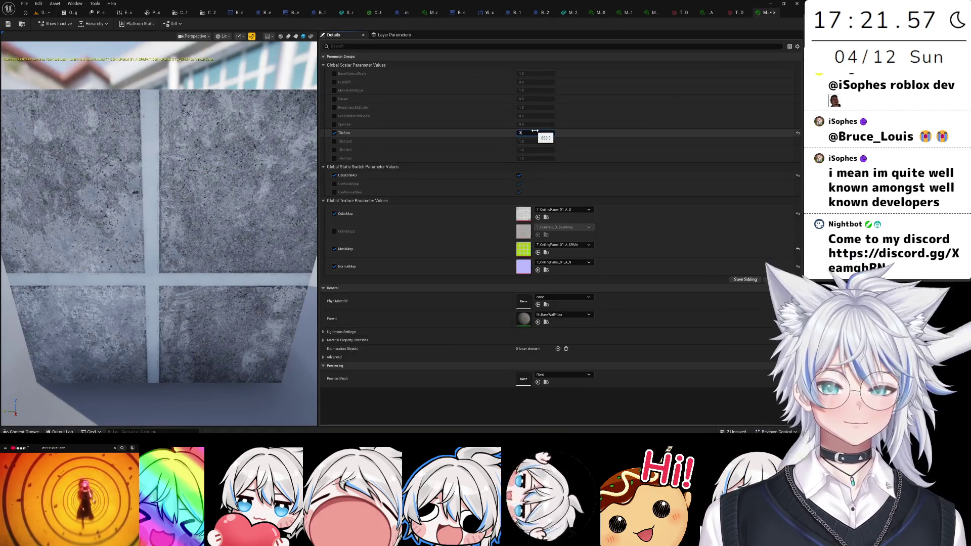
pyautogui.write('00')
pyautogui.press('Return')
pyautogui.click(44, 12)
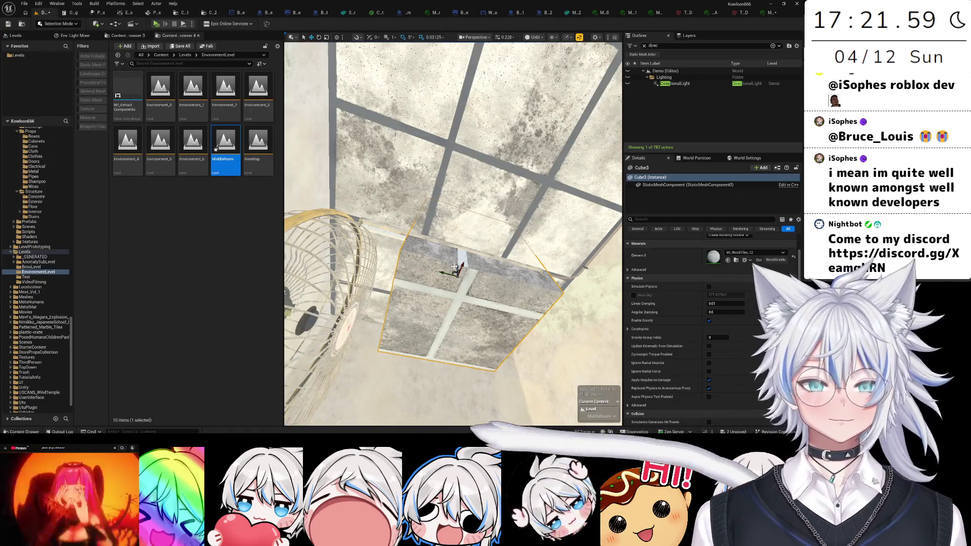
pyautogui.moveTo(572, 167); pyautogui.dragTo(571, 167)
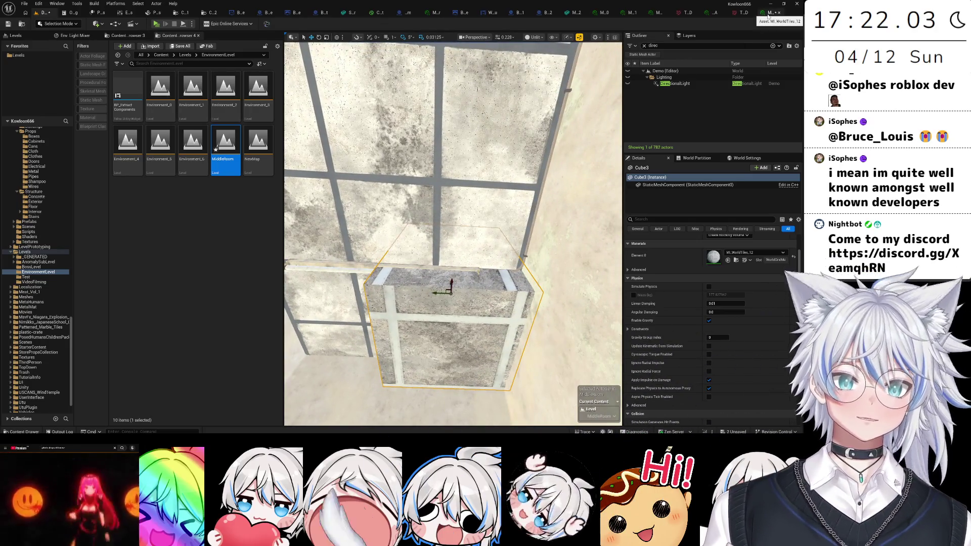
# - Set TileSize to 250 and save, inspect the cube, then enable the UseMaskMap override
pyautogui.click(768, 14)
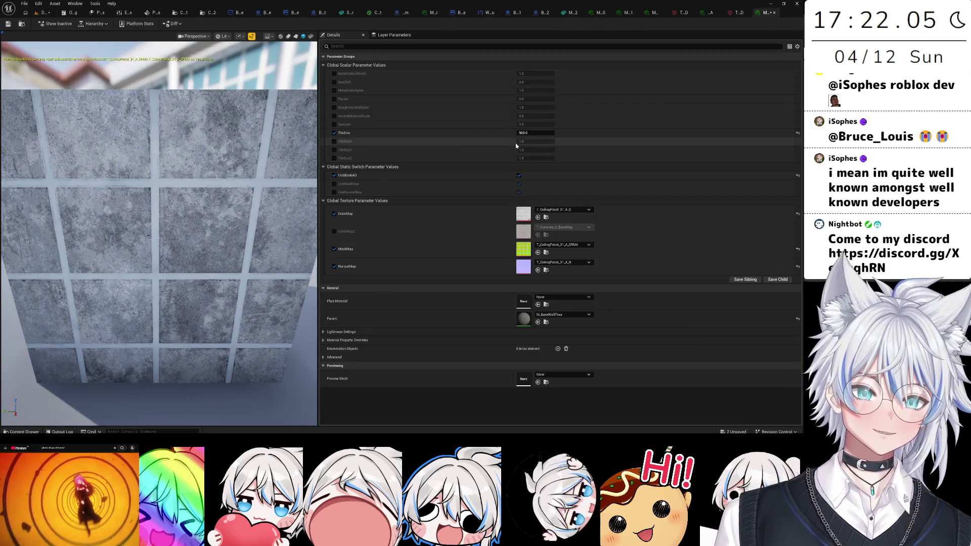
pyautogui.write('50')
pyautogui.press('Return')
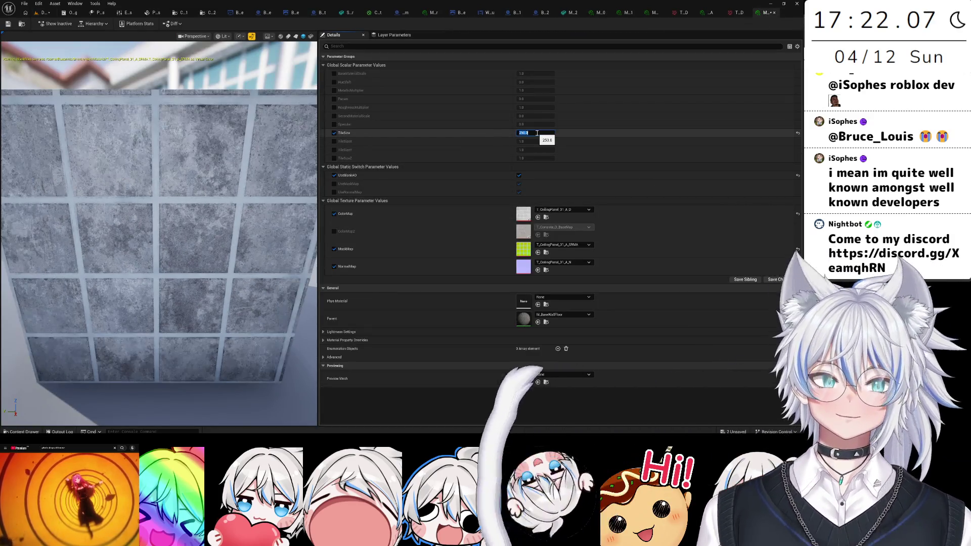
pyautogui.hotkey('ctrl', 's')
pyautogui.click(44, 12)
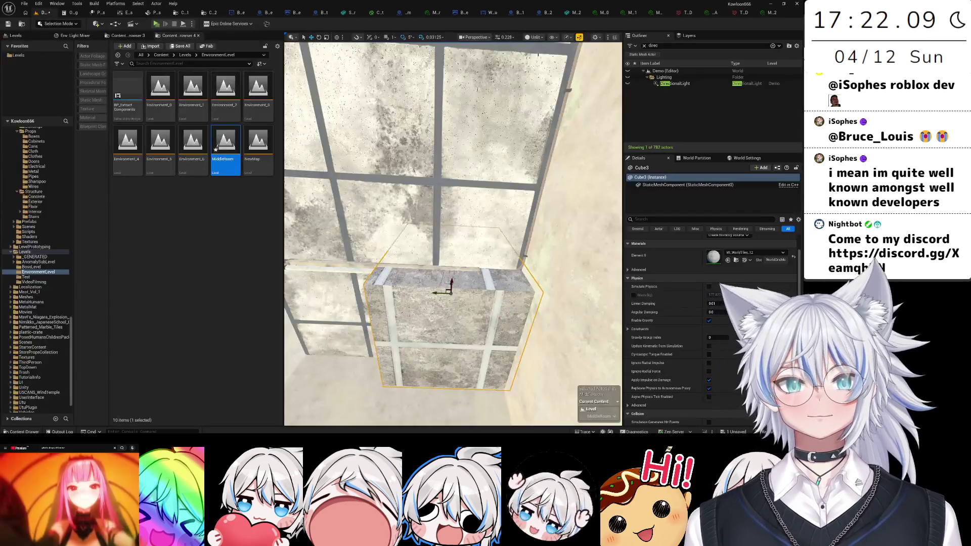
pyautogui.press('f')
pyautogui.moveTo(449, 269)
pyautogui.mouseDown()
pyautogui.moveTo(435, 303)
pyautogui.moveTo(455, 314)
pyautogui.moveTo(434, 298)
pyautogui.mouseUp()
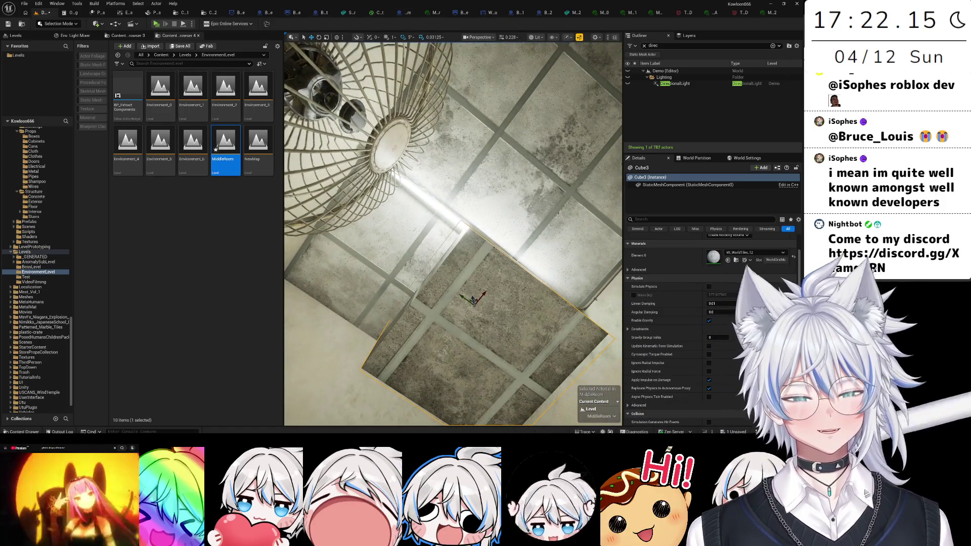
pyautogui.moveTo(453, 232)
pyautogui.mouseDown()
pyautogui.moveTo(443, 294)
pyautogui.moveTo(438, 268)
pyautogui.mouseUp()
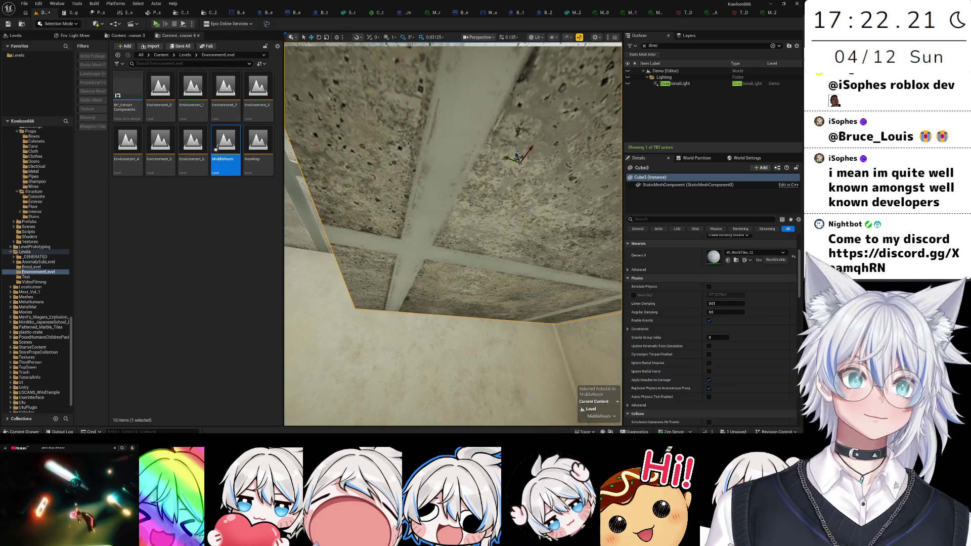
pyautogui.click(770, 12)
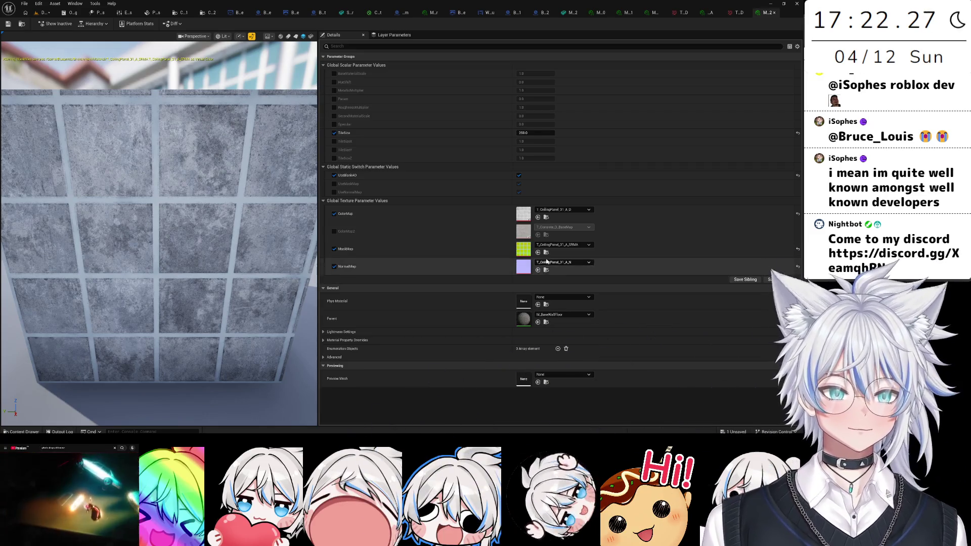
pyautogui.click(333, 184)
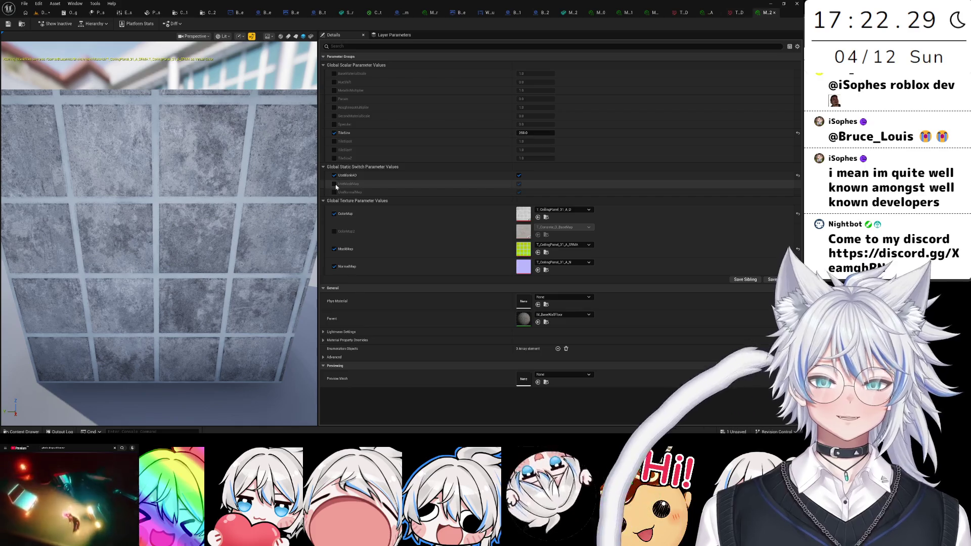
# - Turn off UseMaskMap and keep UseNormalMap and UseBlankAO enabled, comparing results on the preview cube
pyautogui.click(519, 183)
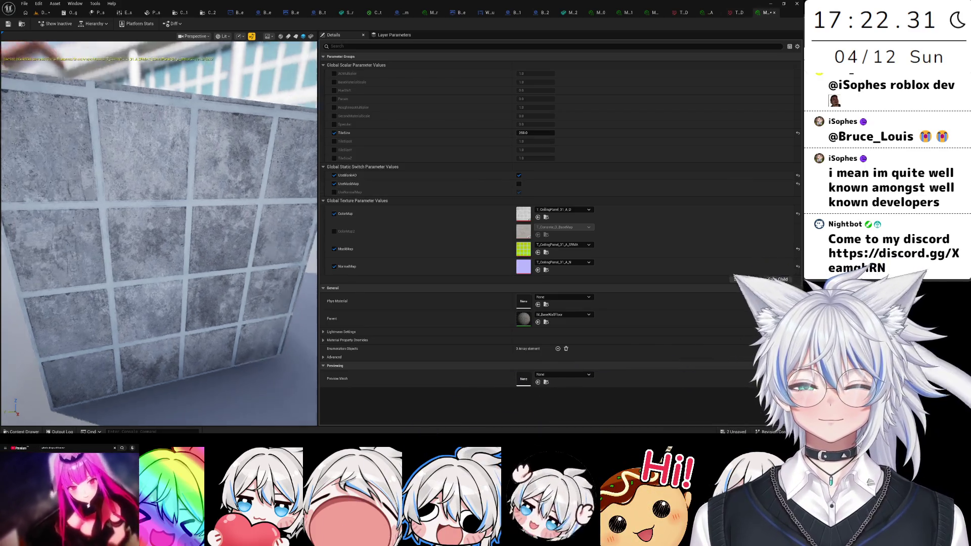
pyautogui.moveTo(160, 219); pyautogui.dragTo(172, 218)
pyautogui.click(334, 192)
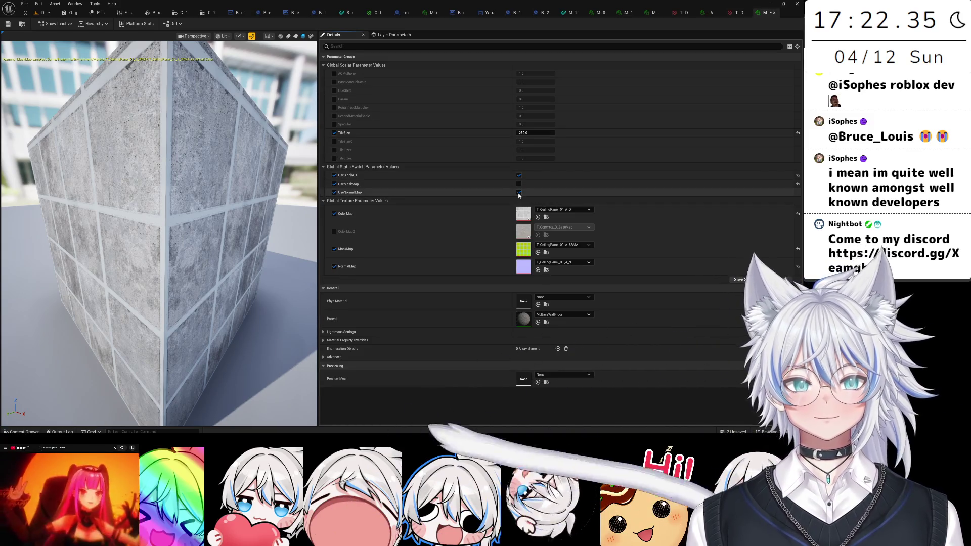
pyautogui.click(519, 193)
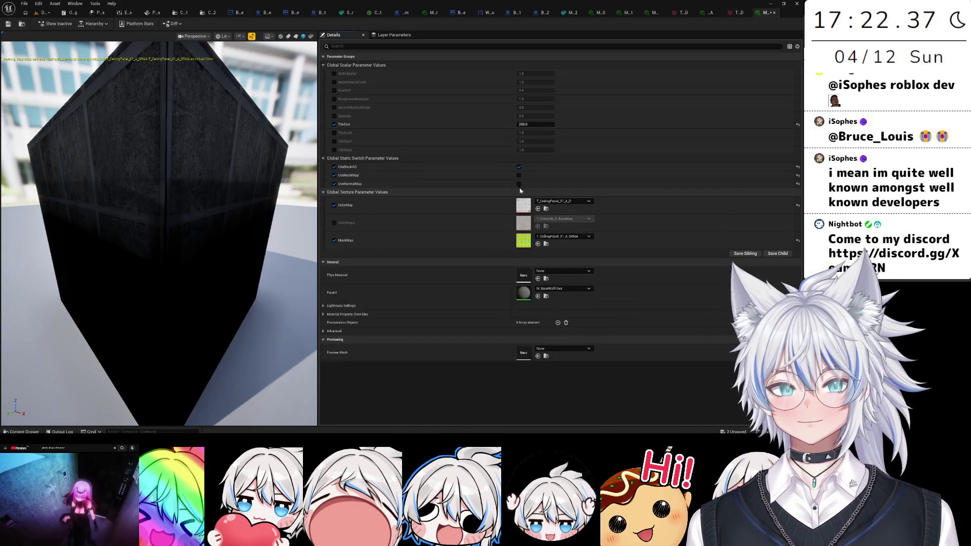
pyautogui.click(519, 184)
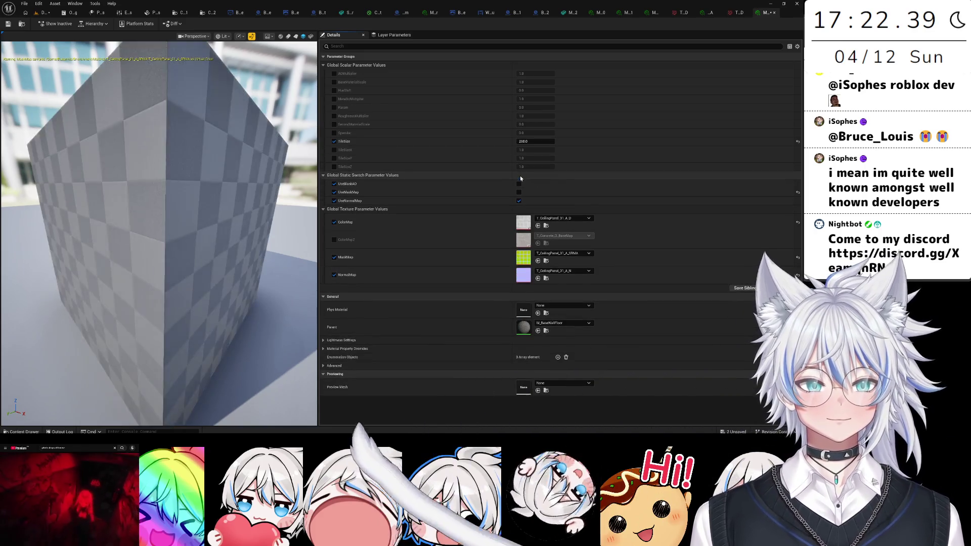
pyautogui.click(519, 184)
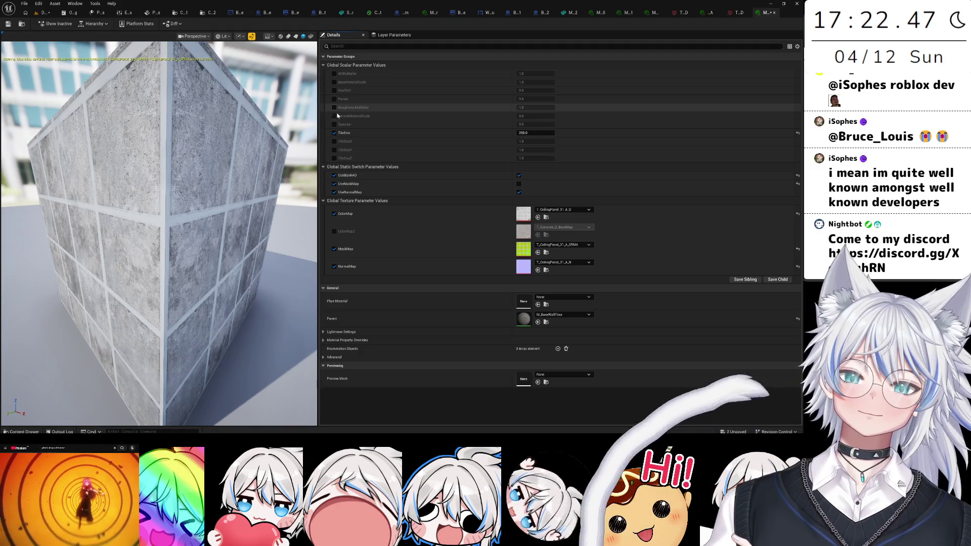
pyautogui.click(518, 192)
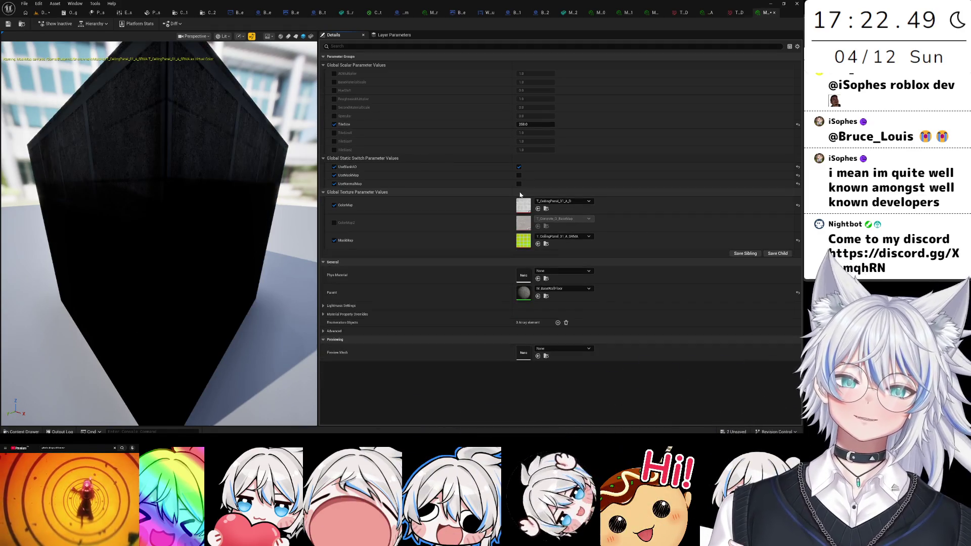
pyautogui.click(519, 184)
pyautogui.moveTo(218, 244)
pyautogui.mouseDown()
pyautogui.moveTo(294, 239)
pyautogui.moveTo(263, 238)
pyautogui.moveTo(233, 212)
pyautogui.mouseUp()
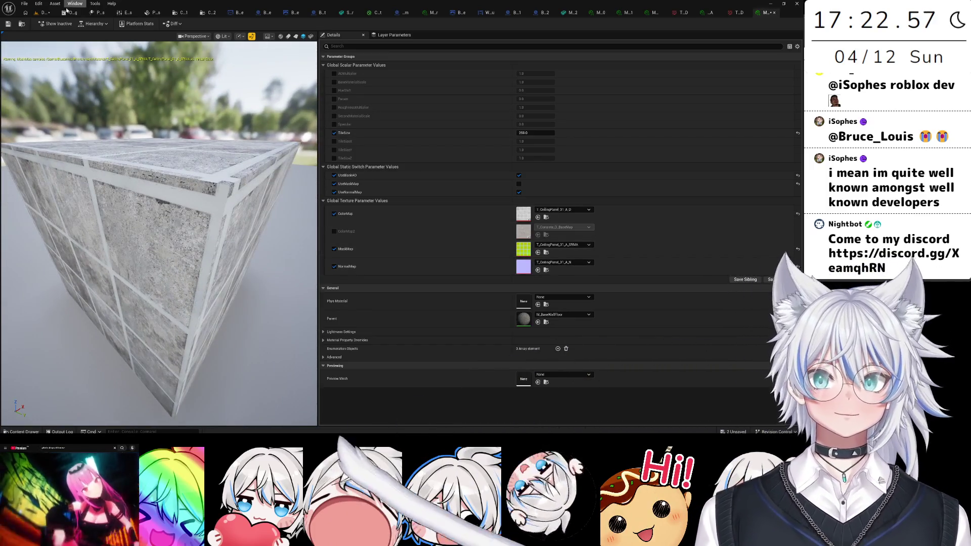
# - Back in the level, delete the ceiling test cube and view the bunk-bed room
pyautogui.hotkey('ctrl', 'Tab')
pyautogui.moveTo(452, 232)
pyautogui.mouseDown()
pyautogui.moveTo(440, 222)
pyautogui.moveTo(455, 238)
pyautogui.moveTo(448, 233)
pyautogui.mouseUp()
pyautogui.press('Delete')
pyautogui.moveTo(453, 233); pyautogui.dragTo(428, 216)
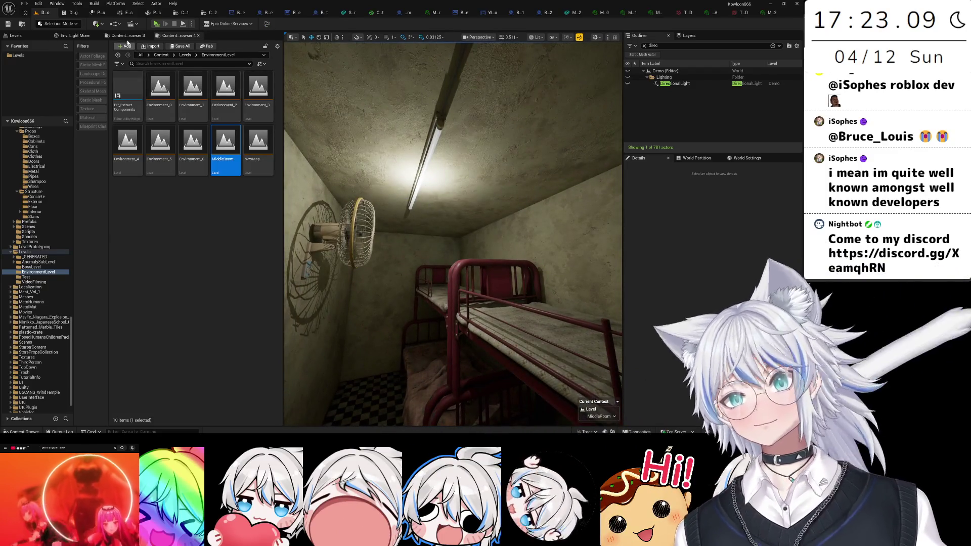
# - Add a Plane shape to the room and rotate it to lie flat under the ceiling
pyautogui.click(96, 23)
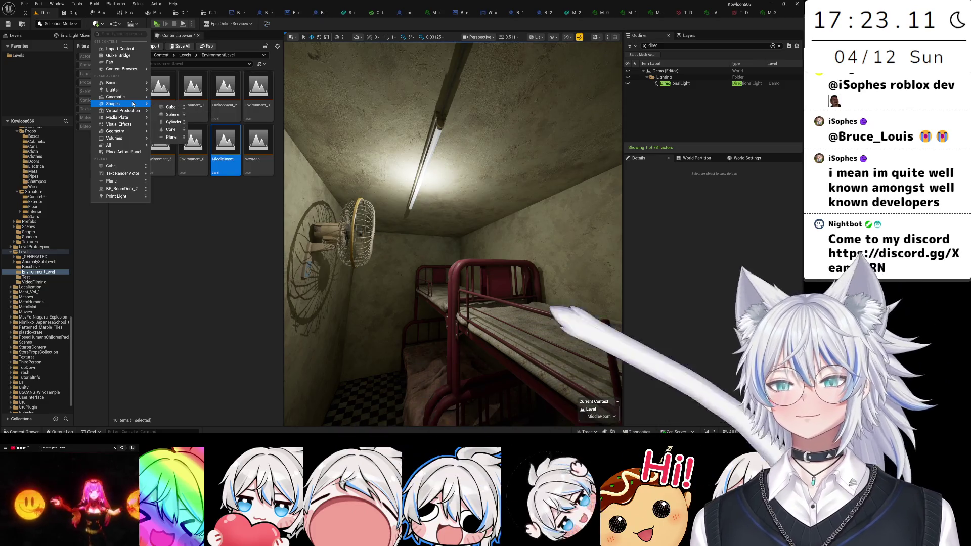
pyautogui.moveTo(136, 106)
pyautogui.click(171, 137)
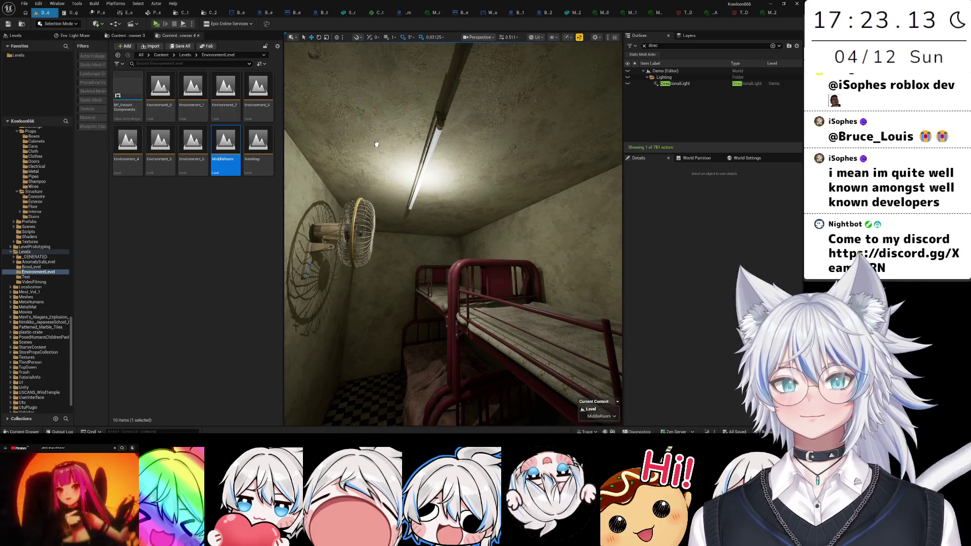
pyautogui.moveTo(410, 144)
pyautogui.mouseDown()
pyautogui.moveTo(408, 130)
pyautogui.moveTo(409, 140)
pyautogui.mouseUp()
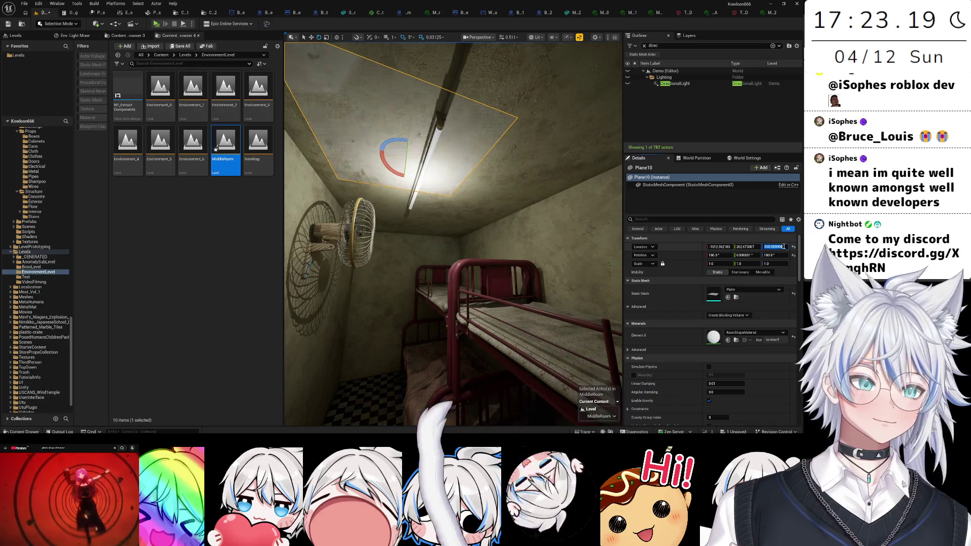
# - Set the plane's Location Z to 240 so it sits inside the ceiling opening
pyautogui.click(784, 246)
pyautogui.write('240')
pyautogui.press('Return')
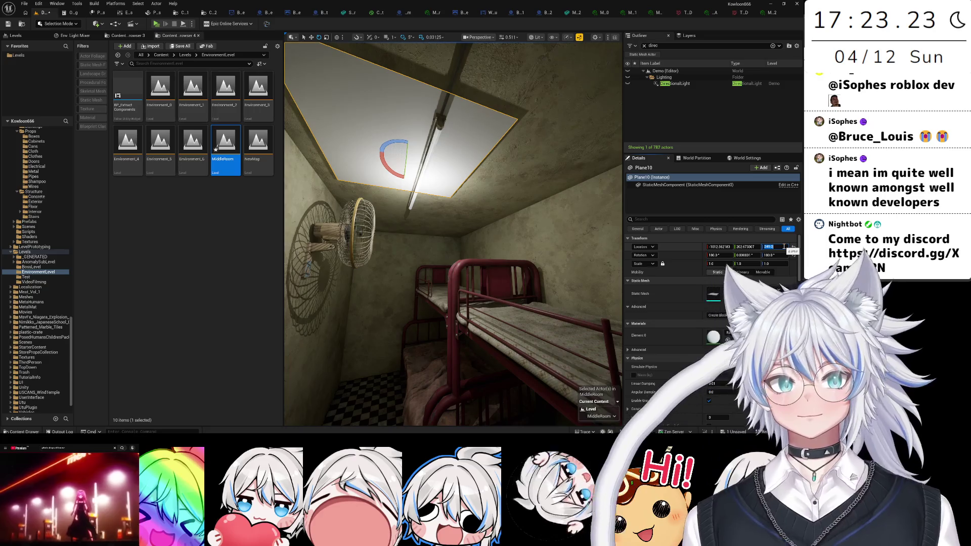
pyautogui.write('40')
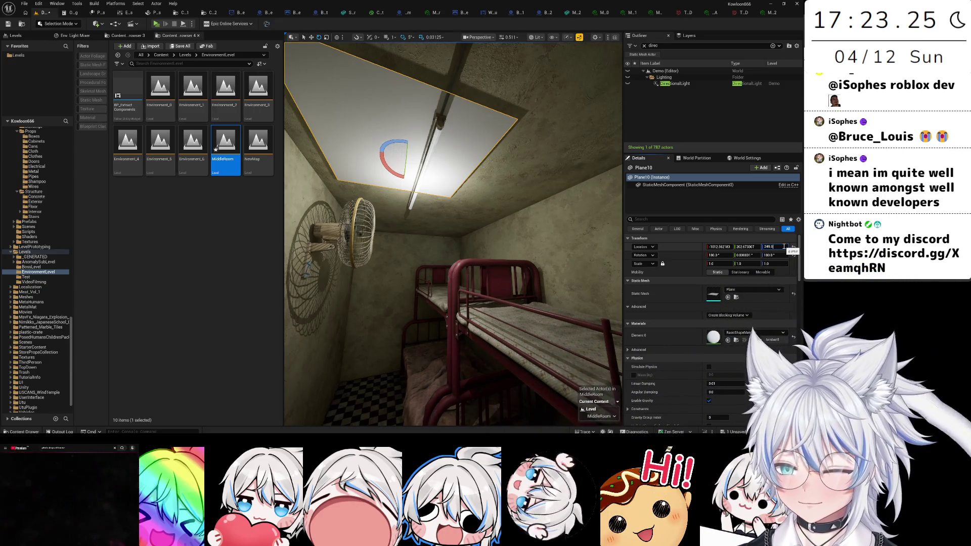
pyautogui.press('Return')
pyautogui.moveTo(437, 191)
pyautogui.mouseDown()
pyautogui.moveTo(430, 212)
pyautogui.moveTo(450, 198)
pyautogui.mouseUp()
pyautogui.write('2')
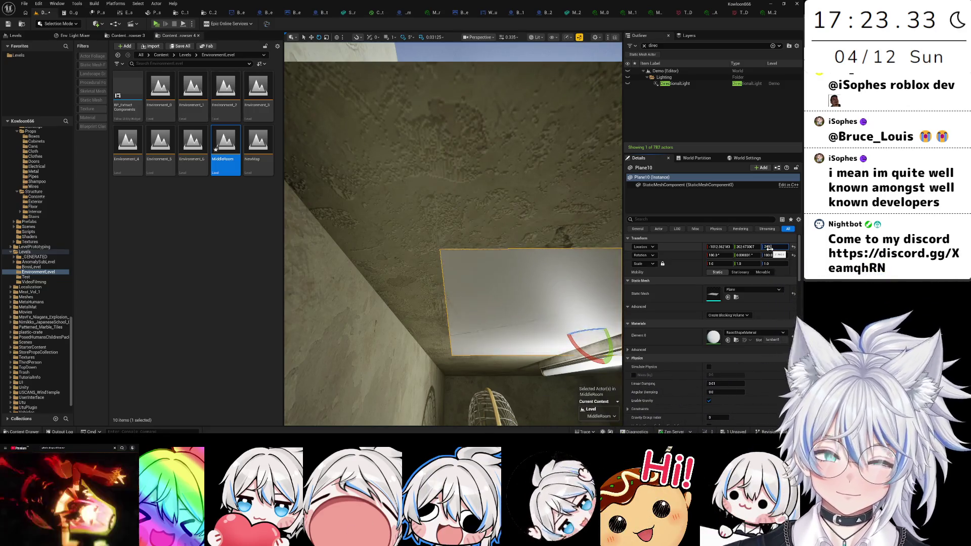
pyautogui.press('Return')
pyautogui.moveTo(519, 352); pyautogui.dragTo(480, 273)
pyautogui.hotkey('ctrl', 'space')
pyautogui.hotkey('ctrl', 'space')
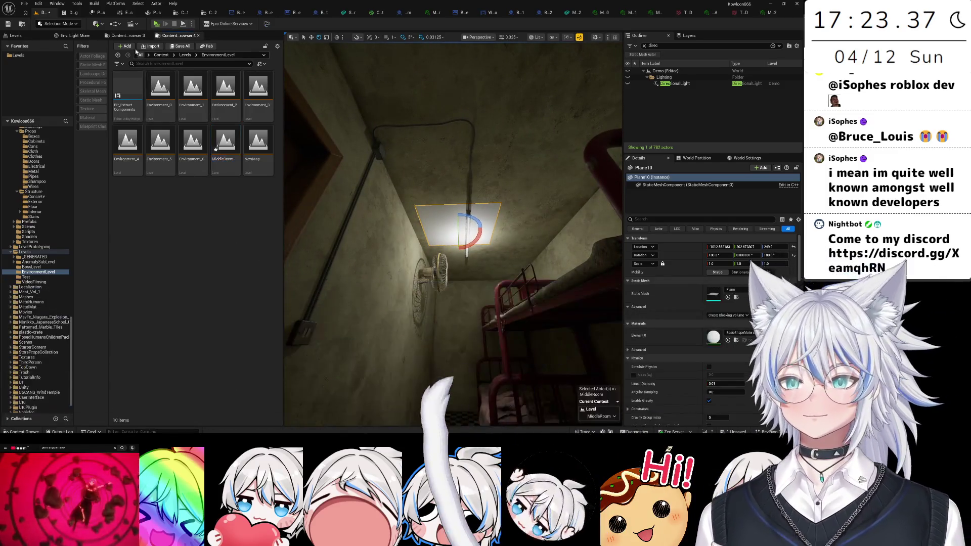
# - Assign MI_WorldTiles_12 to the plane's Element 0 material slot and save
pyautogui.click(128, 36)
pyautogui.hotkey('ctrl', 'space')
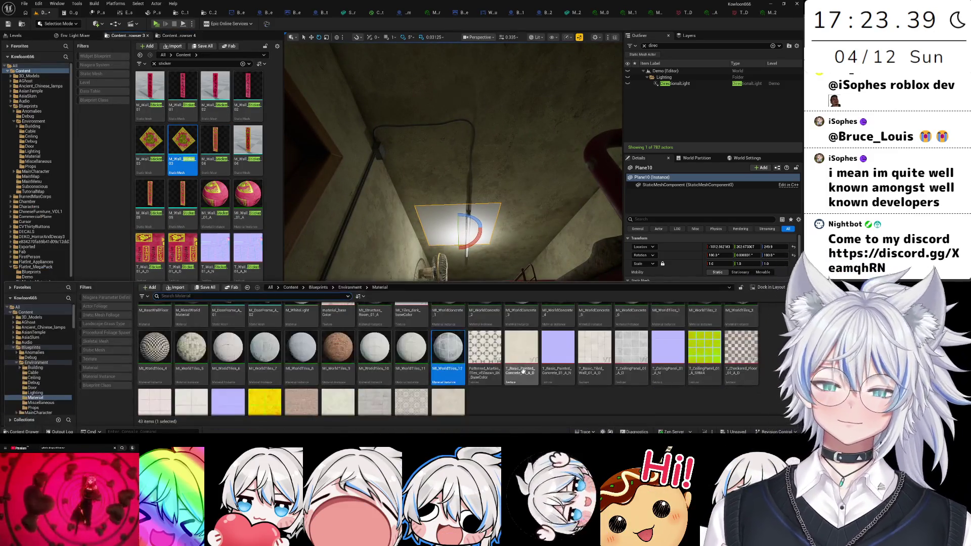
pyautogui.scroll(-5, 708, 303)
pyautogui.click(727, 280)
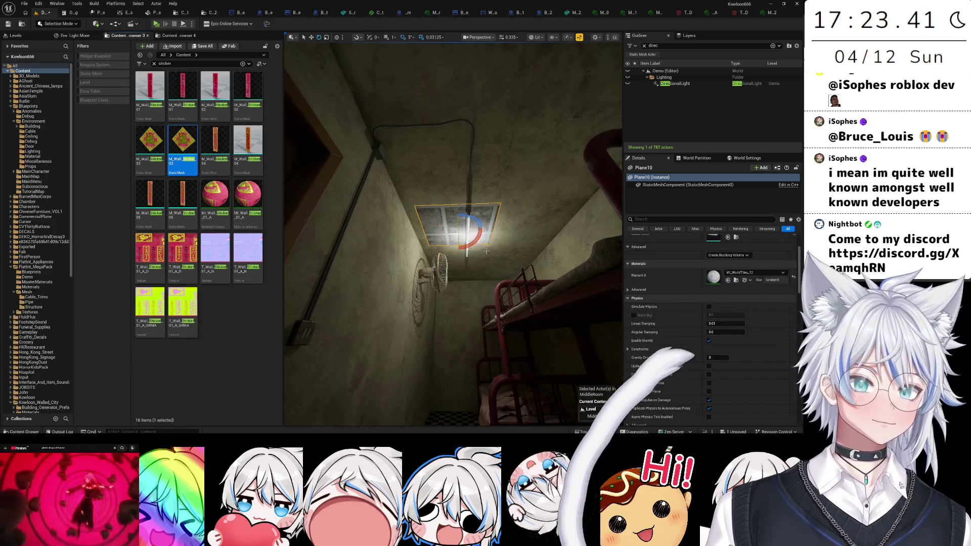
pyautogui.scroll(3, 454, 234)
pyautogui.press('e')
pyautogui.hotkey('ctrl', 's')
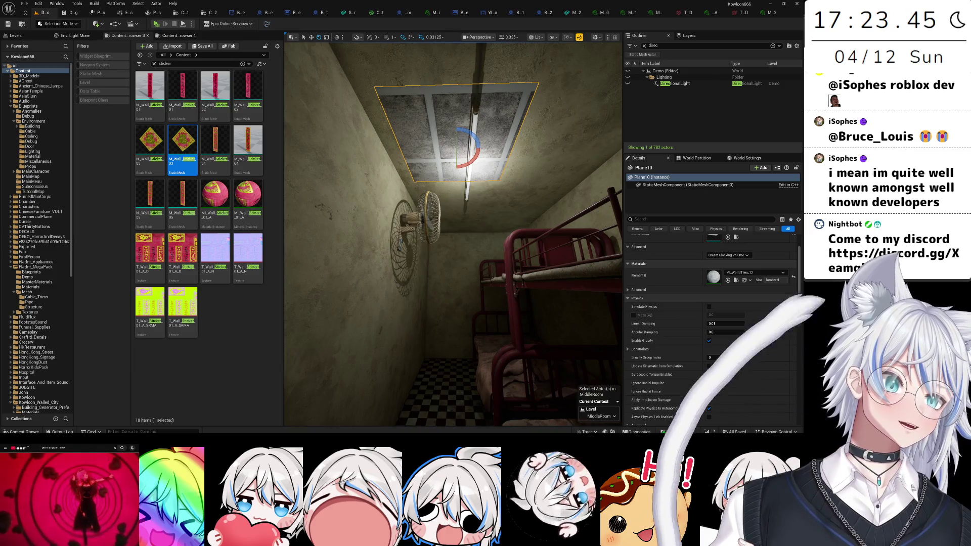
# - Move the ceiling plane with the move gizmo so it stretches across the ceiling
pyautogui.scroll(-4, 527, 176)
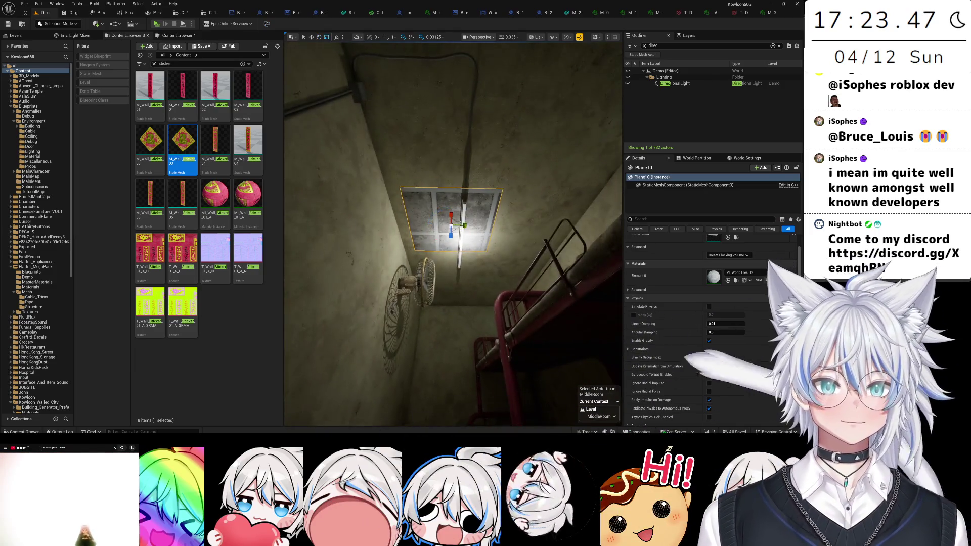
pyautogui.press('w')
pyautogui.moveTo(451, 222); pyautogui.dragTo(498, 227)
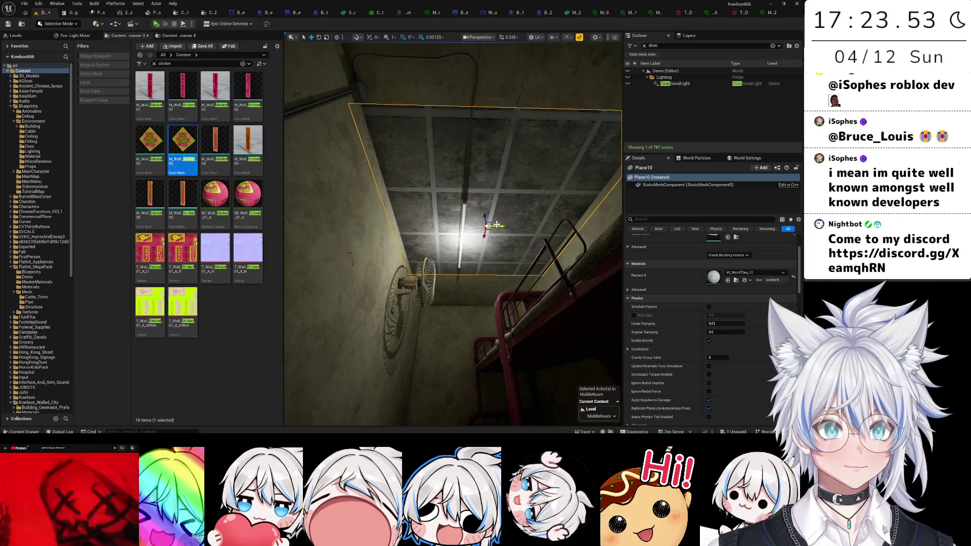
pyautogui.moveTo(484, 235)
pyautogui.mouseDown()
pyautogui.moveTo(488, 227)
pyautogui.moveTo(405, 268)
pyautogui.mouseUp()
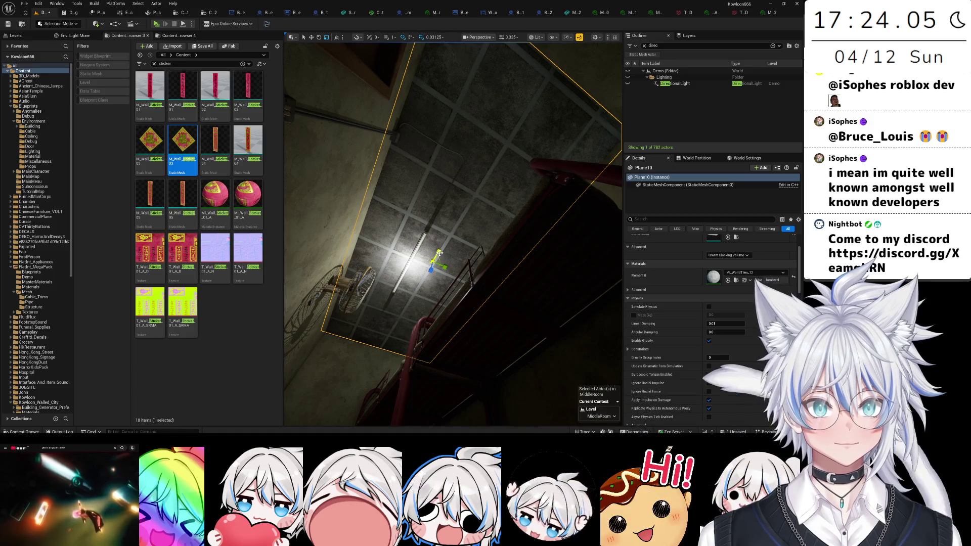
pyautogui.moveTo(449, 270)
pyautogui.mouseDown()
pyautogui.moveTo(421, 249)
pyautogui.moveTo(389, 273)
pyautogui.moveTo(384, 253)
pyautogui.moveTo(377, 261)
pyautogui.moveTo(365, 248)
pyautogui.moveTo(478, 272)
pyautogui.mouseUp()
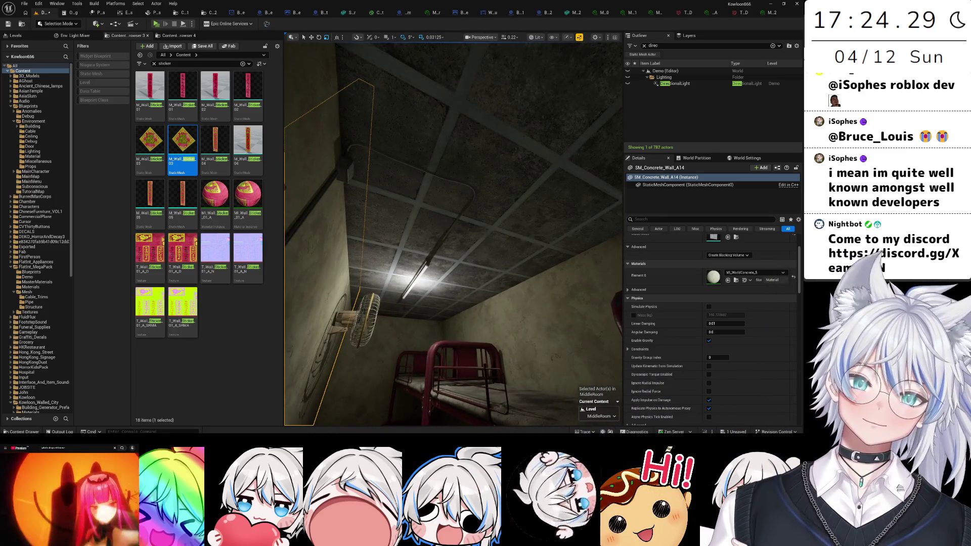
pyautogui.click(770, 12)
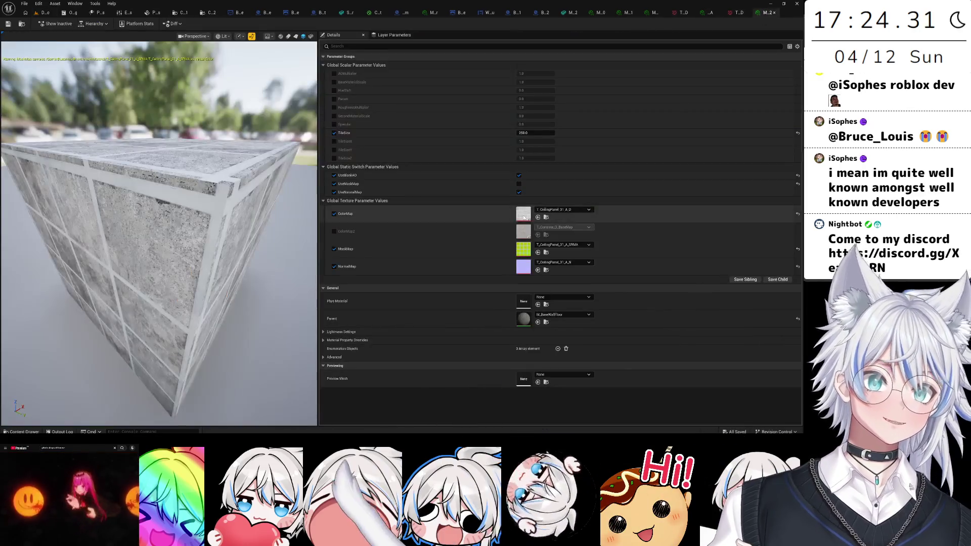
# - Enable BaseMaterialScale on the tile material, settle it at 1.5, and save the instance
pyautogui.click(333, 82)
pyautogui.click(546, 82)
pyautogui.write('0.5')
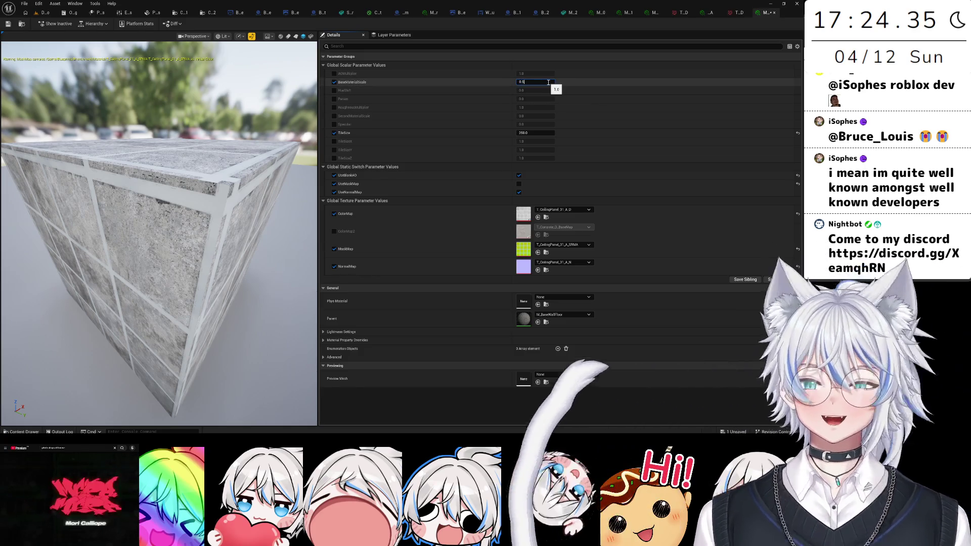
pyautogui.press('Return')
pyautogui.write('2')
pyautogui.press('Return')
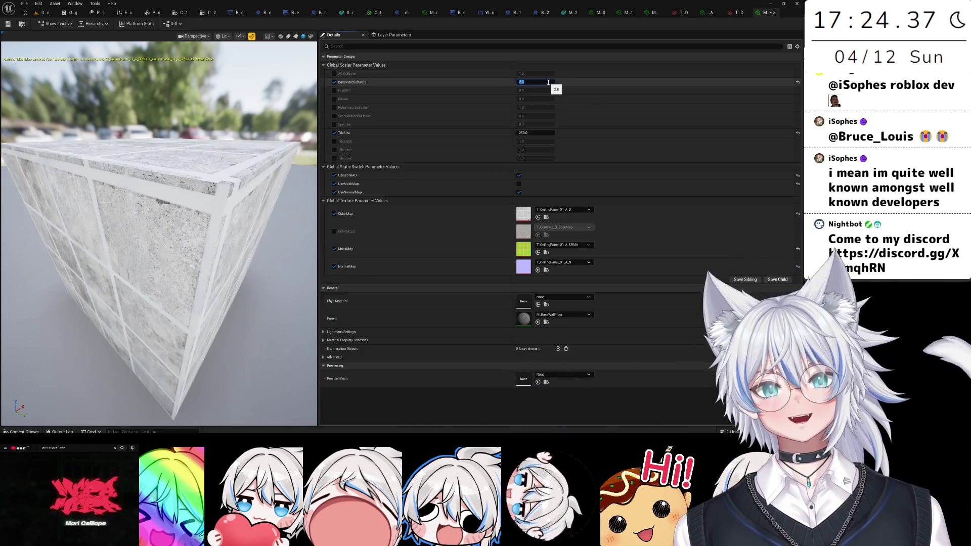
pyautogui.press('Return')
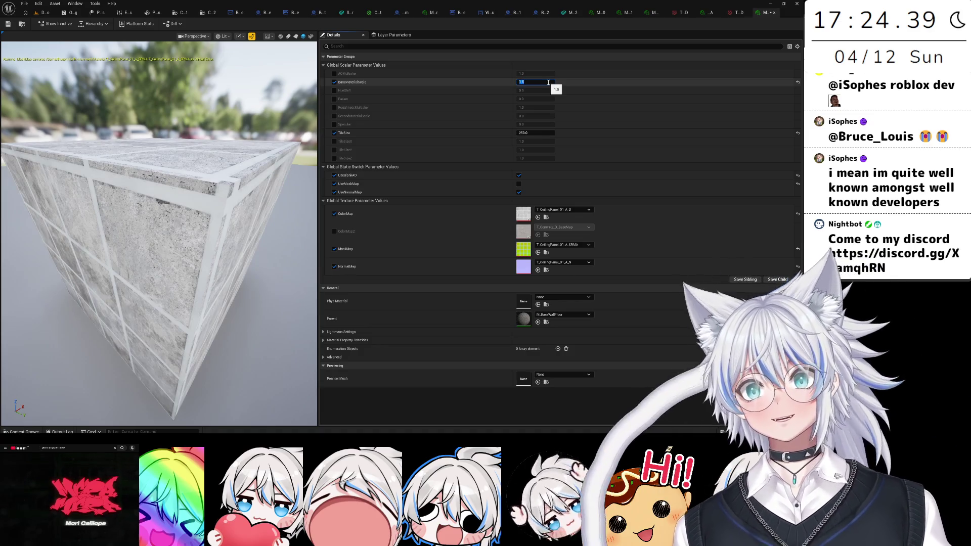
pyautogui.hotkey('ctrl', 's')
# - Enable RoughnessMultiplier at 0.3 and AOMultiplier at 2.0
pyautogui.click(333, 107)
pyautogui.click(532, 107)
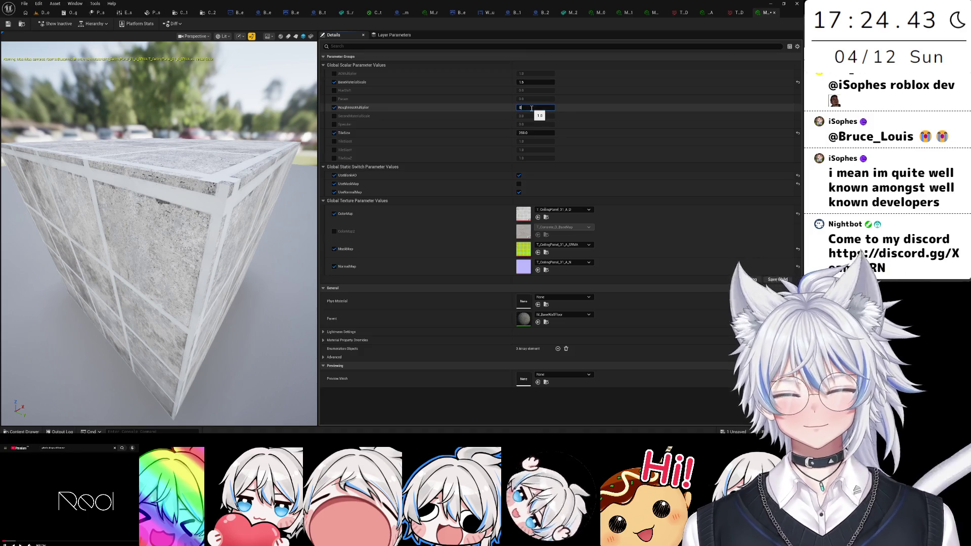
pyautogui.write('.2')
pyautogui.press('Return')
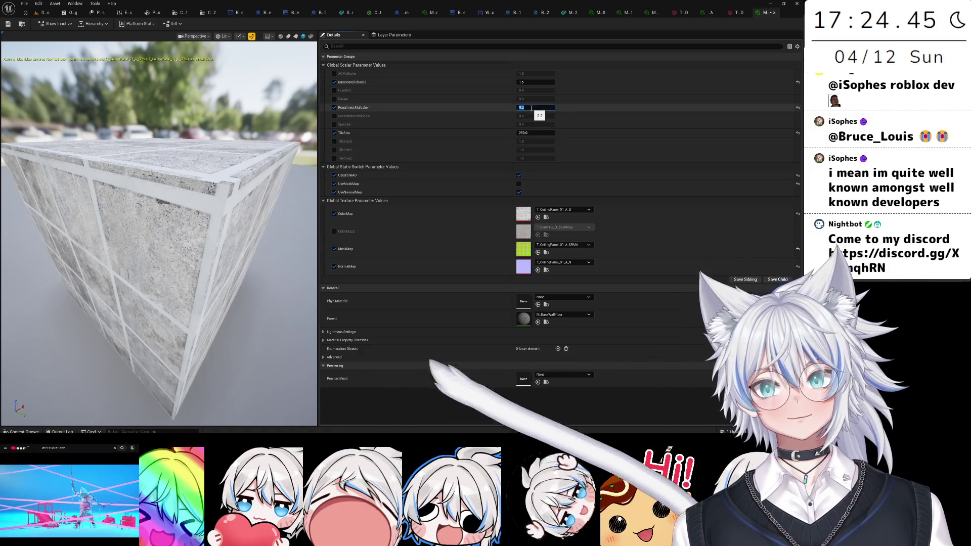
pyautogui.write('.3')
pyautogui.press('Return')
pyautogui.click(334, 73)
pyautogui.click(544, 74)
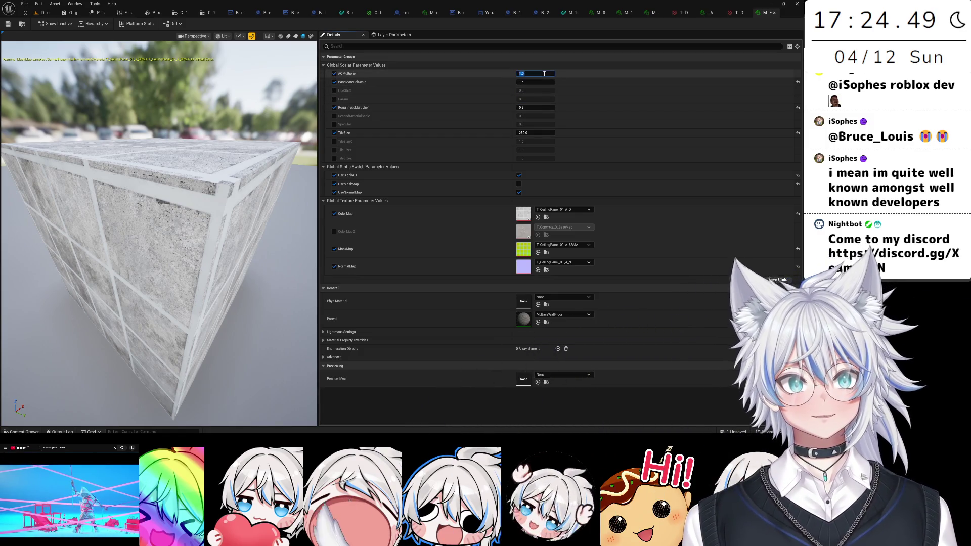
pyautogui.write('2')
pyautogui.press('Return')
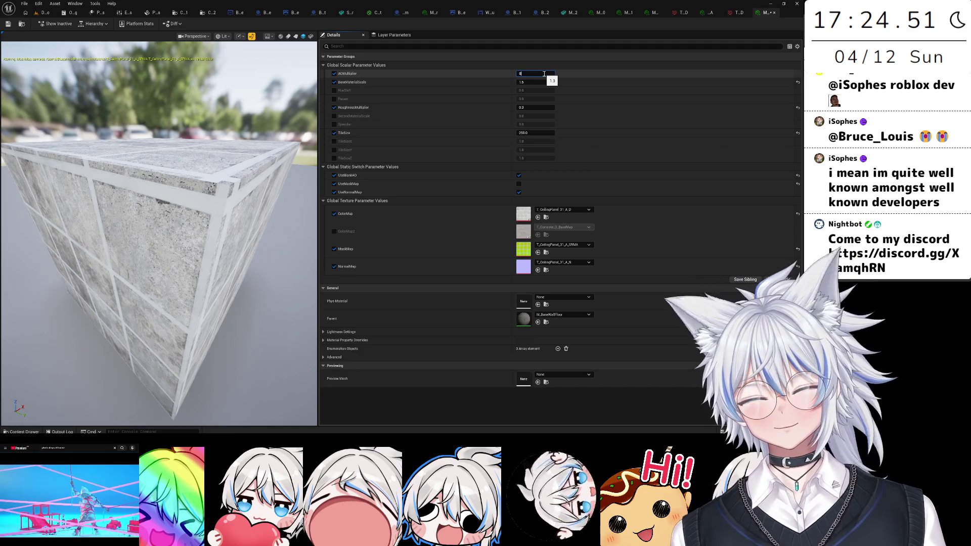
# - Enable HueShift at about 0.14 and go back to the level view
pyautogui.click(334, 90)
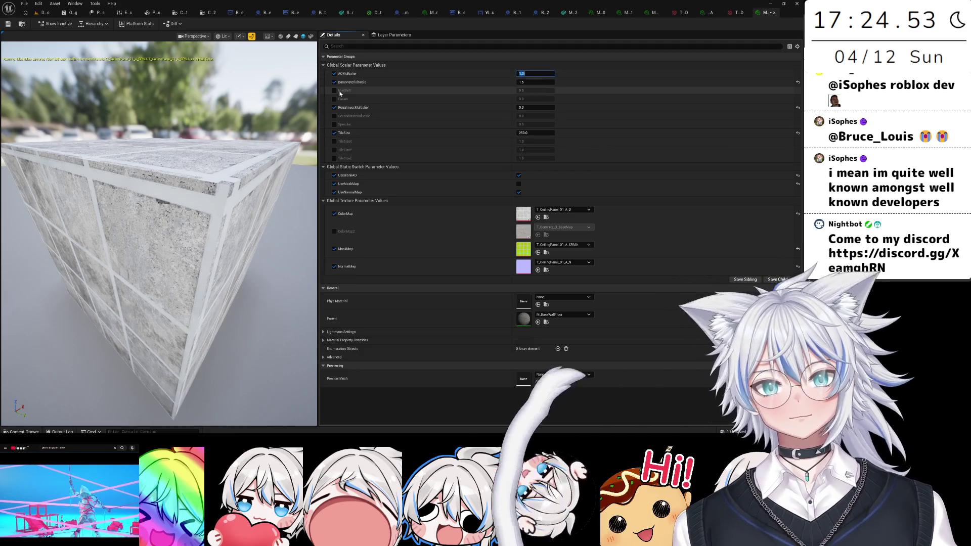
pyautogui.moveTo(526, 91); pyautogui.dragTo(536, 91)
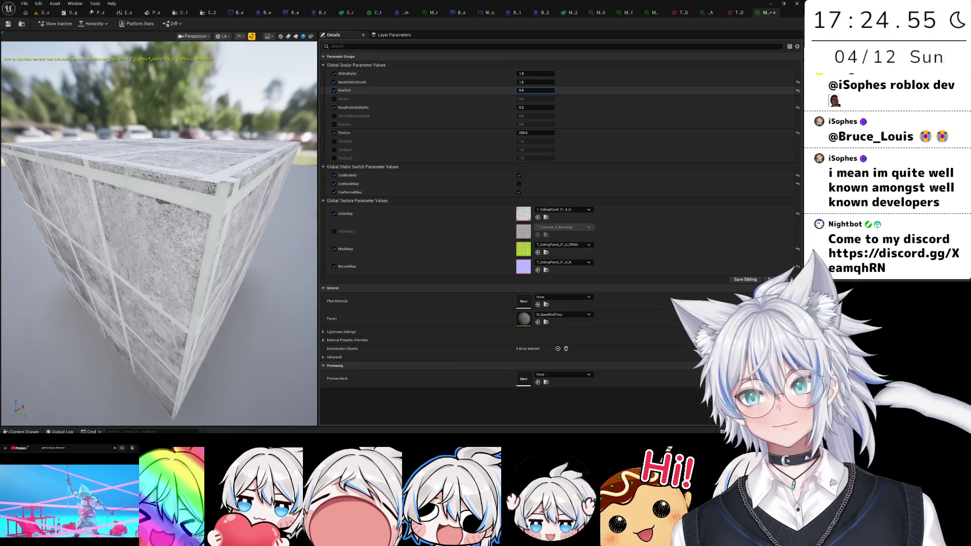
pyautogui.click(43, 12)
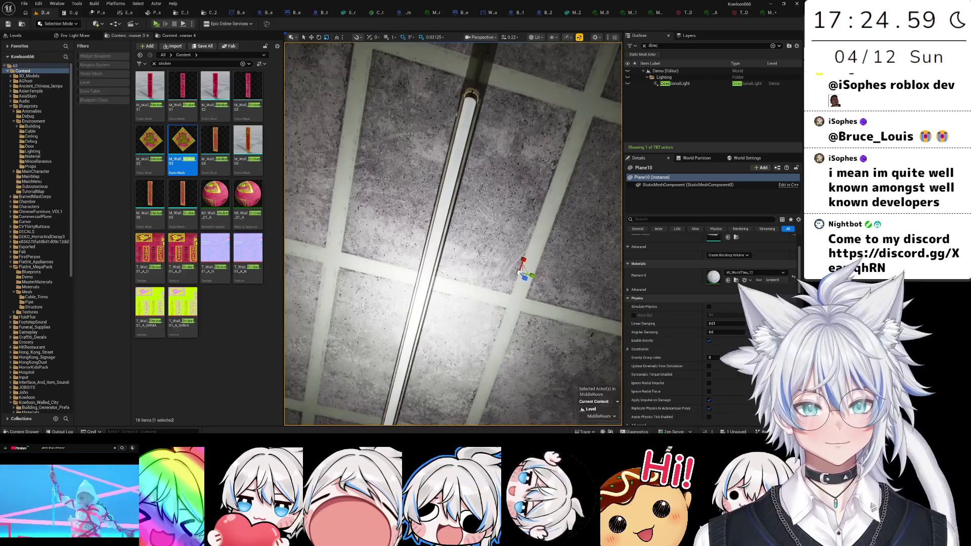
# - Enable ColorMap2 and SecondMaterialScale at 2.0, save the instance, and check the ceiling in the level
pyautogui.click(765, 12)
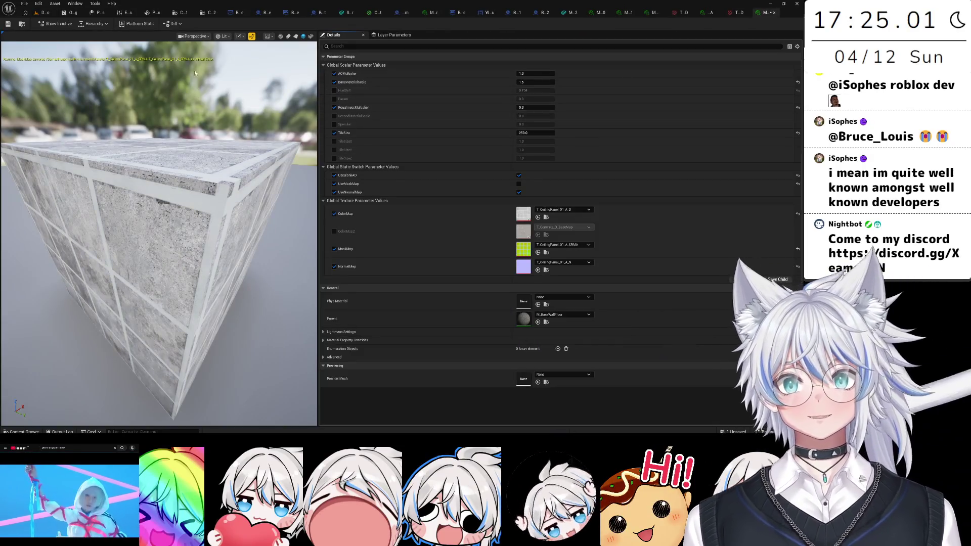
pyautogui.click(44, 13)
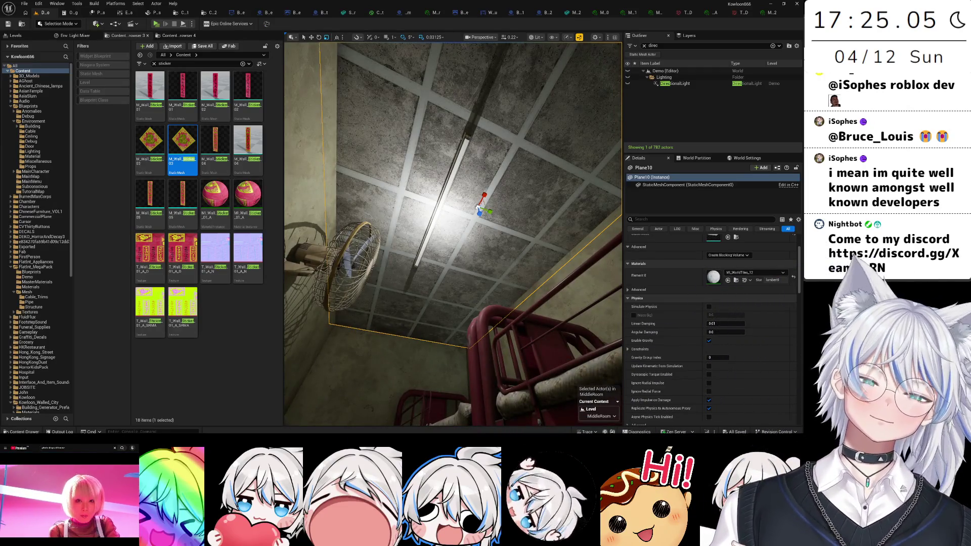
pyautogui.click(765, 12)
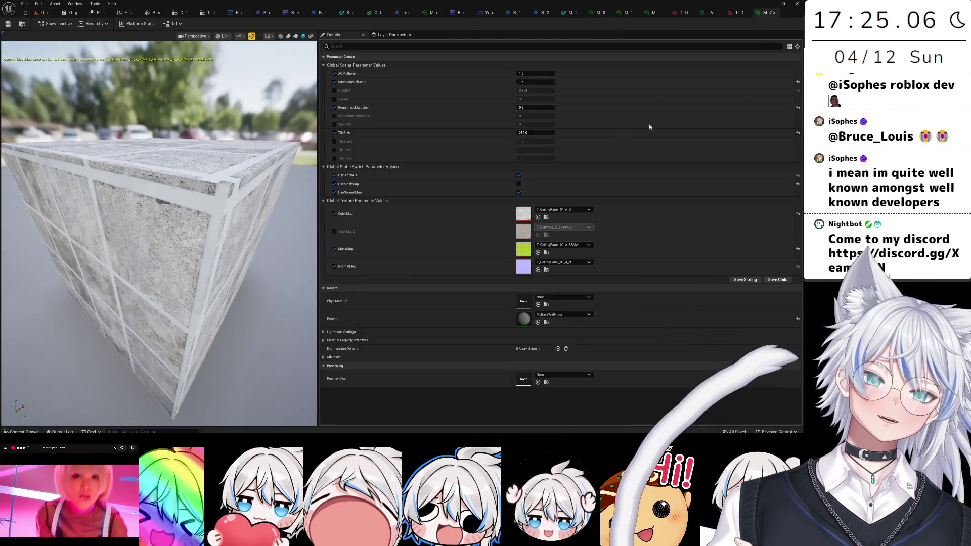
pyautogui.click(334, 232)
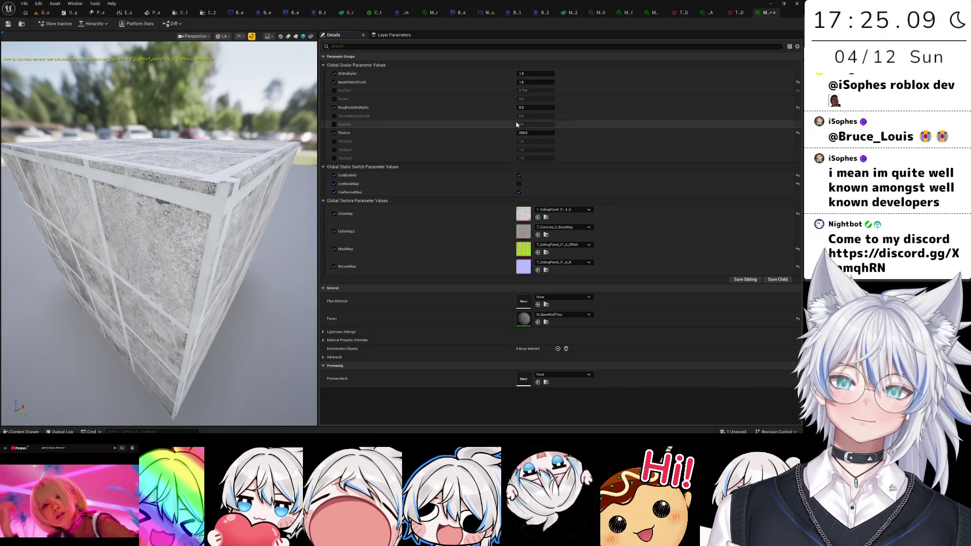
pyautogui.click(334, 116)
pyautogui.click(527, 115)
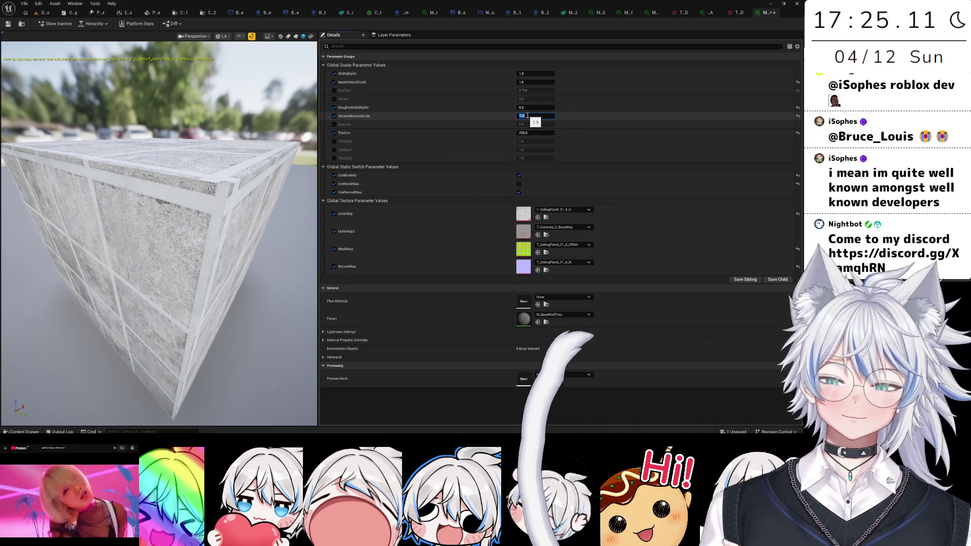
pyautogui.click(533, 82)
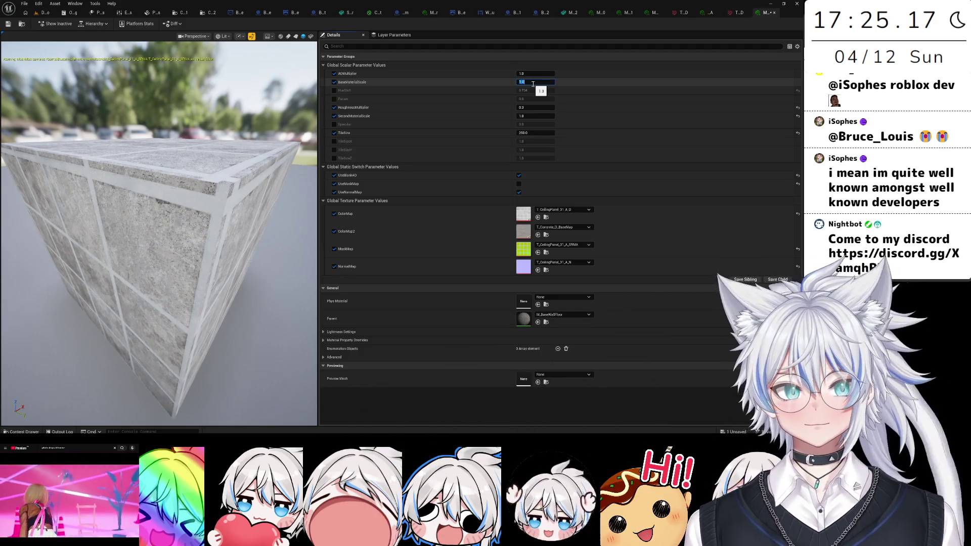
pyautogui.click(522, 115)
pyautogui.write('2')
pyautogui.press('Return')
pyautogui.hotkey('ctrl', 's')
pyautogui.click(44, 13)
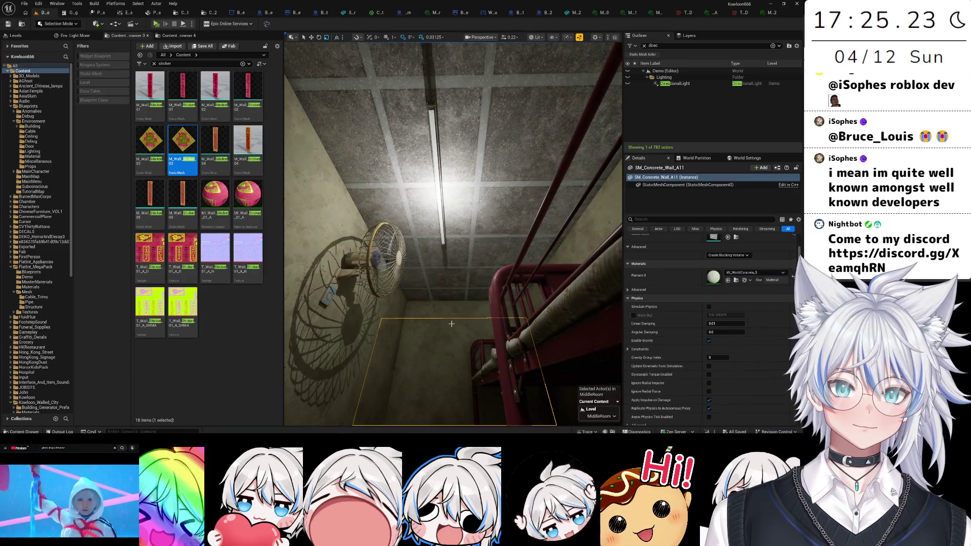
# - Fly into the bedroom, tilt up, and select the room's ceiling mesh
pyautogui.moveTo(450, 326)
pyautogui.mouseDown()
pyautogui.moveTo(429, 283)
pyautogui.moveTo(445, 308)
pyautogui.moveTo(455, 304)
pyautogui.moveTo(445, 298)
pyautogui.mouseUp()
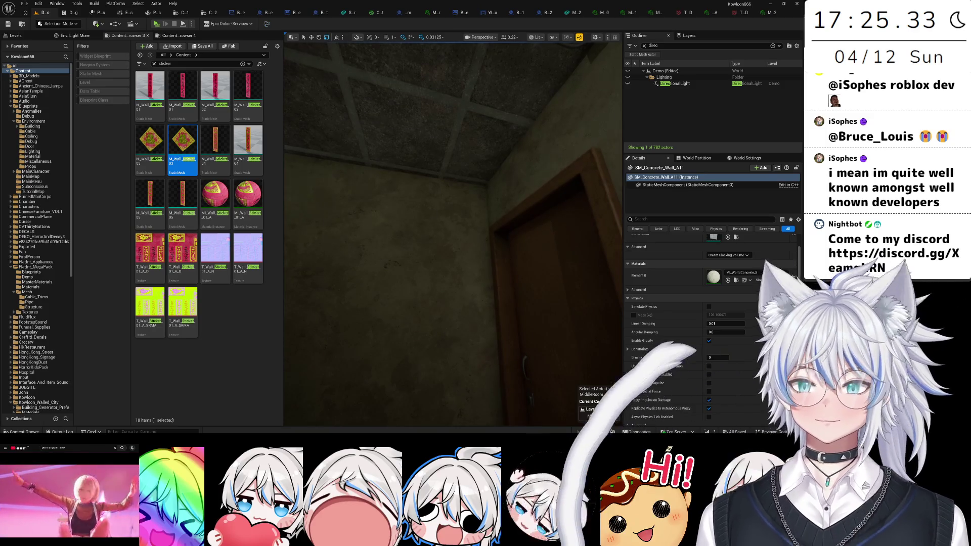
pyautogui.moveTo(445, 299); pyautogui.dragTo(443, 288)
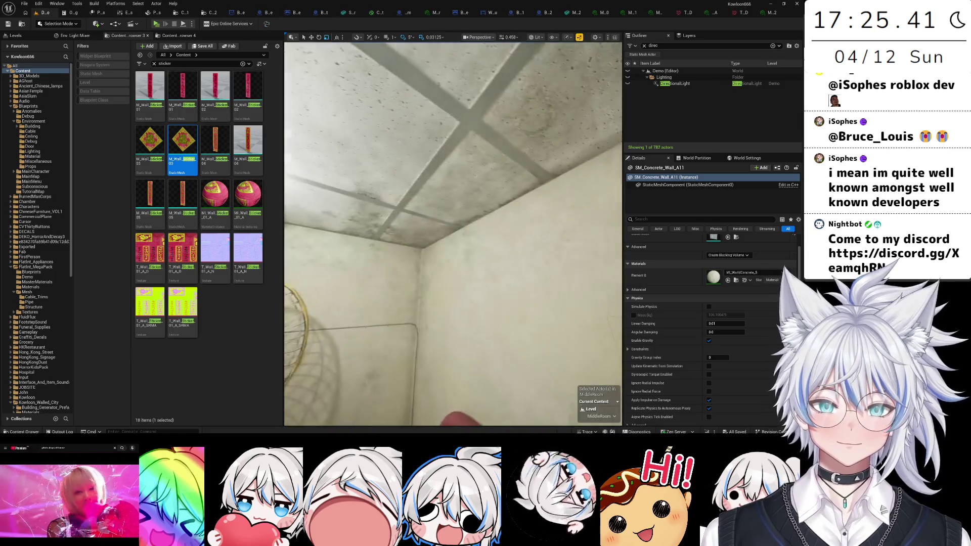
pyautogui.moveTo(445, 298); pyautogui.dragTo(445, 288)
pyautogui.scroll(-2, 445, 288)
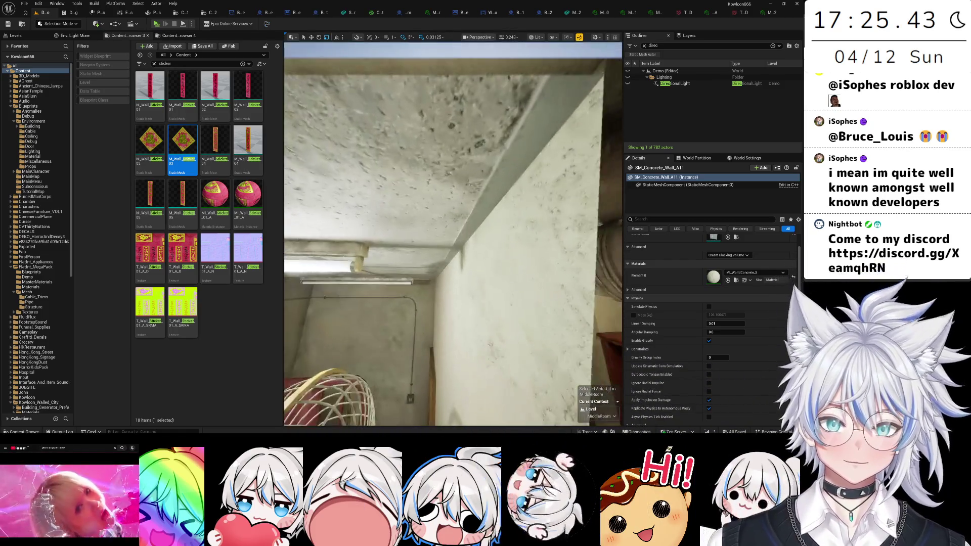
pyautogui.click(476, 211)
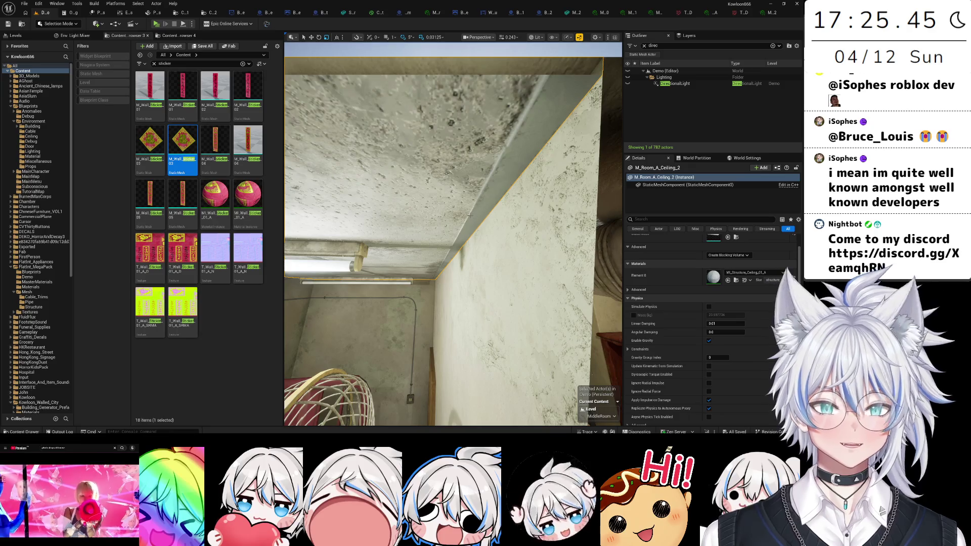
# - Look around the bed, walls and doorway, ending at the jar and rice cooker
pyautogui.moveTo(452, 233)
pyautogui.mouseDown()
pyautogui.moveTo(435, 237)
pyautogui.moveTo(435, 217)
pyautogui.moveTo(486, 225)
pyautogui.mouseUp()
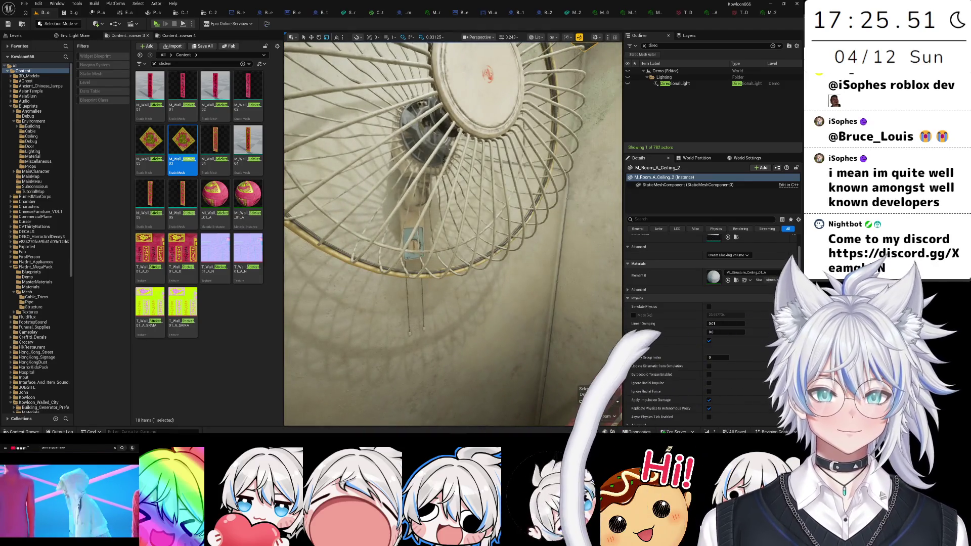
pyautogui.moveTo(486, 225); pyautogui.dragTo(434, 217)
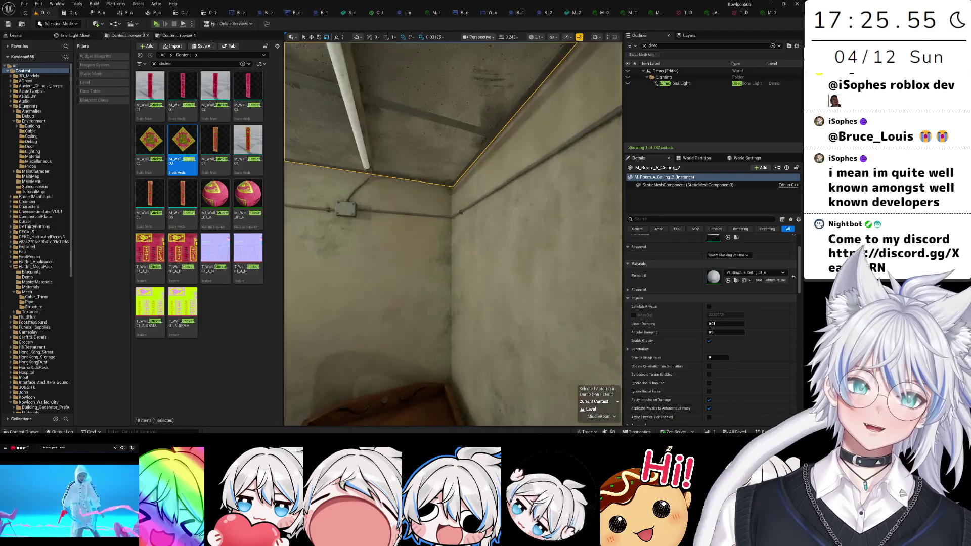
pyautogui.moveTo(434, 217); pyautogui.dragTo(440, 242)
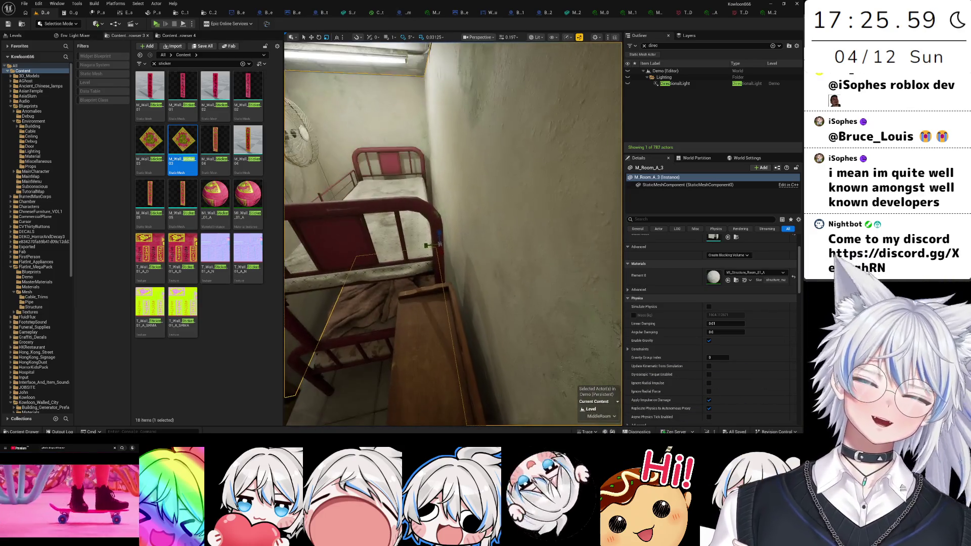
pyautogui.moveTo(439, 244); pyautogui.dragTo(400, 240)
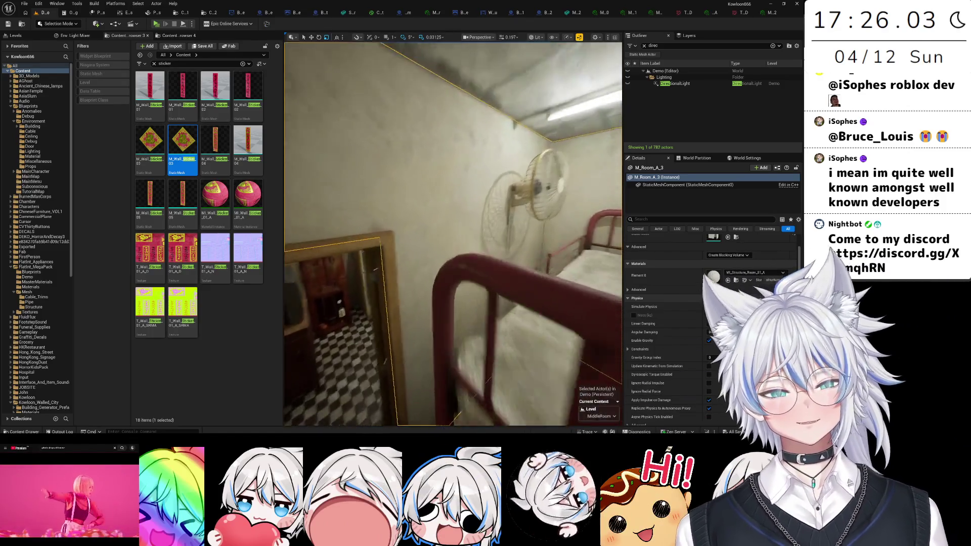
pyautogui.moveTo(399, 240); pyautogui.dragTo(390, 237)
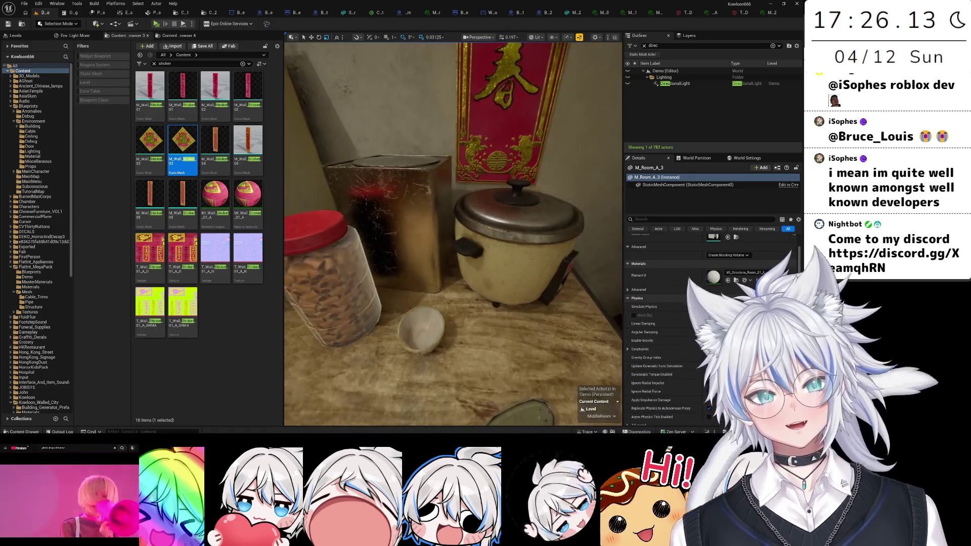
pyautogui.moveTo(489, 230); pyautogui.dragTo(478, 217)
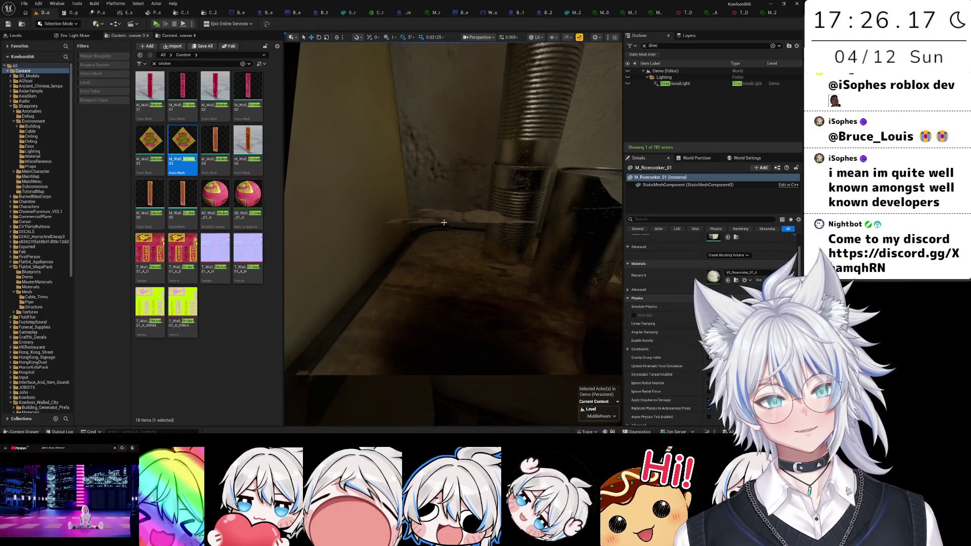
# - Multi-select the tray, jar lid, cans, jar and other tabletop props
pyautogui.keyDown('ctrl'); pyautogui.click(444, 222); pyautogui.keyUp('ctrl')
pyautogui.keyDown('ctrl'); pyautogui.click(458, 195); pyautogui.keyUp('ctrl')
pyautogui.keyDown('ctrl'); pyautogui.click(489, 147); pyautogui.keyUp('ctrl')
pyautogui.keyDown('ctrl'); pyautogui.click(524, 212); pyautogui.keyUp('ctrl')
pyautogui.keyDown('ctrl'); pyautogui.click(550, 221); pyautogui.keyUp('ctrl')
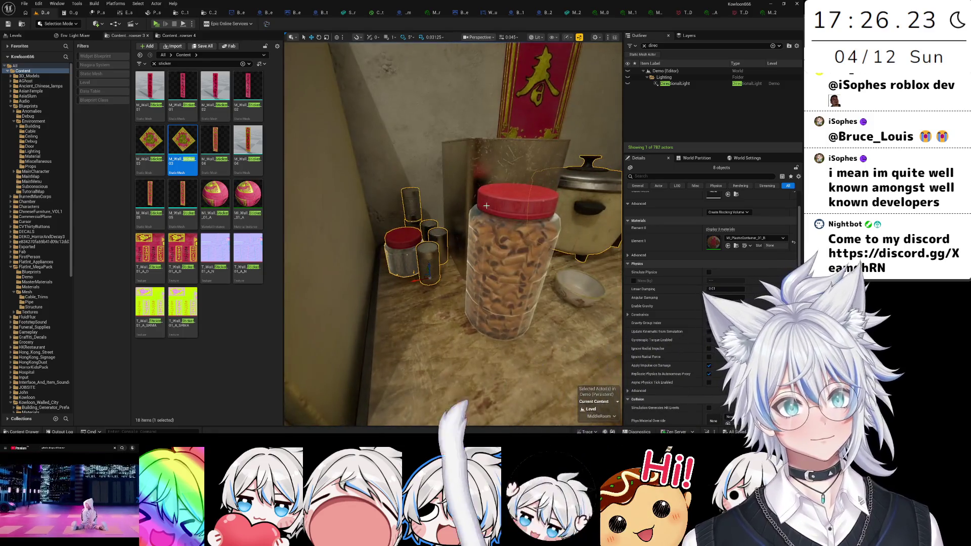
pyautogui.keyDown('ctrl'); pyautogui.click(486, 205); pyautogui.keyUp('ctrl')
pyautogui.scroll(5, 480, 210)
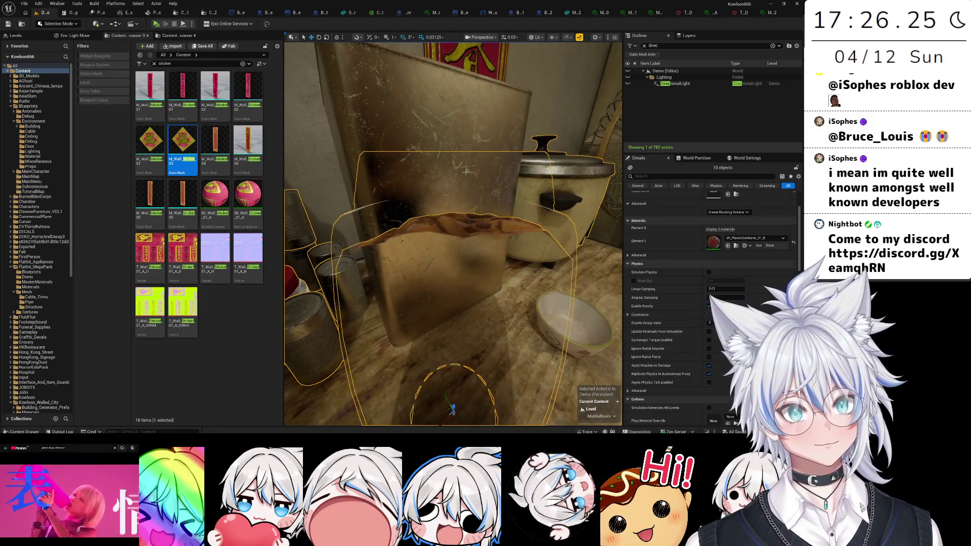
pyautogui.moveTo(458, 129); pyautogui.dragTo(445, 151)
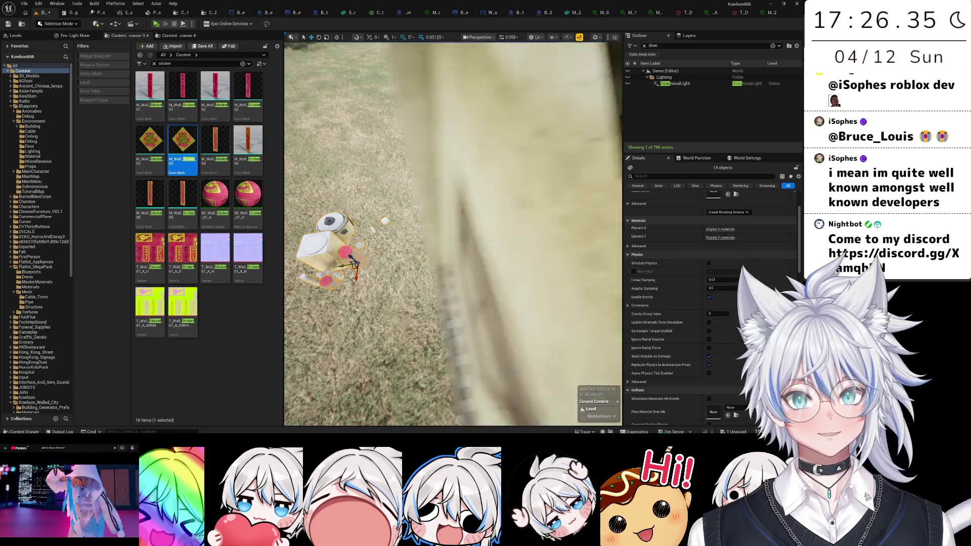
# - Frame the selected props and nudge them slightly right together on the table
pyautogui.press('f')
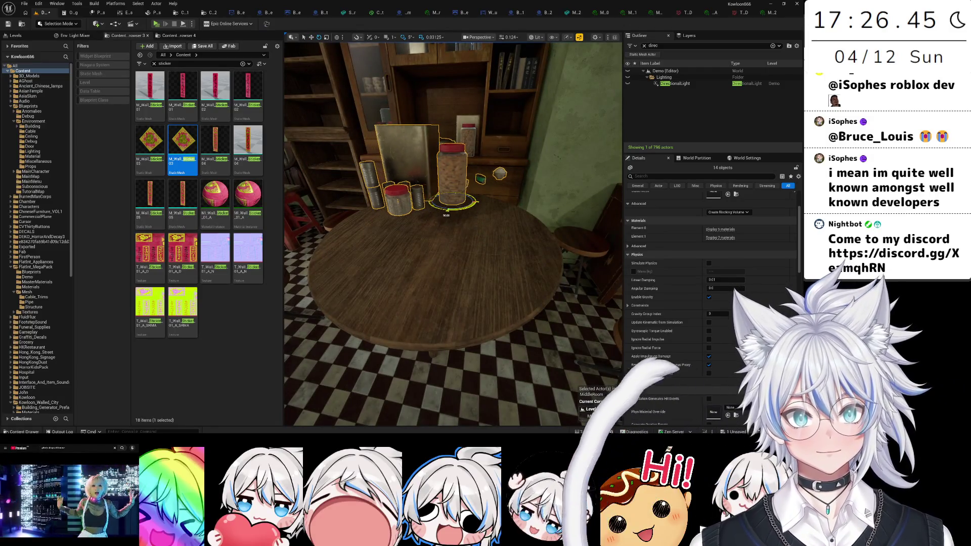
pyautogui.scroll(5, 439, 231)
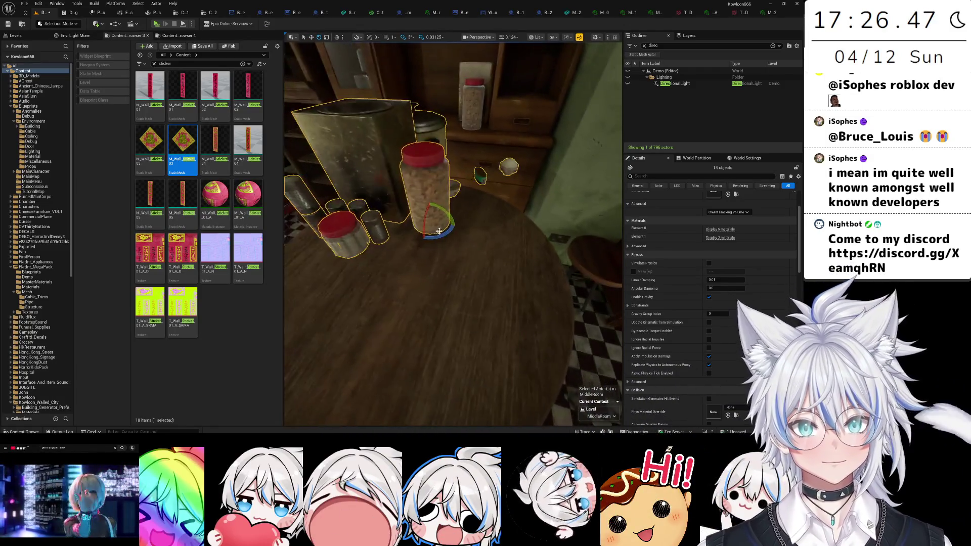
pyautogui.press('w')
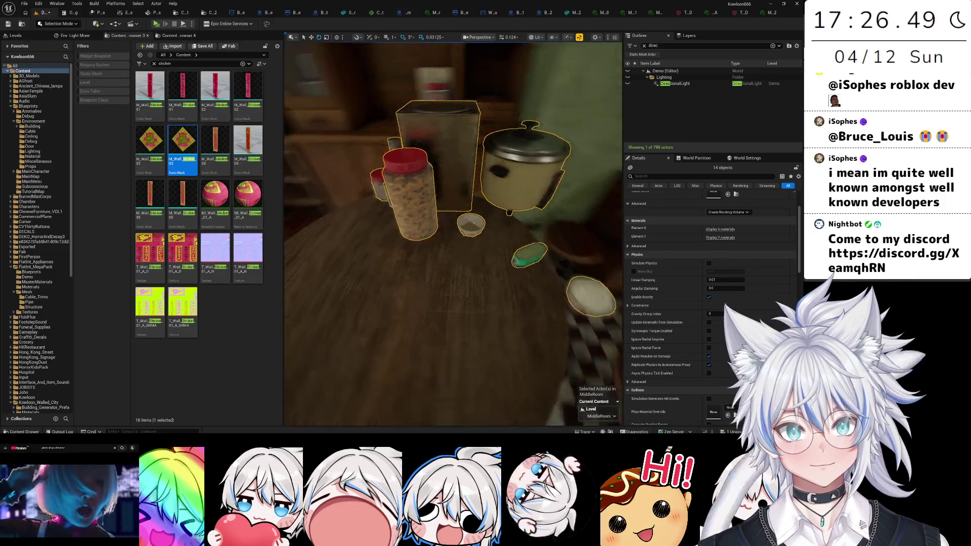
pyautogui.moveTo(453, 232); pyautogui.dragTo(445, 167)
pyautogui.moveTo(521, 221)
pyautogui.mouseDown()
pyautogui.moveTo(513, 203)
pyautogui.moveTo(491, 206)
pyautogui.mouseUp()
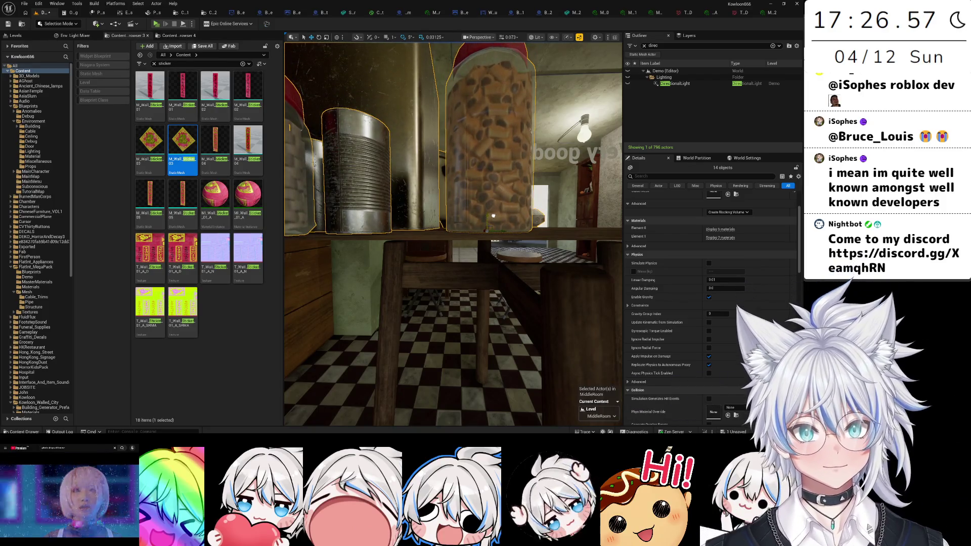
pyautogui.moveTo(494, 216); pyautogui.dragTo(488, 219)
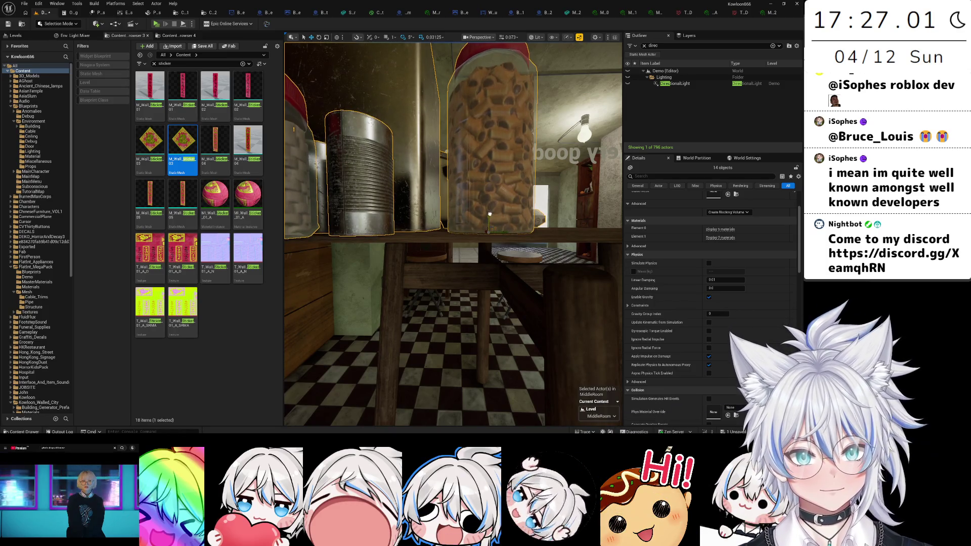
pyautogui.moveTo(489, 215); pyautogui.dragTo(490, 212)
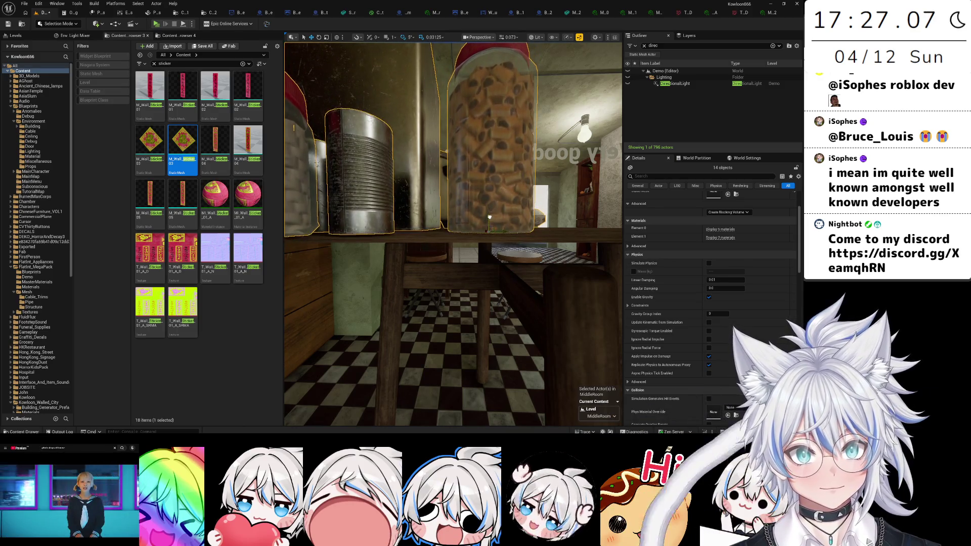
pyautogui.press('f')
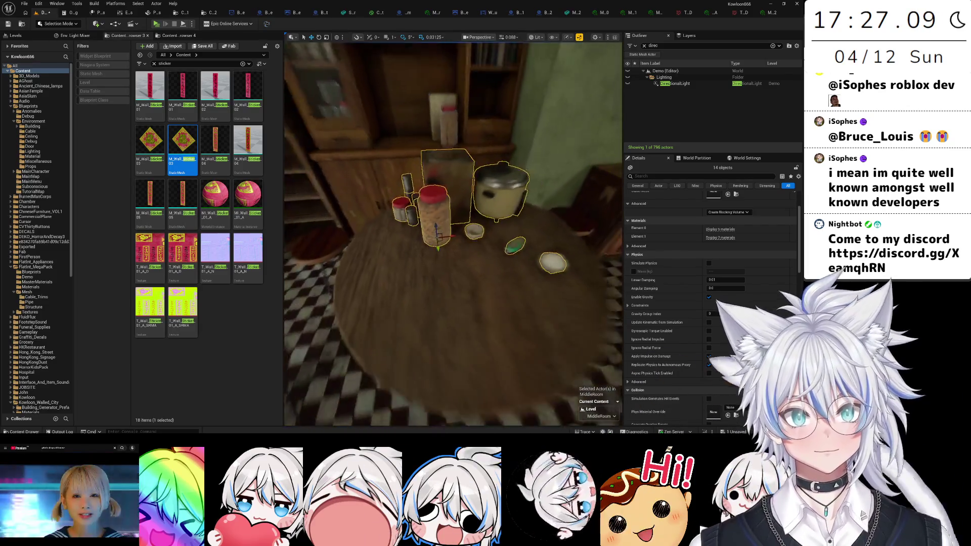
pyautogui.click(483, 248)
pyautogui.moveTo(483, 248)
pyautogui.mouseDown()
pyautogui.moveTo(519, 247)
pyautogui.moveTo(490, 258)
pyautogui.moveTo(479, 247)
pyautogui.mouseUp()
# - Select and frame the cable plugged into the wall socket to inspect it
pyautogui.scroll(2, 514, 245)
pyautogui.click(480, 247)
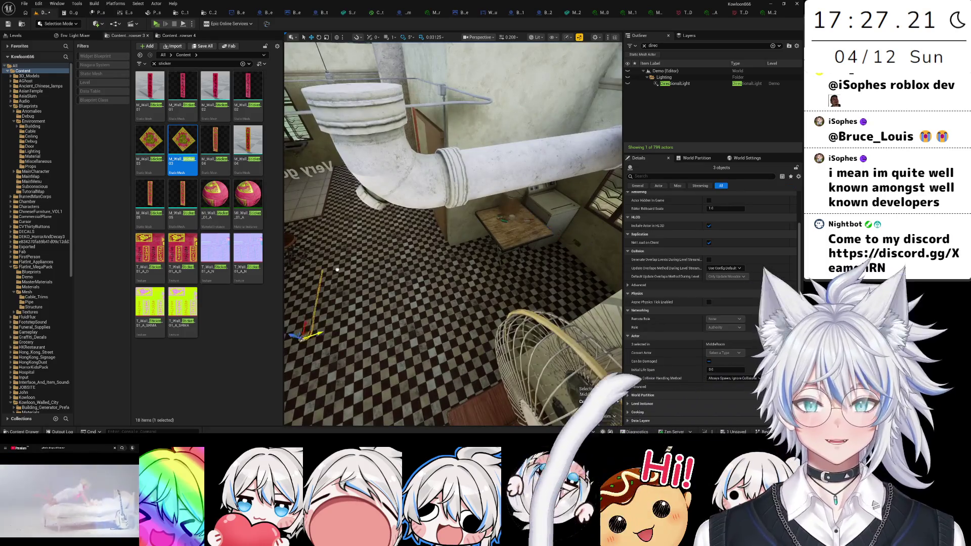
pyautogui.moveTo(479, 247); pyautogui.dragTo(479, 247)
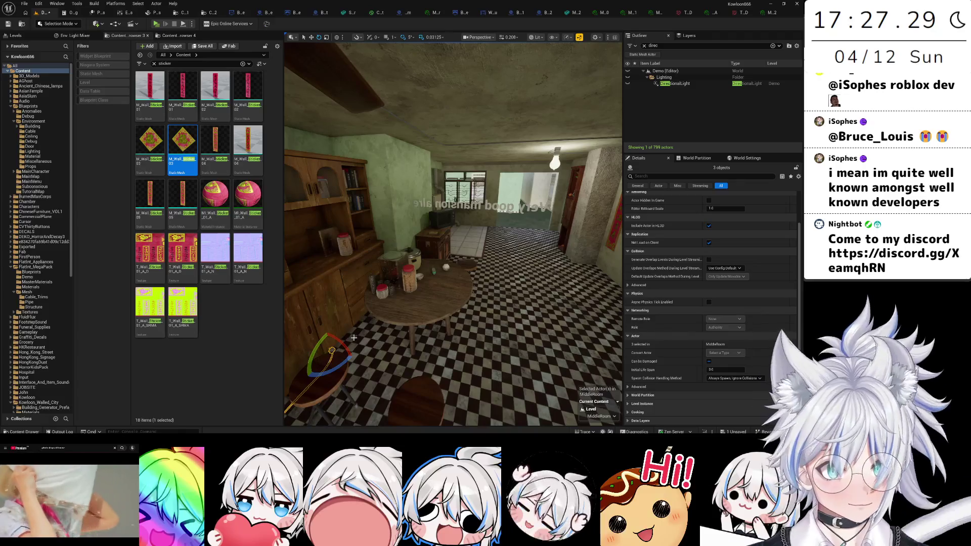
pyautogui.moveTo(353, 307)
pyautogui.mouseDown()
pyautogui.moveTo(370, 254)
pyautogui.moveTo(482, 258)
pyautogui.mouseUp()
pyautogui.press('f')
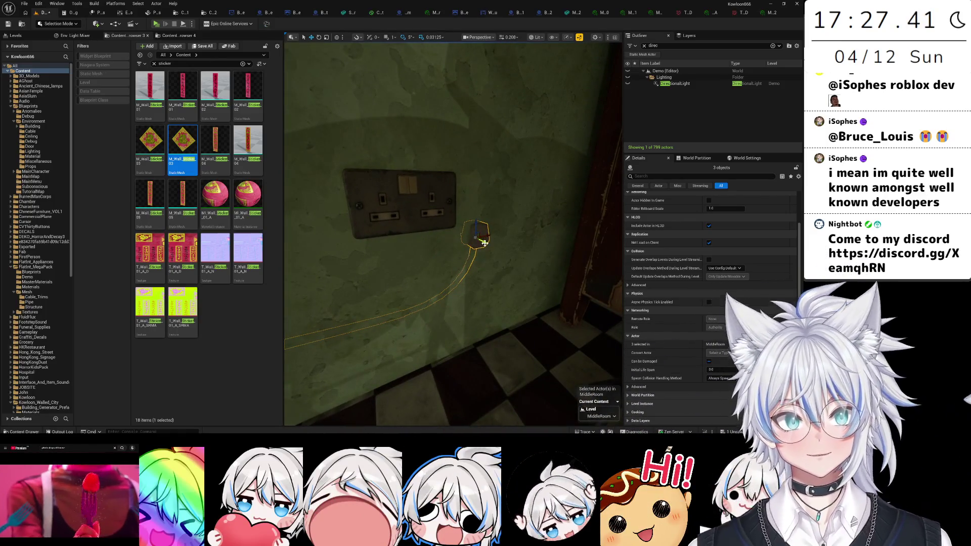
pyautogui.press('f')
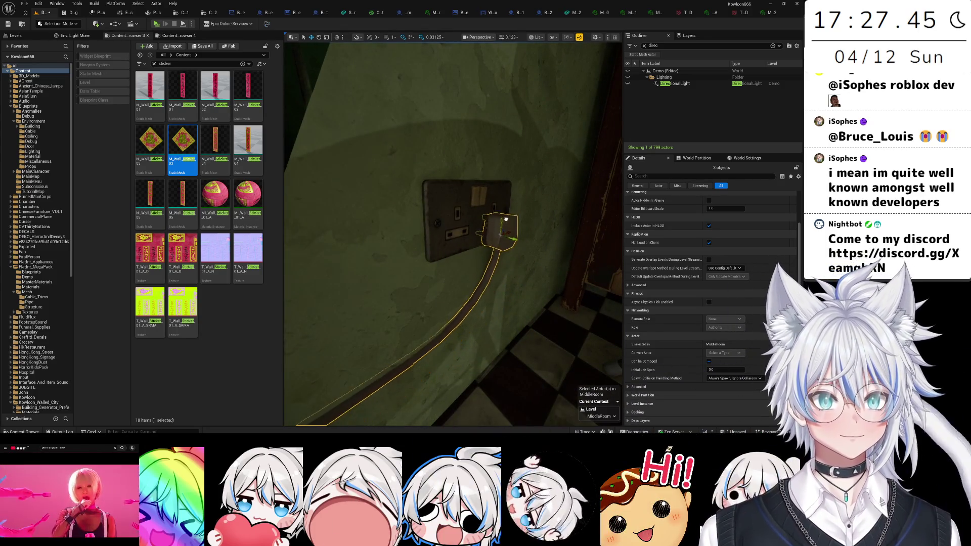
pyautogui.moveTo(507, 209)
pyautogui.mouseDown()
pyautogui.moveTo(489, 247)
pyautogui.moveTo(480, 241)
pyautogui.moveTo(480, 202)
pyautogui.mouseUp()
# - Select the BP_Wire42 wire under the table and pick one of its points
pyautogui.click(506, 243)
pyautogui.moveTo(505, 243)
pyautogui.mouseDown()
pyautogui.moveTo(516, 52)
pyautogui.moveTo(529, 249)
pyautogui.moveTo(586, 242)
pyautogui.moveTo(485, 258)
pyautogui.moveTo(449, 224)
pyautogui.mouseUp()
pyautogui.click(449, 224)
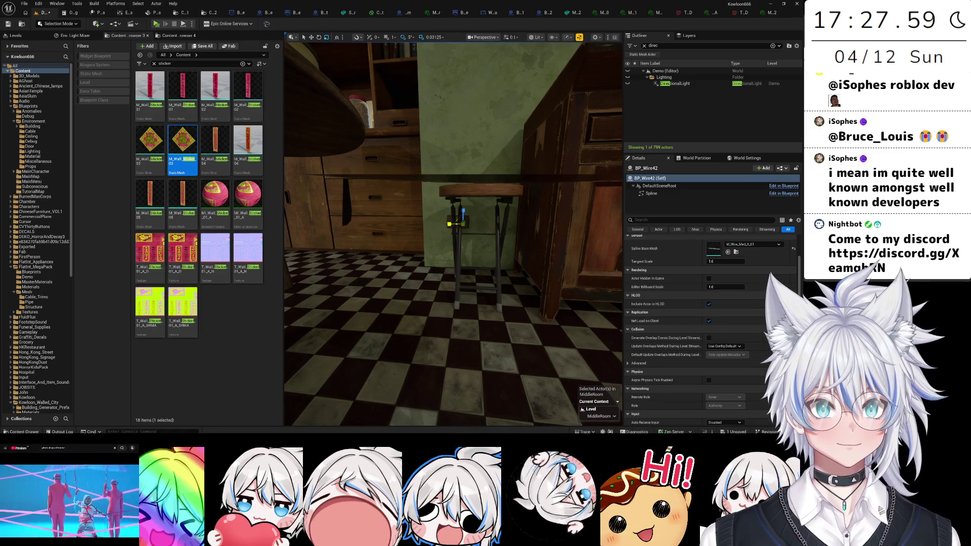
# - Try editing the wire's X scale, then undo the change
pyautogui.scroll(2, 707, 309)
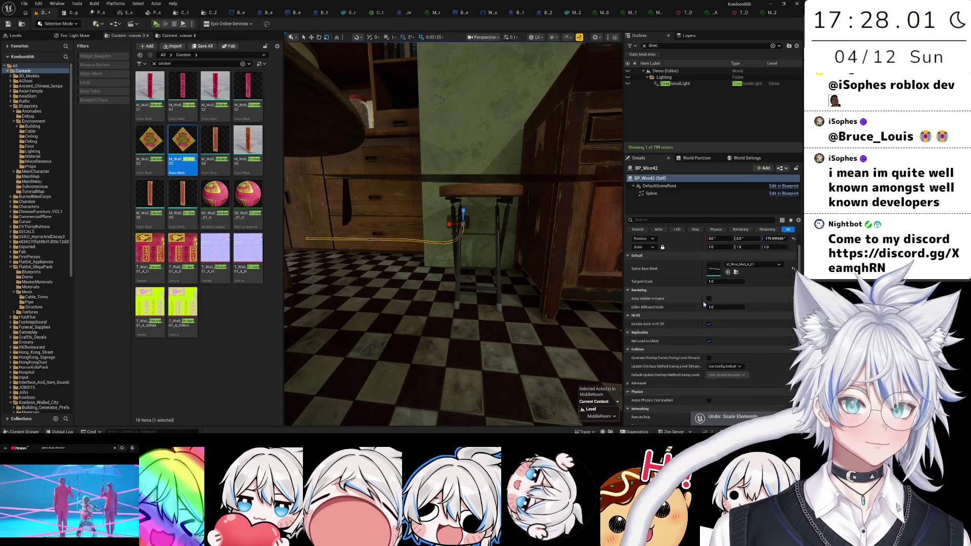
pyautogui.click(723, 264)
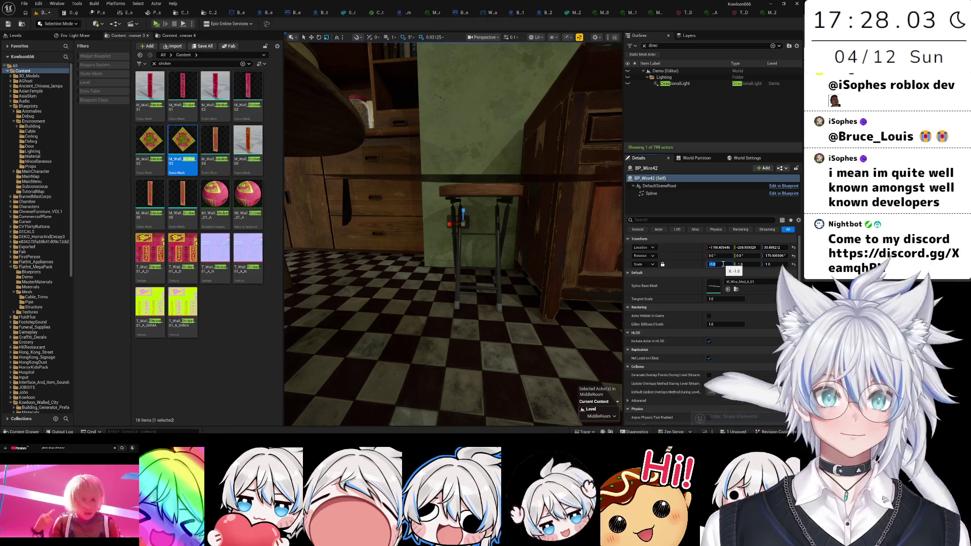
pyautogui.scroll(5, 418, 271)
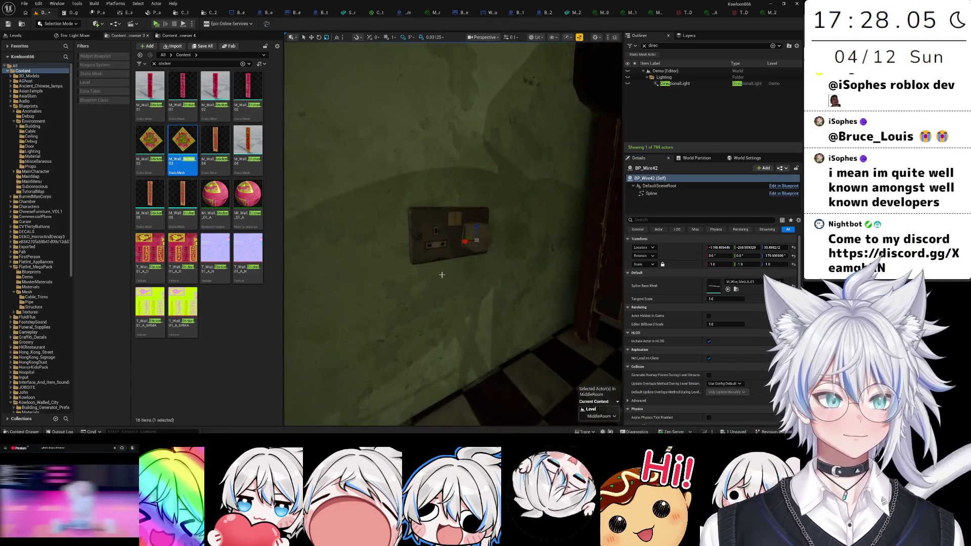
pyautogui.hotkey('ctrl', 'z')
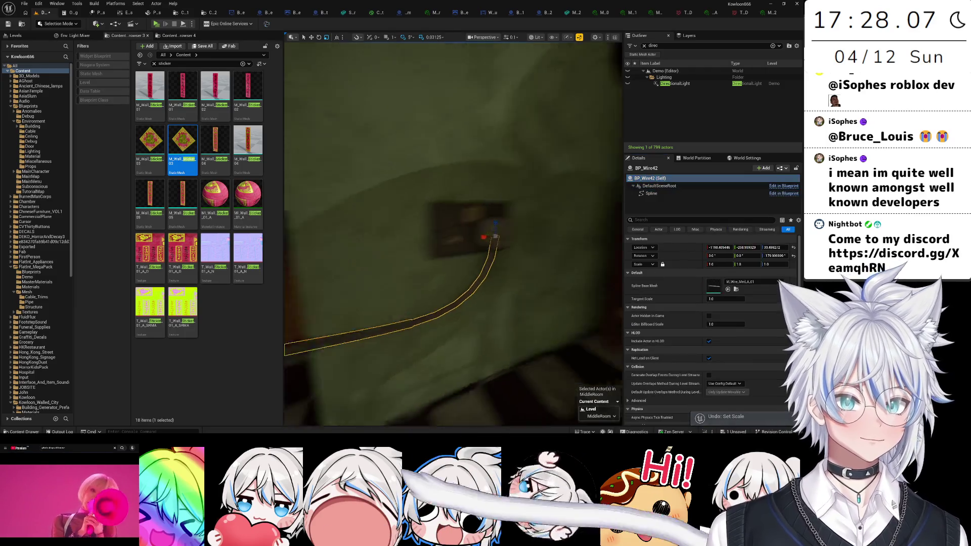
# - Select the wire's far-end spline point and drag it along the floor to the cabinet
pyautogui.click(651, 194)
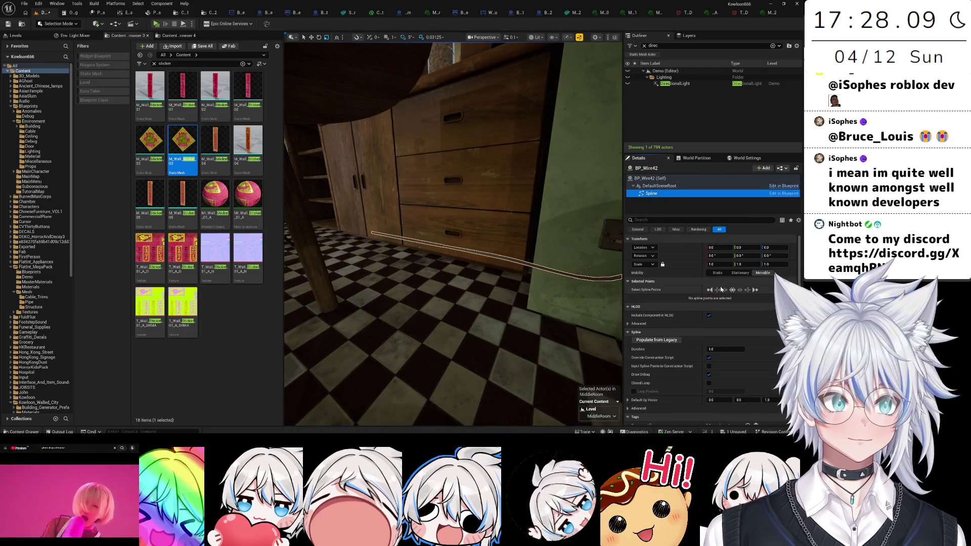
pyautogui.click(748, 291)
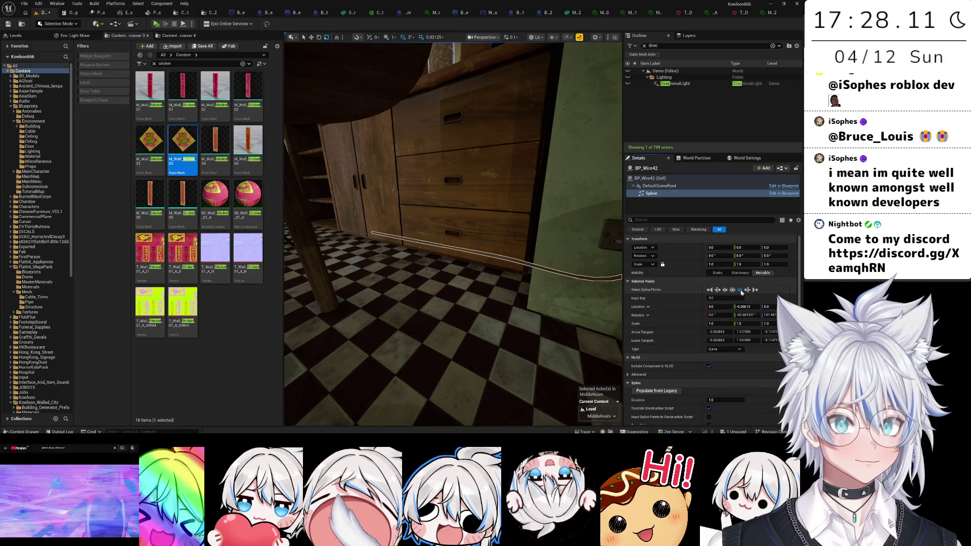
pyautogui.click(755, 291)
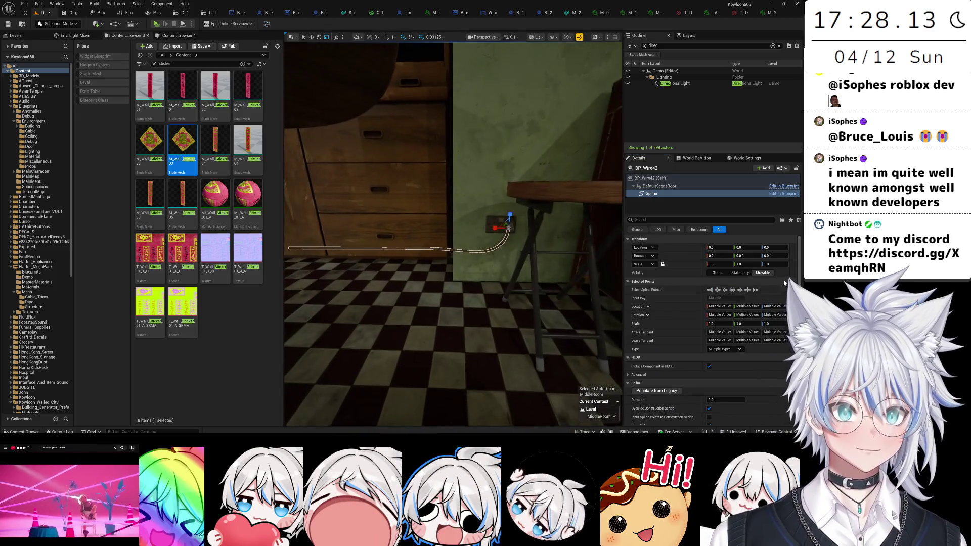
pyautogui.click(716, 290)
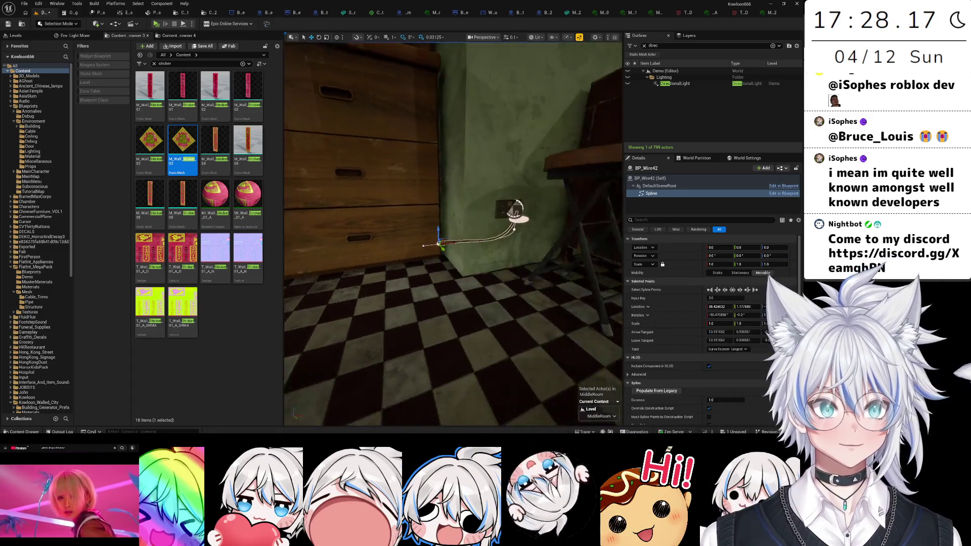
pyautogui.click(444, 235)
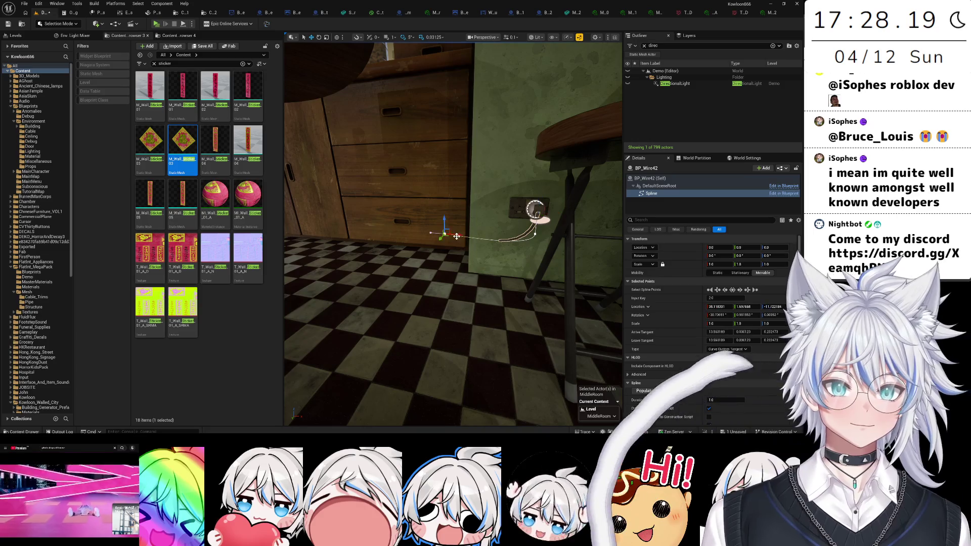
pyautogui.moveTo(407, 229); pyautogui.dragTo(567, 214)
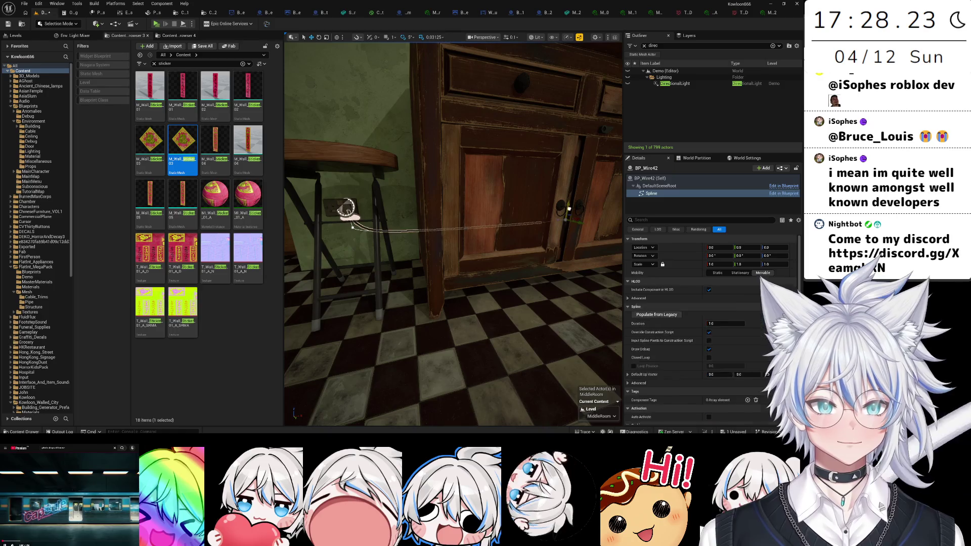
pyautogui.scroll(-3, 511, 303)
pyautogui.click(511, 325)
pyautogui.moveTo(512, 325)
pyautogui.mouseDown()
pyautogui.moveTo(498, 278)
pyautogui.moveTo(488, 314)
pyautogui.moveTo(533, 313)
pyautogui.mouseUp()
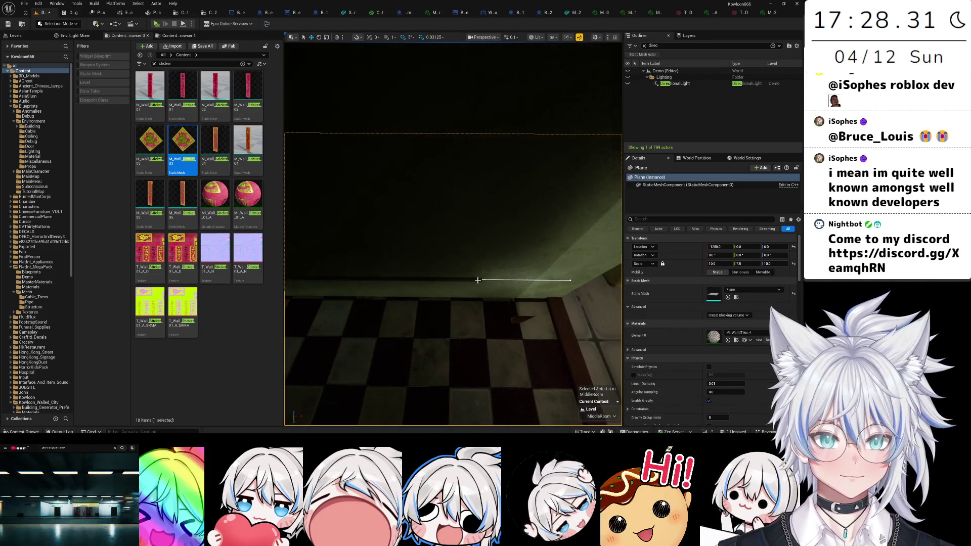
# - Pull BP_Wire42's end point left toward the wall by the cabinet
pyautogui.click(478, 279)
pyautogui.click(571, 280)
pyautogui.moveTo(586, 280); pyautogui.dragTo(455, 273)
pyautogui.click(454, 269)
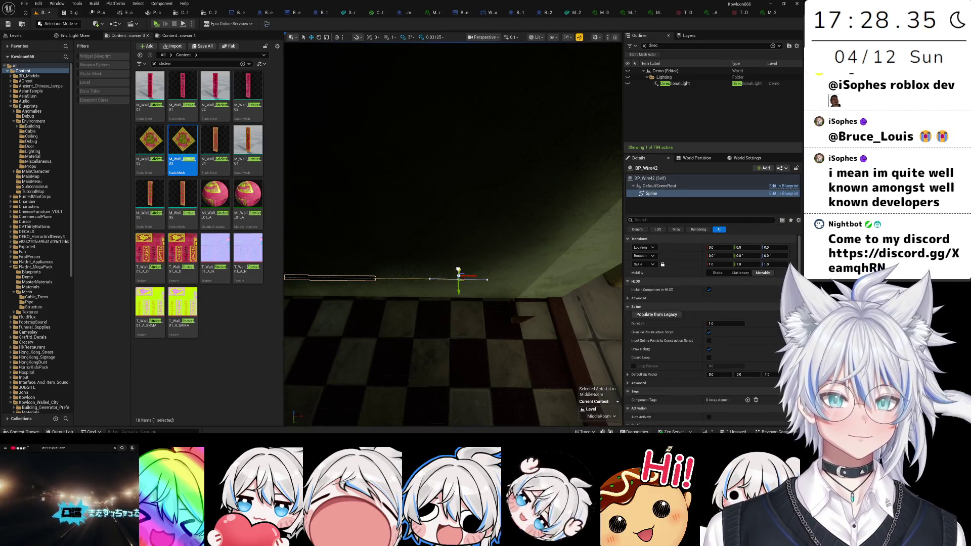
pyautogui.press('f')
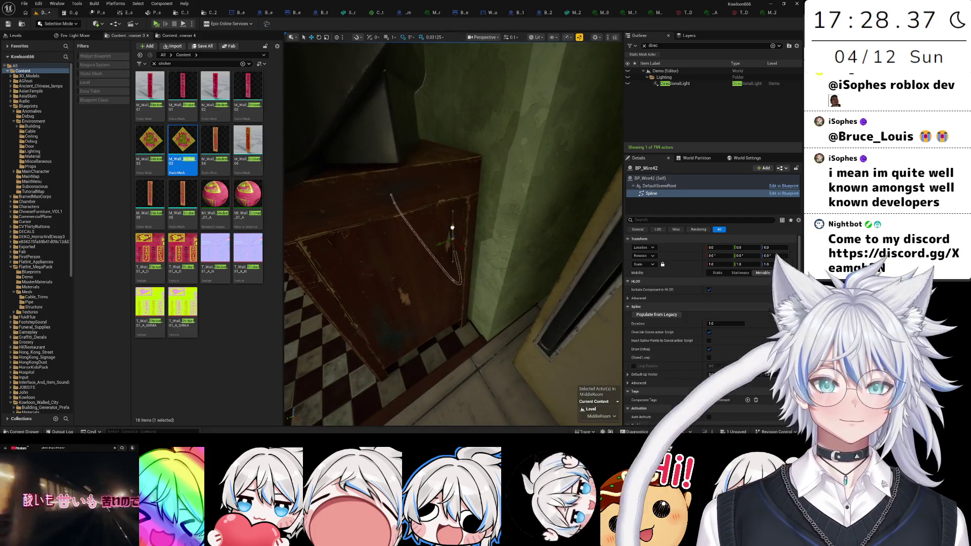
# - Rotate the spline point at Input Key 4.0 about 28° so the wire curves over
pyautogui.click(454, 136)
pyautogui.press('f')
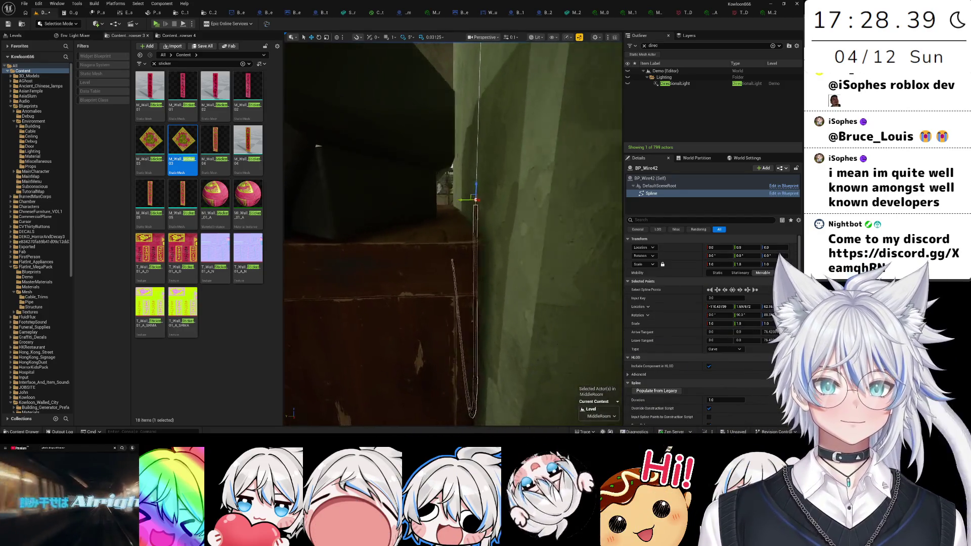
pyautogui.click(448, 201)
pyautogui.moveTo(449, 201)
pyautogui.mouseDown()
pyautogui.moveTo(476, 137)
pyautogui.moveTo(460, 192)
pyautogui.moveTo(445, 188)
pyautogui.moveTo(457, 194)
pyautogui.moveTo(445, 212)
pyautogui.moveTo(440, 198)
pyautogui.moveTo(386, 197)
pyautogui.moveTo(434, 267)
pyautogui.mouseUp()
pyautogui.press('e')
pyautogui.press('w')
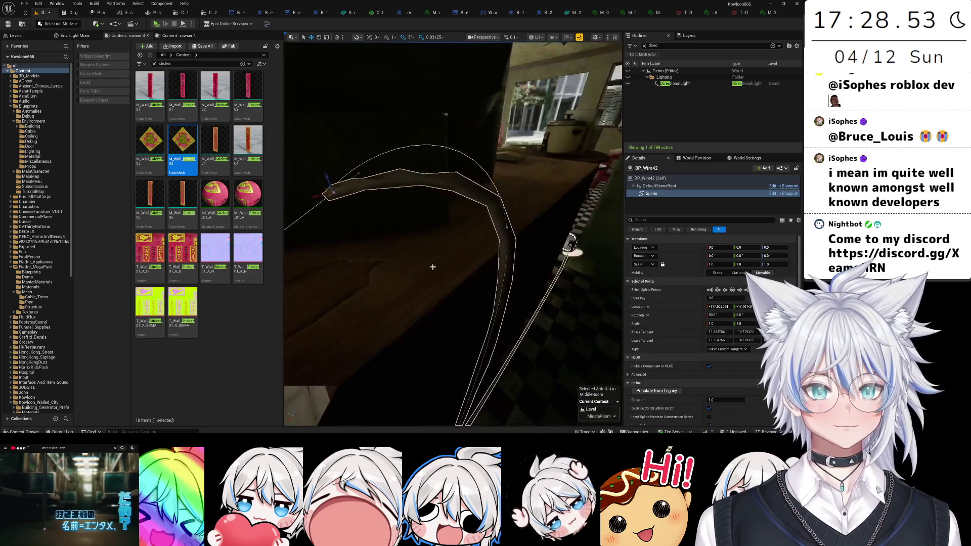
pyautogui.click(433, 268)
pyautogui.click(463, 249)
pyautogui.press('f')
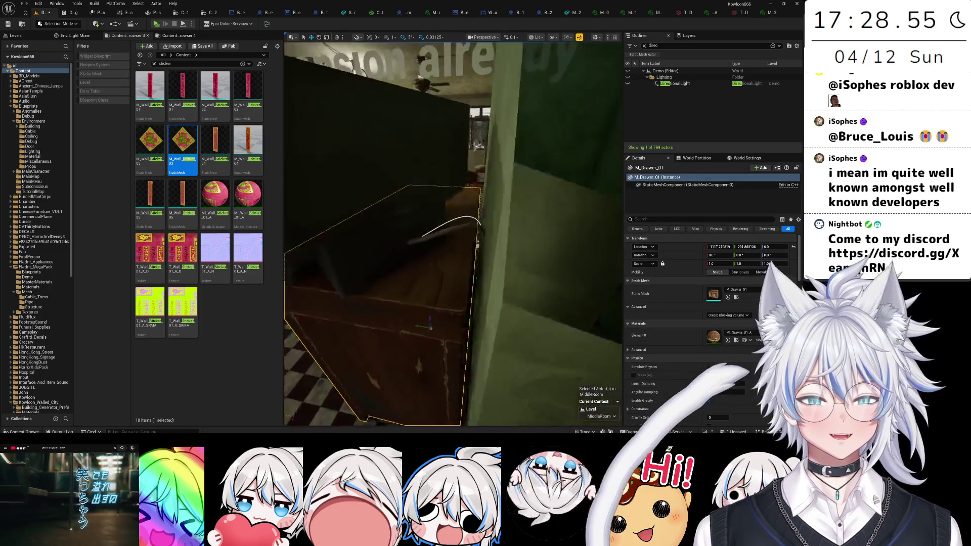
# - Rotate and slide the wire's wall-side spline point left to reshape the bend
pyautogui.click(480, 229)
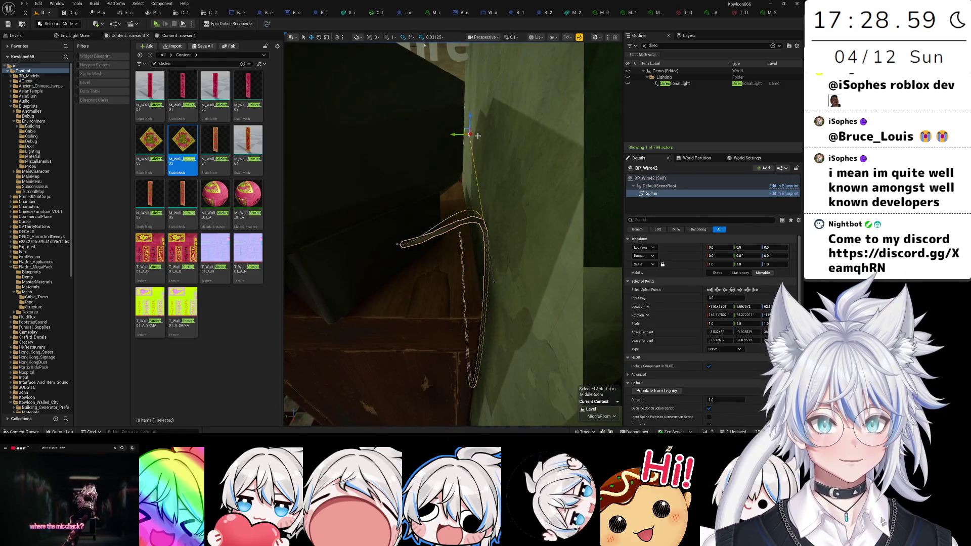
pyautogui.moveTo(478, 136); pyautogui.dragTo(485, 202)
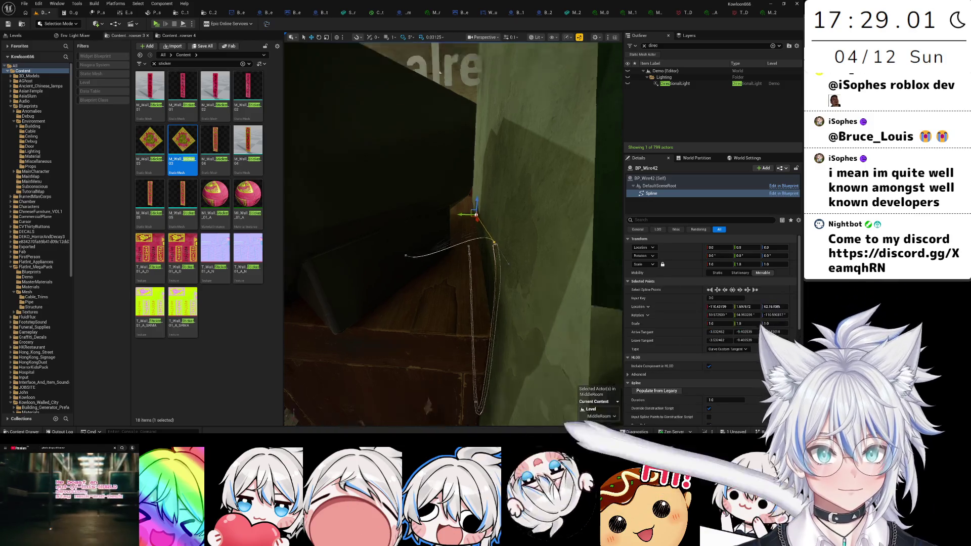
pyautogui.press('f')
pyautogui.moveTo(492, 220)
pyautogui.mouseDown()
pyautogui.moveTo(382, 177)
pyautogui.moveTo(381, 165)
pyautogui.moveTo(405, 158)
pyautogui.mouseUp()
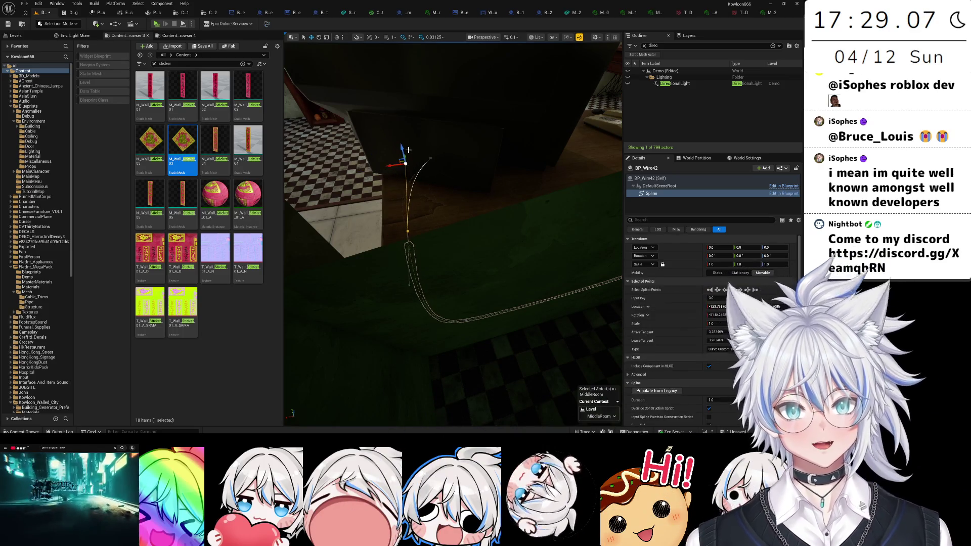
pyautogui.press('f')
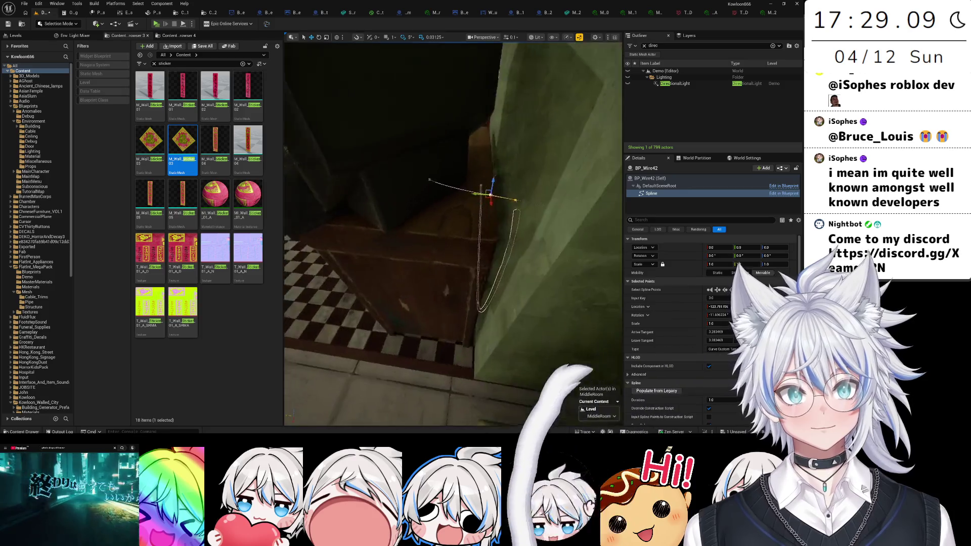
pyautogui.moveTo(435, 167); pyautogui.dragTo(484, 215)
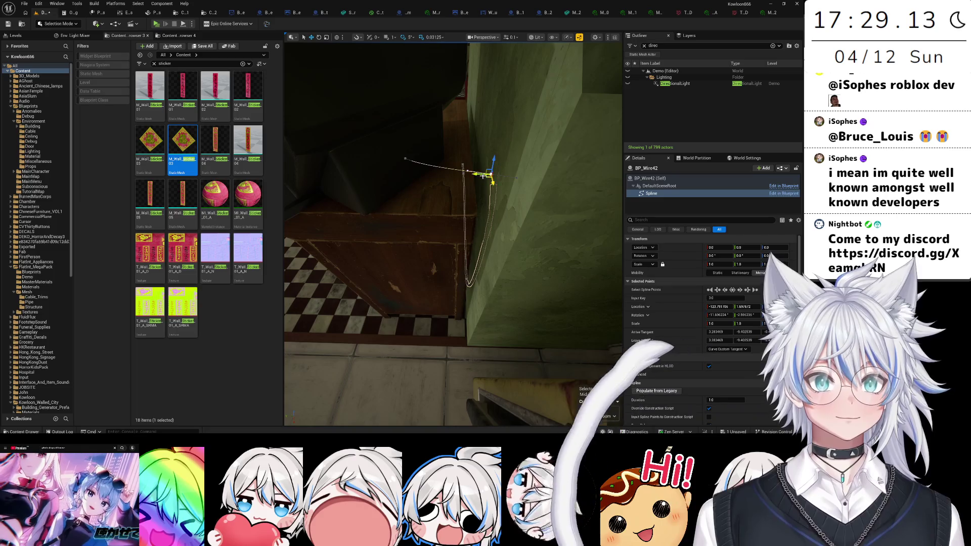
pyautogui.click(468, 172)
pyautogui.click(456, 176)
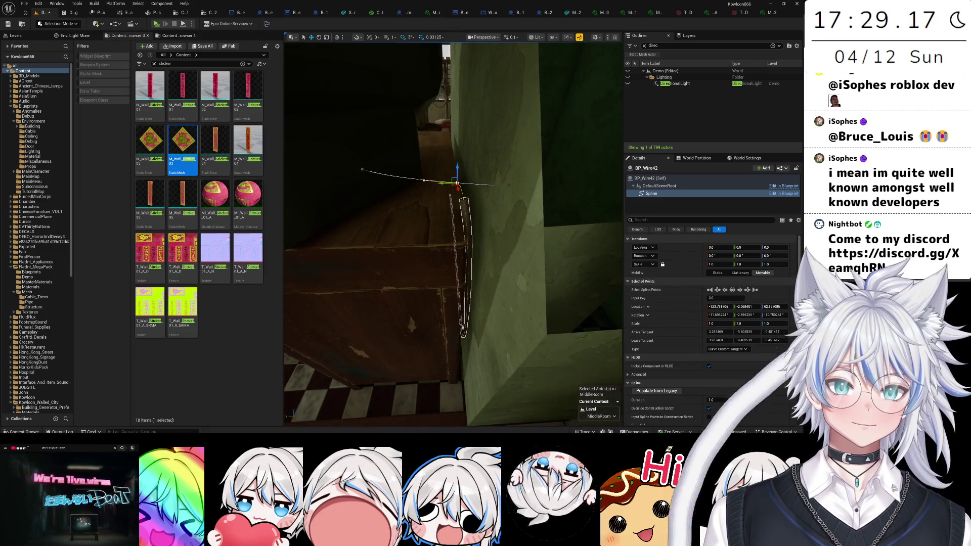
# - Reposition a lower wire point and lower the Input Key 4.0 point down the wall
pyautogui.click(473, 273)
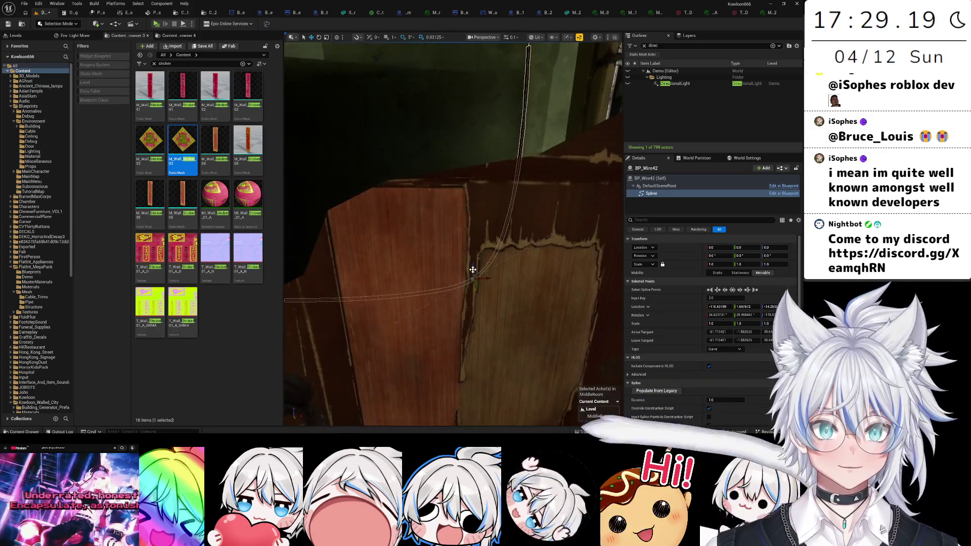
pyautogui.moveTo(480, 279)
pyautogui.mouseDown()
pyautogui.moveTo(497, 268)
pyautogui.moveTo(444, 276)
pyautogui.mouseUp()
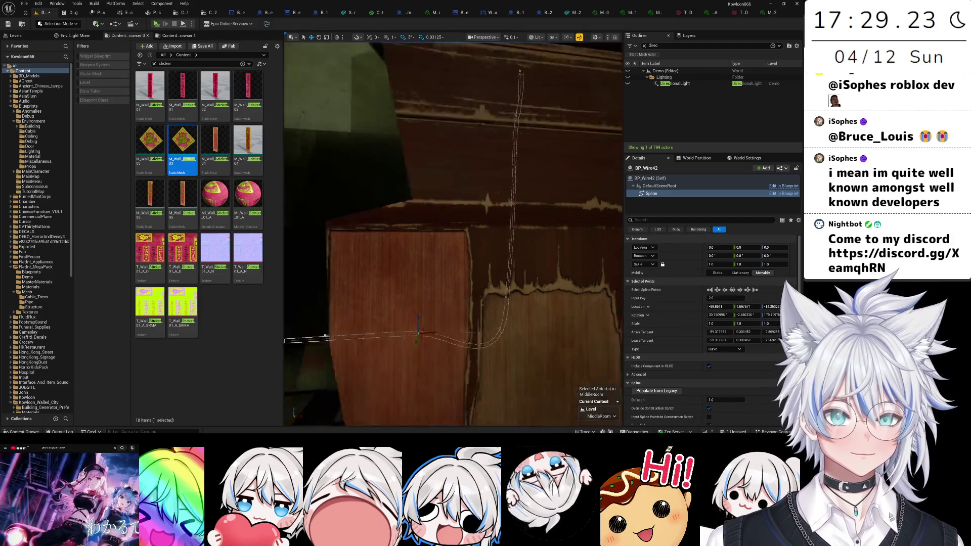
pyautogui.moveTo(453, 233); pyautogui.dragTo(453, 232)
pyautogui.moveTo(455, 274); pyautogui.dragTo(455, 275)
pyautogui.click(434, 230)
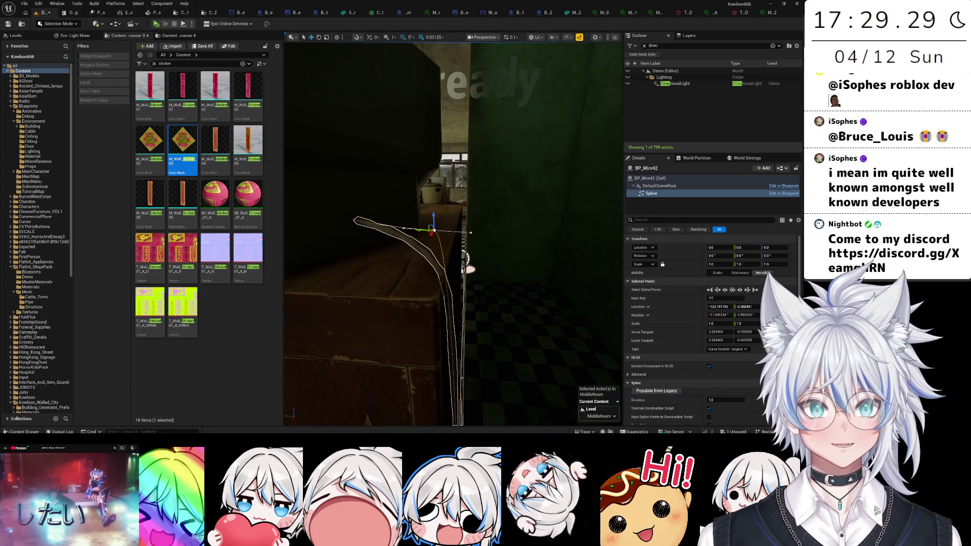
pyautogui.moveTo(469, 222); pyautogui.dragTo(470, 253)
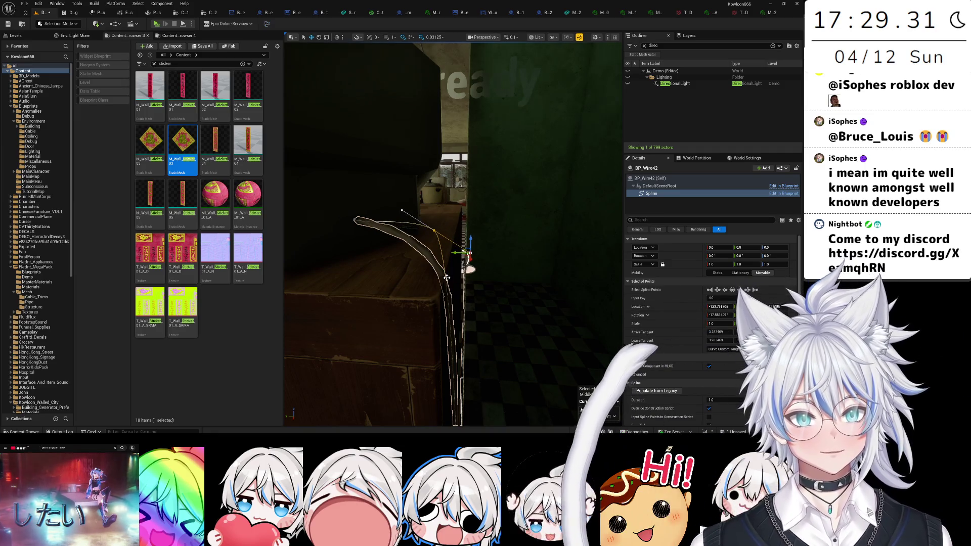
pyautogui.click(470, 253)
pyautogui.moveTo(470, 253); pyautogui.dragTo(445, 222)
# - Drag the wire's top point down so it drapes over the cabinet edge
pyautogui.click(440, 207)
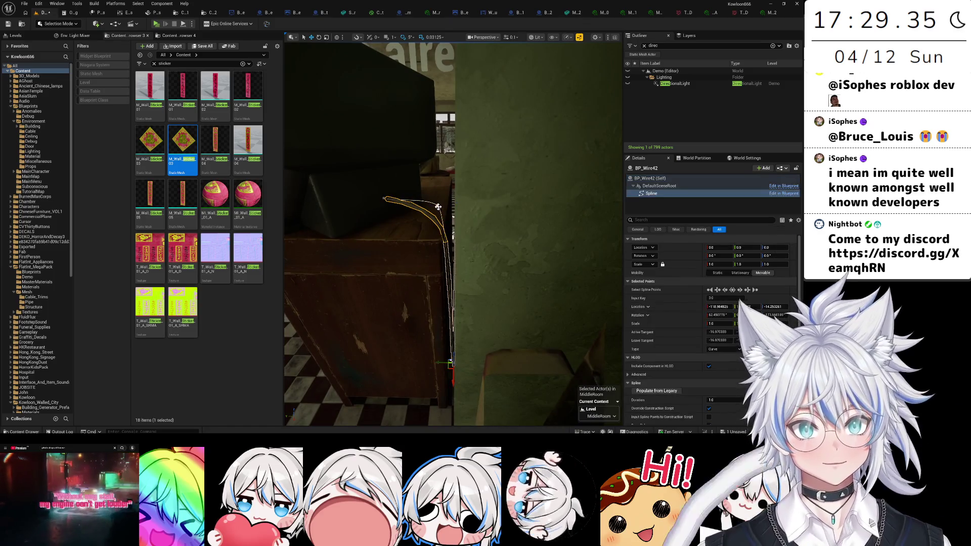
pyautogui.click(429, 75)
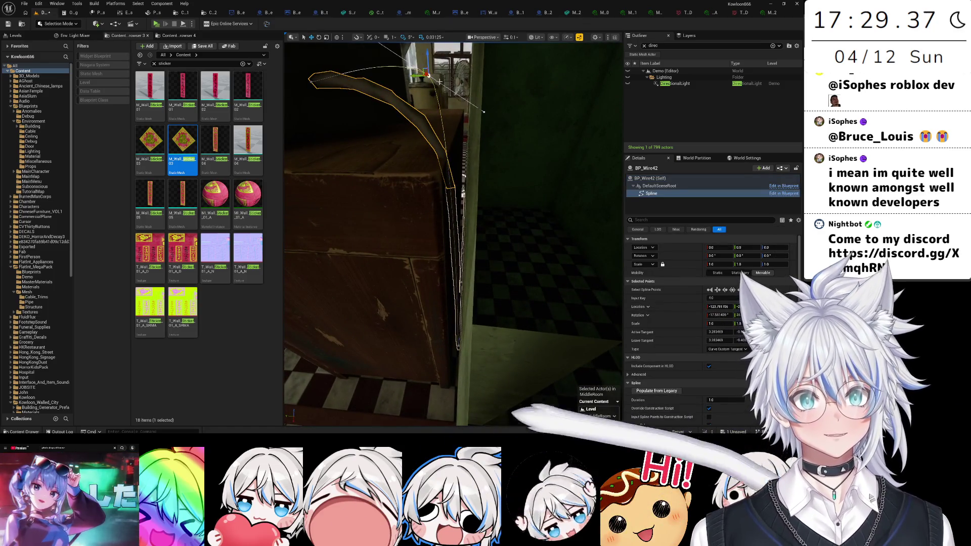
pyautogui.moveTo(428, 54); pyautogui.dragTo(425, 109)
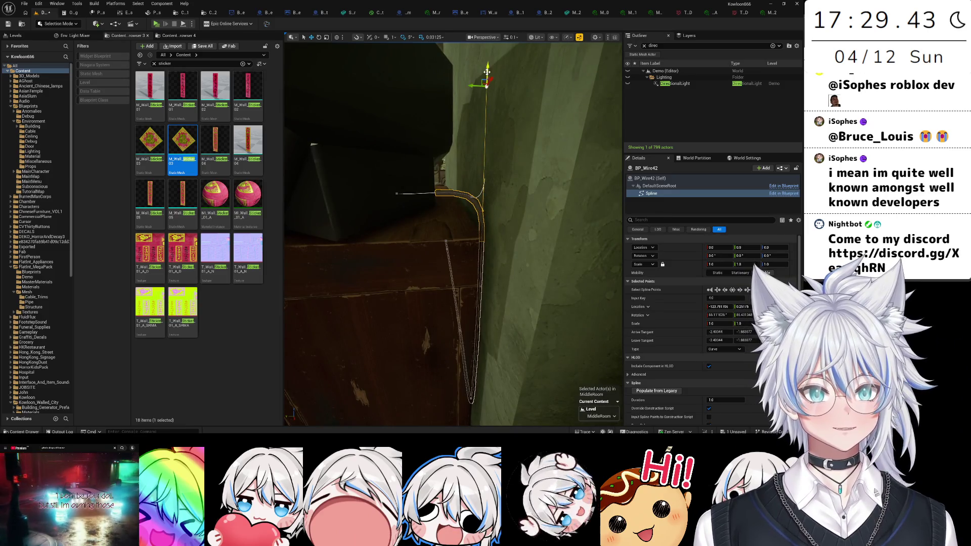
pyautogui.moveTo(487, 72); pyautogui.dragTo(490, 112)
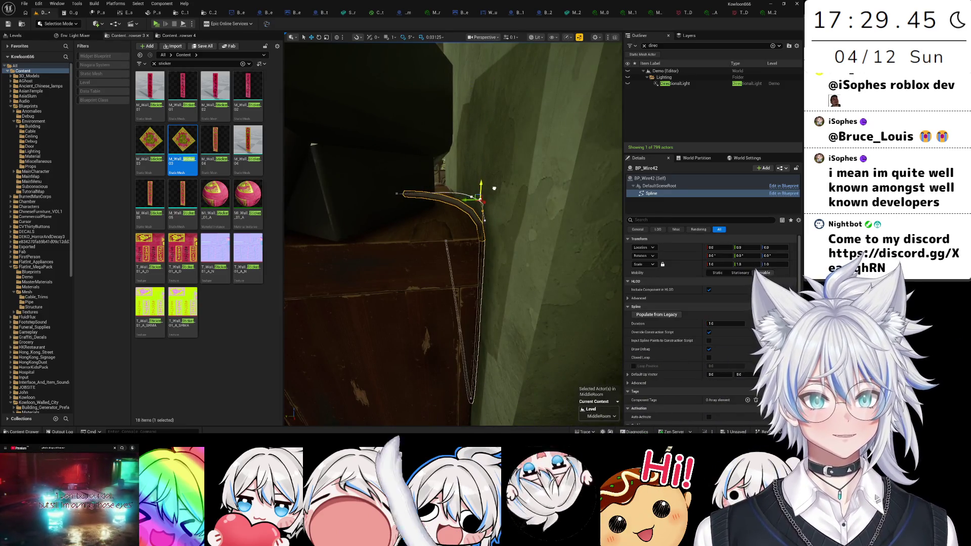
pyautogui.click(490, 216)
pyautogui.click(450, 193)
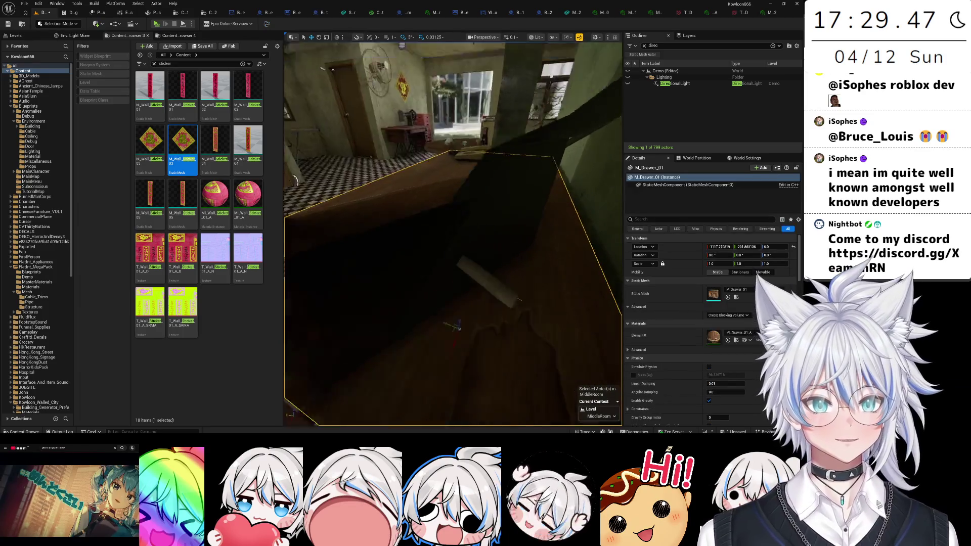
# - Nudge the TV slightly sideways and adjust a BP_Wire42 spline point
pyautogui.moveTo(419, 227); pyautogui.dragTo(423, 228)
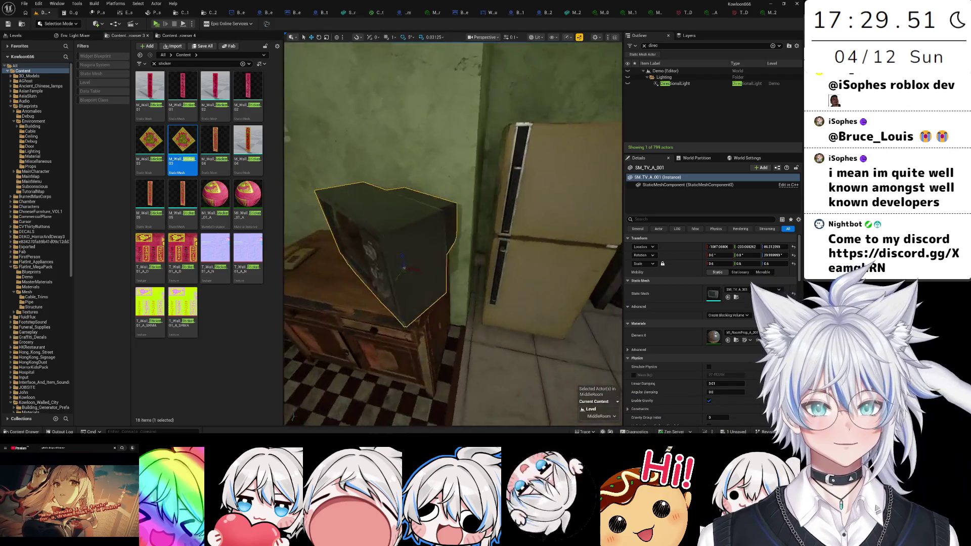
pyautogui.moveTo(453, 233); pyautogui.dragTo(445, 187)
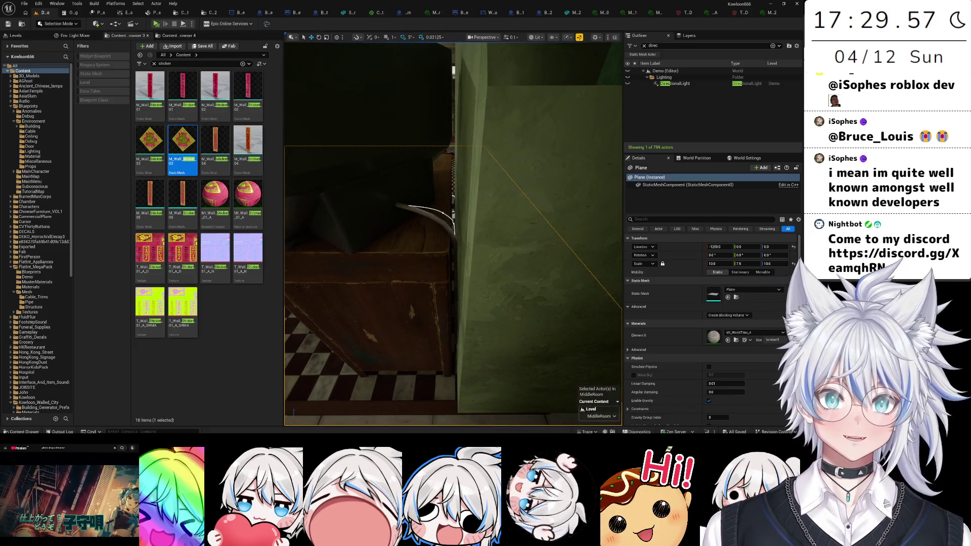
pyautogui.click(427, 208)
pyautogui.press('f')
pyautogui.click(445, 286)
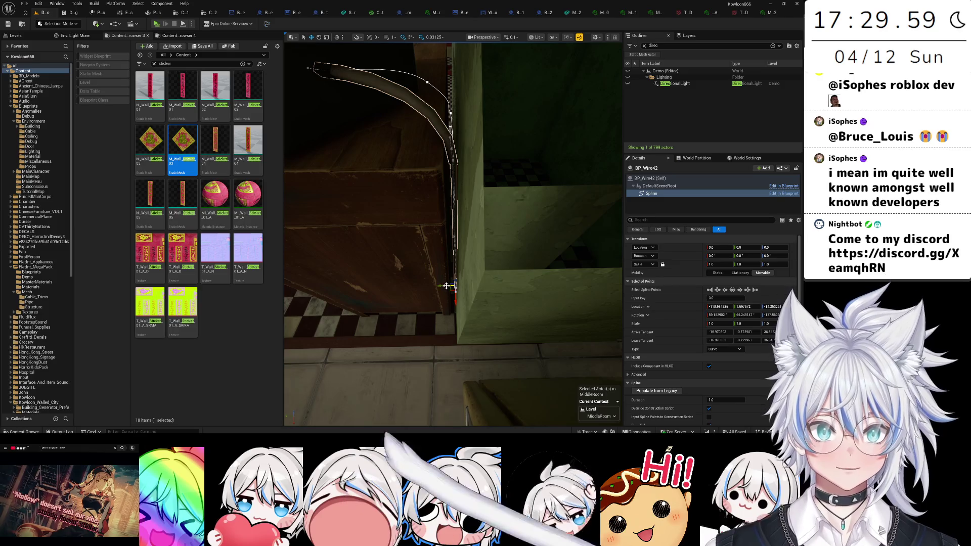
pyautogui.moveTo(446, 285); pyautogui.dragTo(445, 286)
# - Select both sticker meshes and slide them together along the floor pipe
pyautogui.click(445, 287)
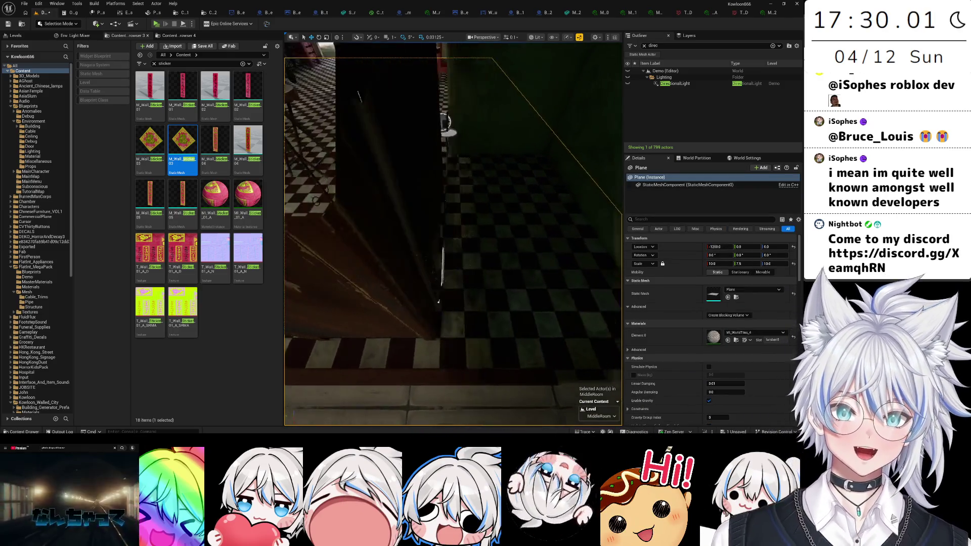
pyautogui.press('f')
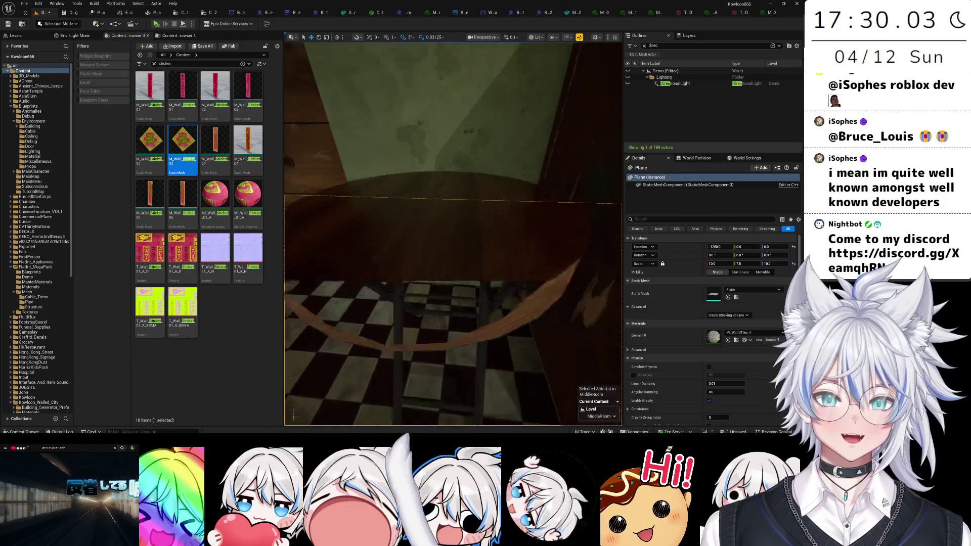
pyautogui.press('f')
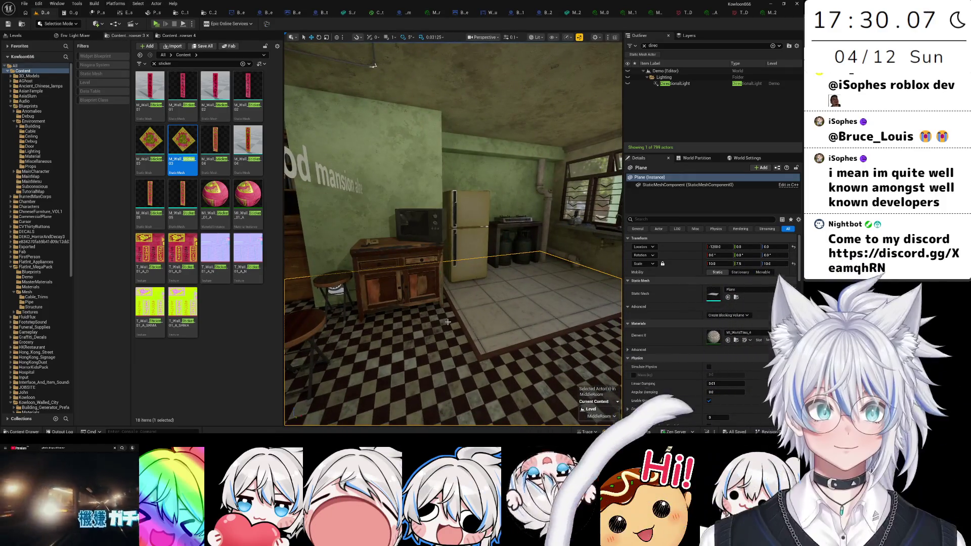
pyautogui.press('w')
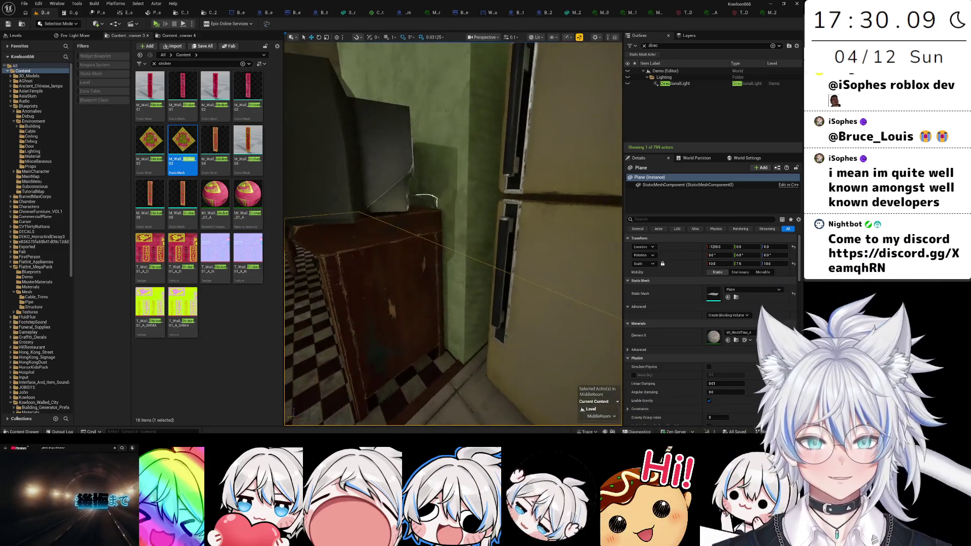
pyautogui.press('w')
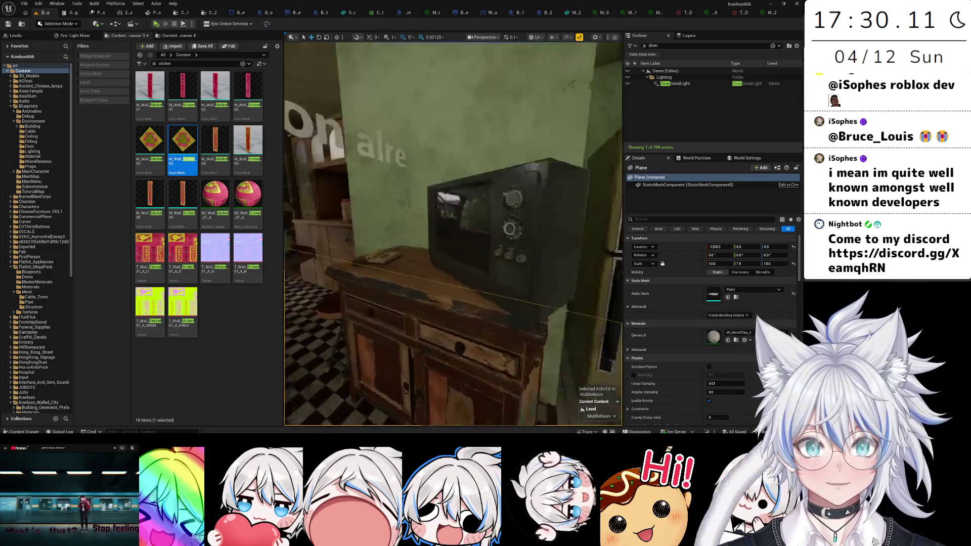
pyautogui.press('w')
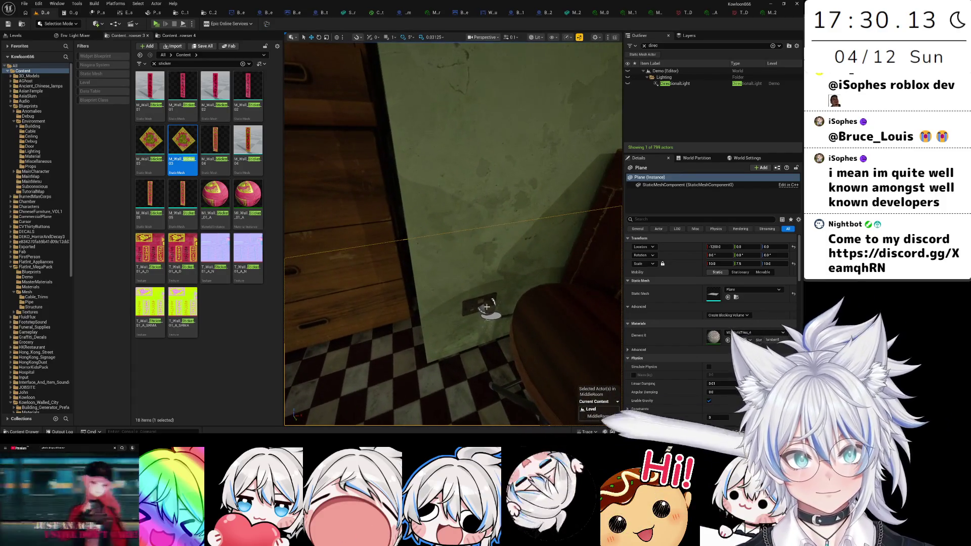
pyautogui.keyDown('ctrl'); pyautogui.click(472, 308); pyautogui.keyUp('ctrl')
pyautogui.press('s')
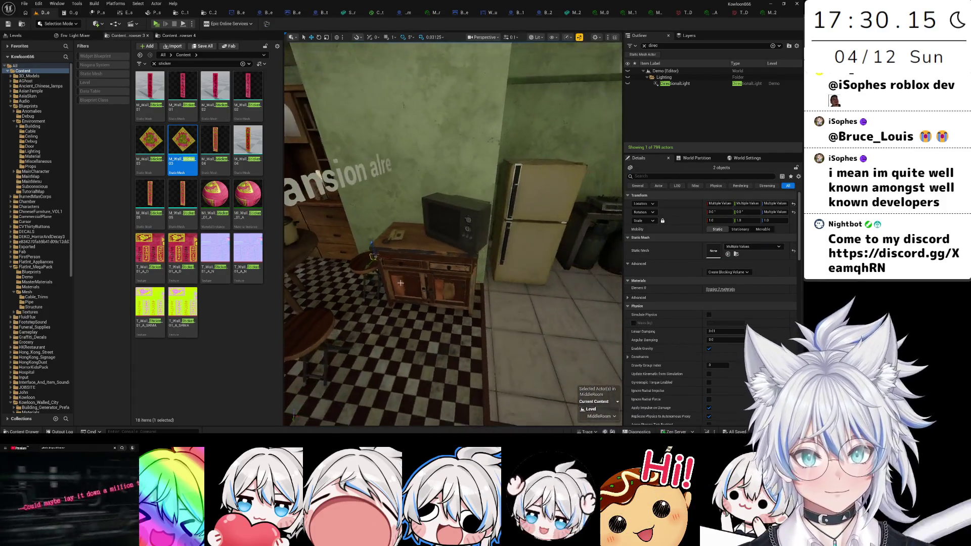
pyautogui.press('d')
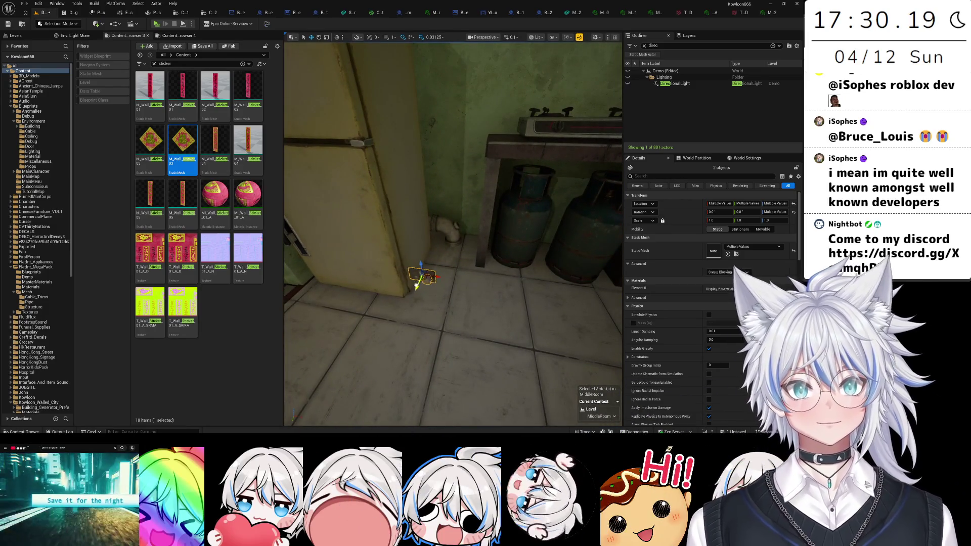
pyautogui.press('w')
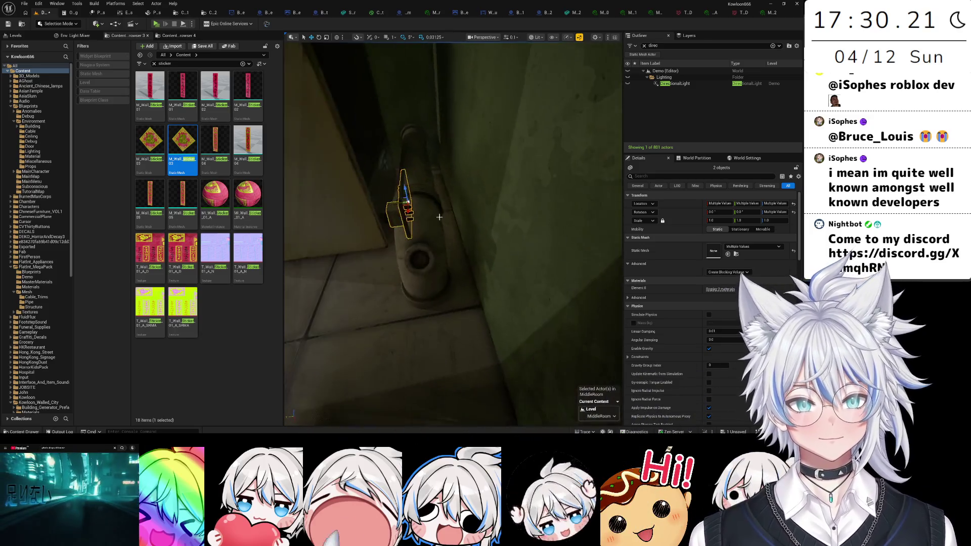
pyautogui.moveTo(384, 200); pyautogui.dragTo(424, 202)
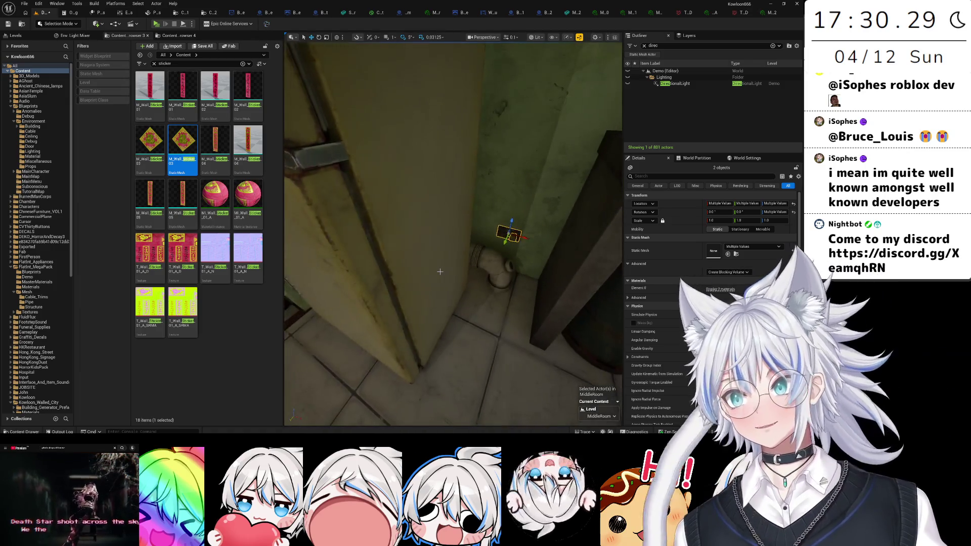
# - Select the concrete wall beside the door and its mesh component
pyautogui.moveTo(440, 272)
pyautogui.mouseDown()
pyautogui.moveTo(299, 252)
pyautogui.moveTo(359, 252)
pyautogui.moveTo(334, 253)
pyautogui.moveTo(324, 268)
pyautogui.moveTo(293, 250)
pyautogui.moveTo(334, 250)
pyautogui.mouseUp()
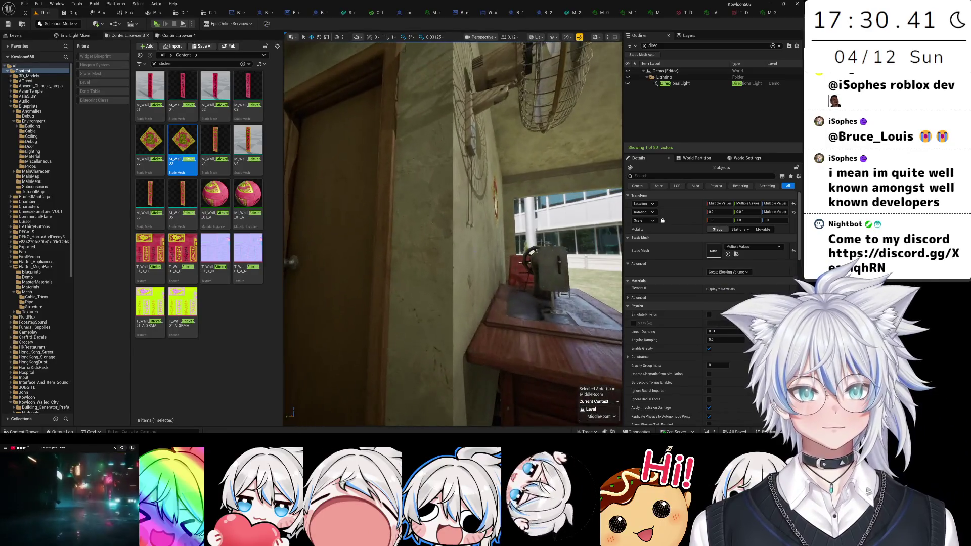
pyautogui.click(452, 244)
pyautogui.click(452, 243)
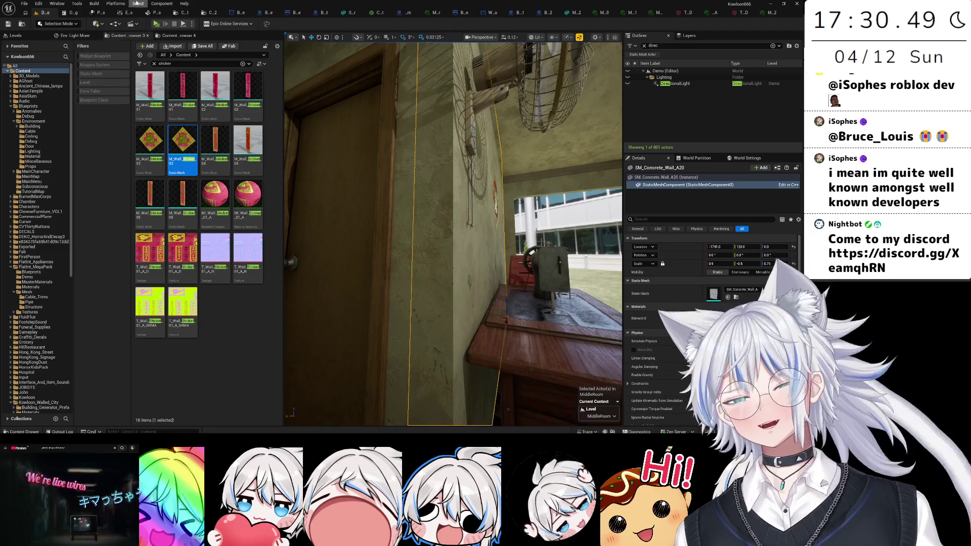
# - Place a plain cube in the room from Add > Shapes > Cube
pyautogui.click(96, 24)
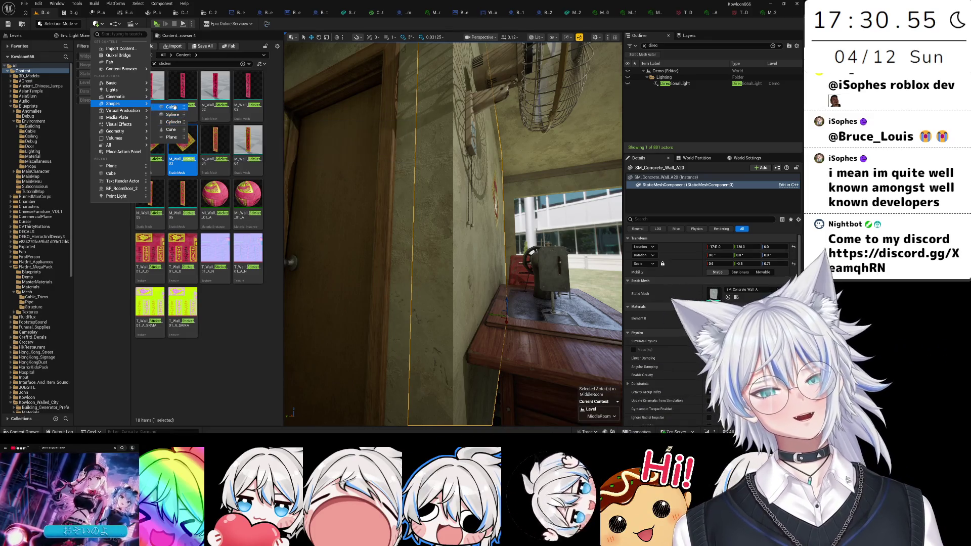
pyautogui.click(171, 106)
pyautogui.press('f')
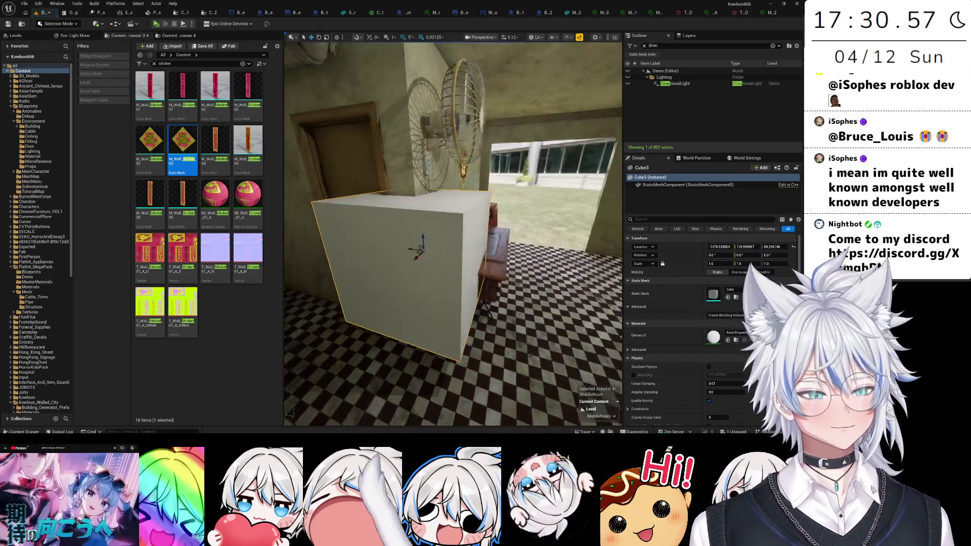
# - Search the Content Drawer for 'cube' and filter the results to Static Mesh
pyautogui.hotkey('ctrl', 'b')
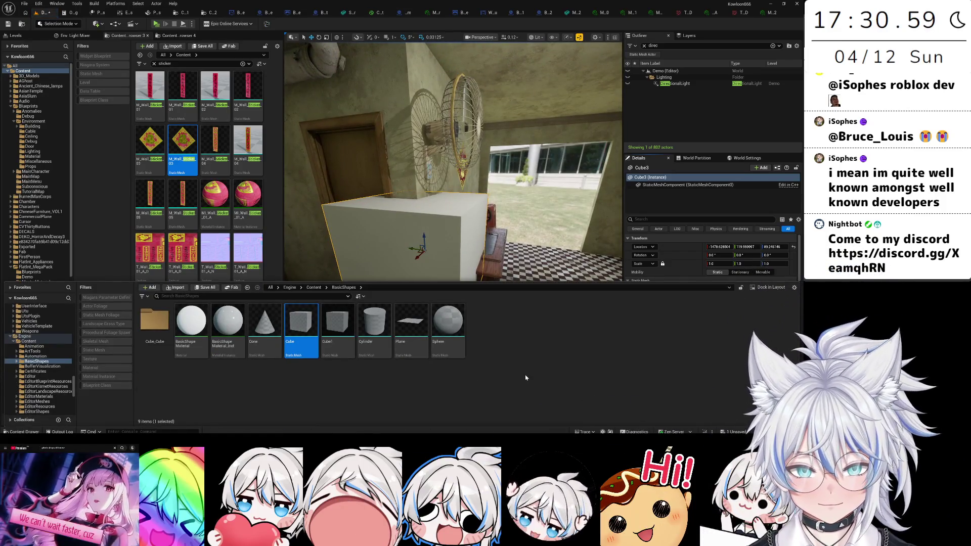
pyautogui.doubleClick(160, 324)
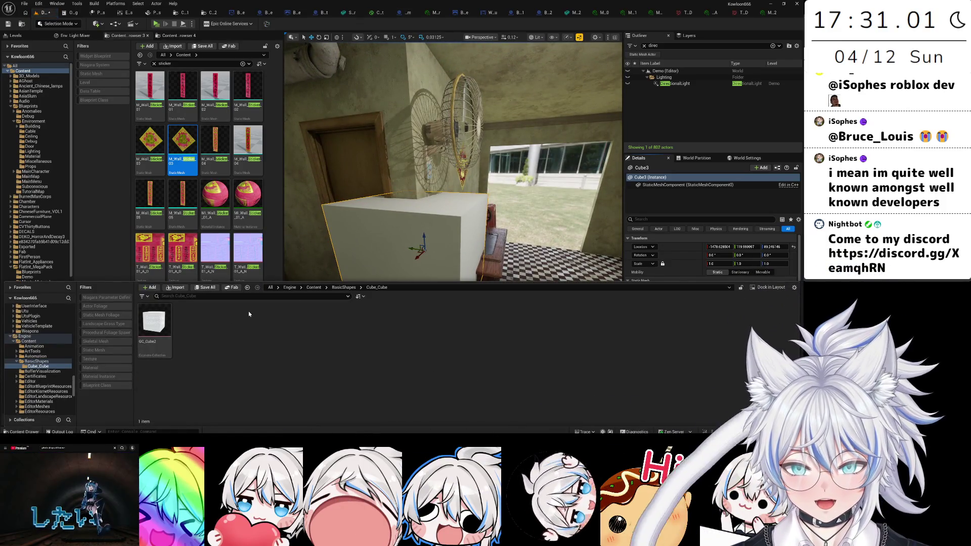
pyautogui.click(351, 288)
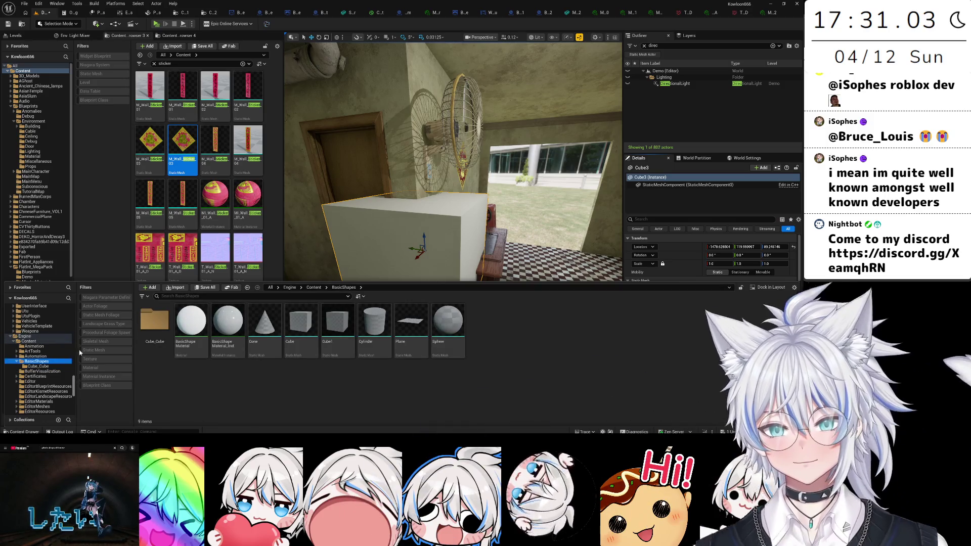
pyautogui.scroll(10, 75, 314)
pyautogui.click(46, 313)
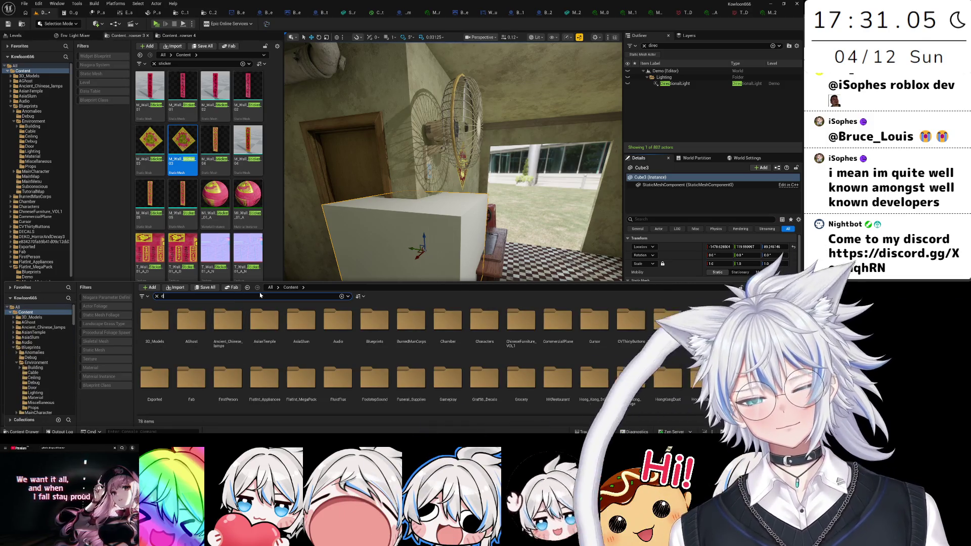
pyautogui.write('ube')
pyautogui.click(93, 349)
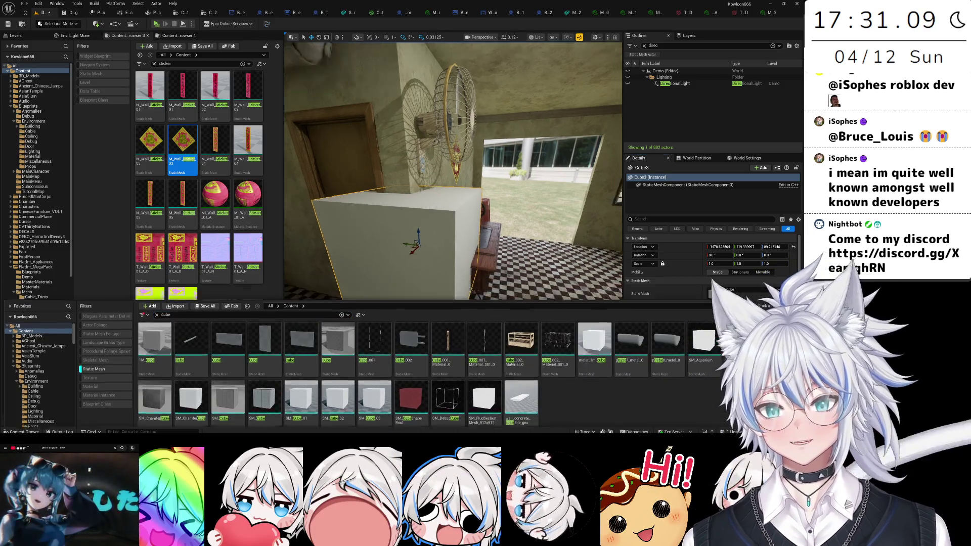
# - Drag SM_ChamferCube into the room next to the placeholder cube
pyautogui.press('f')
pyautogui.hotkey('ctrl', 'space')
pyautogui.click(298, 295)
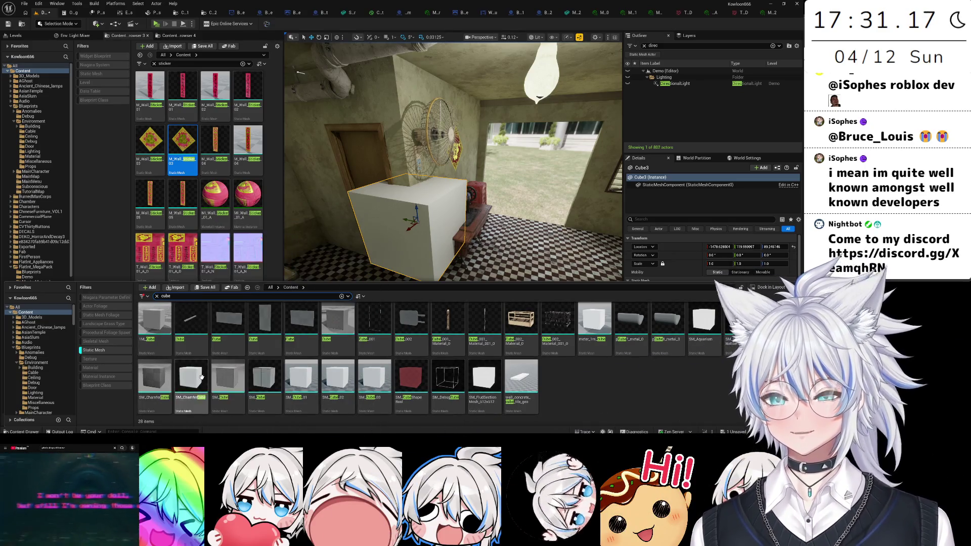
pyautogui.moveTo(201, 377)
pyautogui.mouseDown()
pyautogui.moveTo(485, 324)
pyautogui.moveTo(351, 349)
pyautogui.mouseUp()
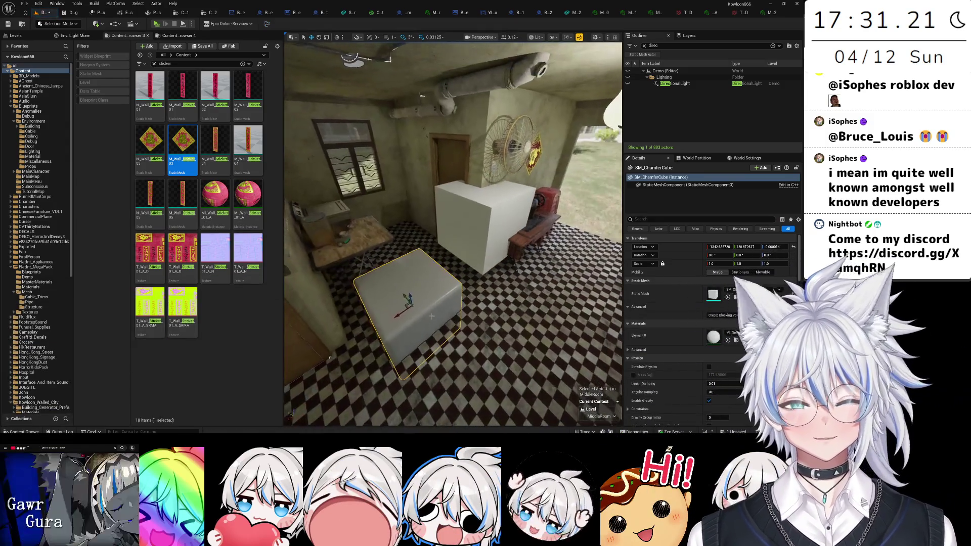
pyautogui.click(494, 221)
# - Delete the placeholder cube, apply MI_WorldConcrete_5 to the chamfer cube, and move it beside the door
pyautogui.press('Delete')
pyautogui.click(410, 237)
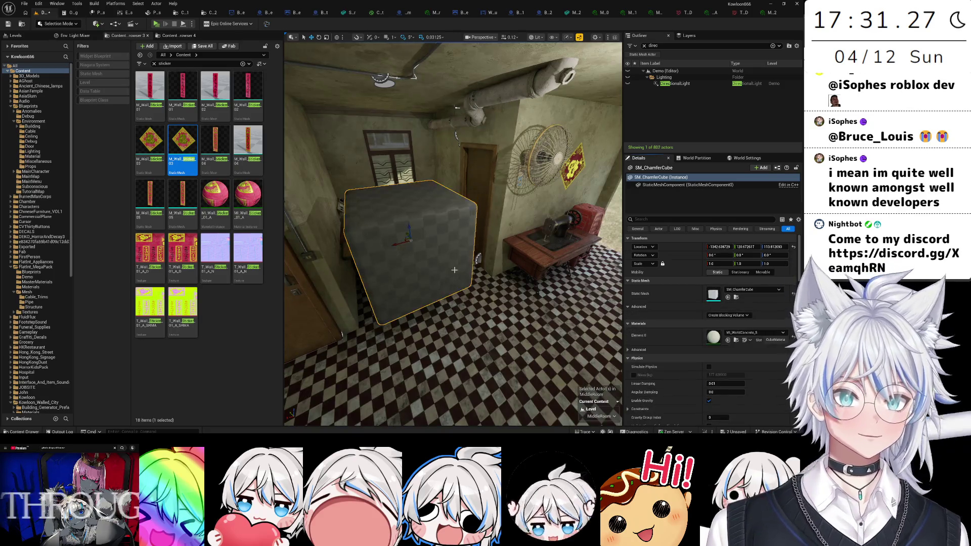
pyautogui.hotkey('ctrl', 'v')
pyautogui.moveTo(411, 255); pyautogui.dragTo(431, 231)
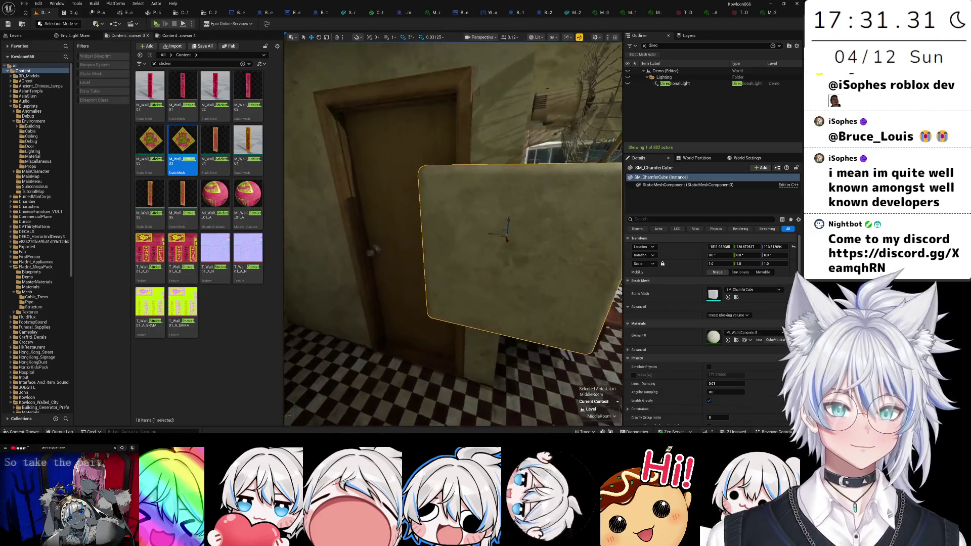
# - Set the chamfer cube's Scale X and Y to 0.1 to make a thin slab
pyautogui.click(747, 263)
pyautogui.write('0.125')
pyautogui.press('Return')
pyautogui.press('f')
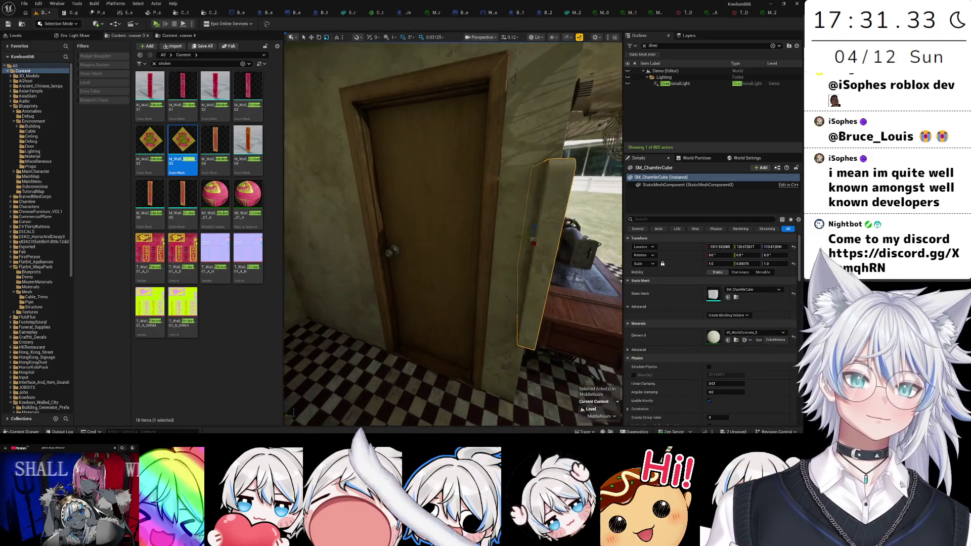
pyautogui.hotkey('ctrl', 'z')
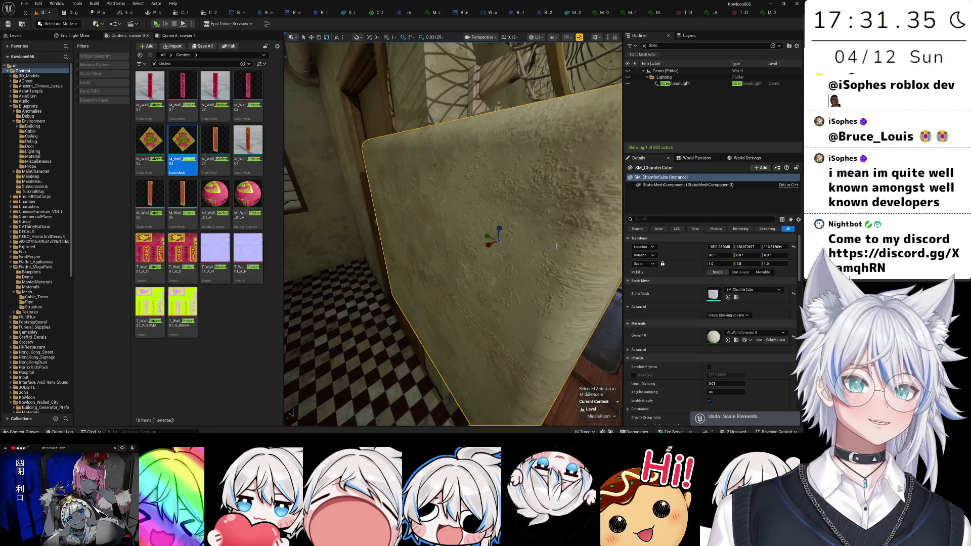
pyautogui.click(747, 264)
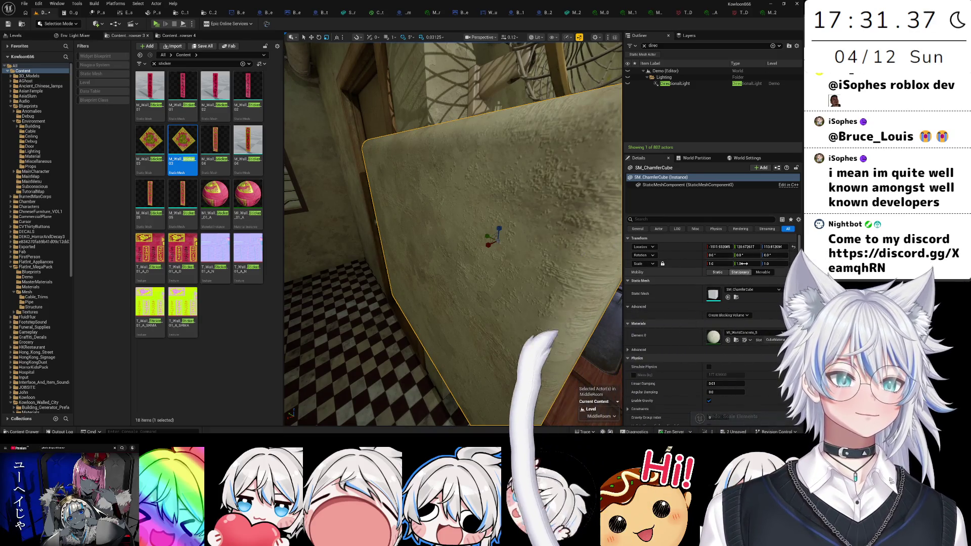
pyautogui.write('1')
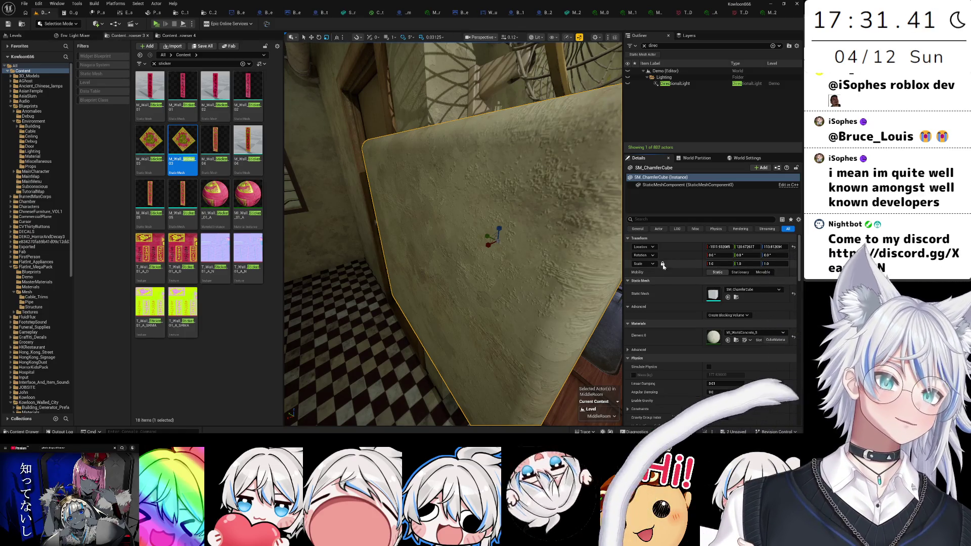
pyautogui.write('0.1')
pyautogui.press('Return')
pyautogui.click(739, 263)
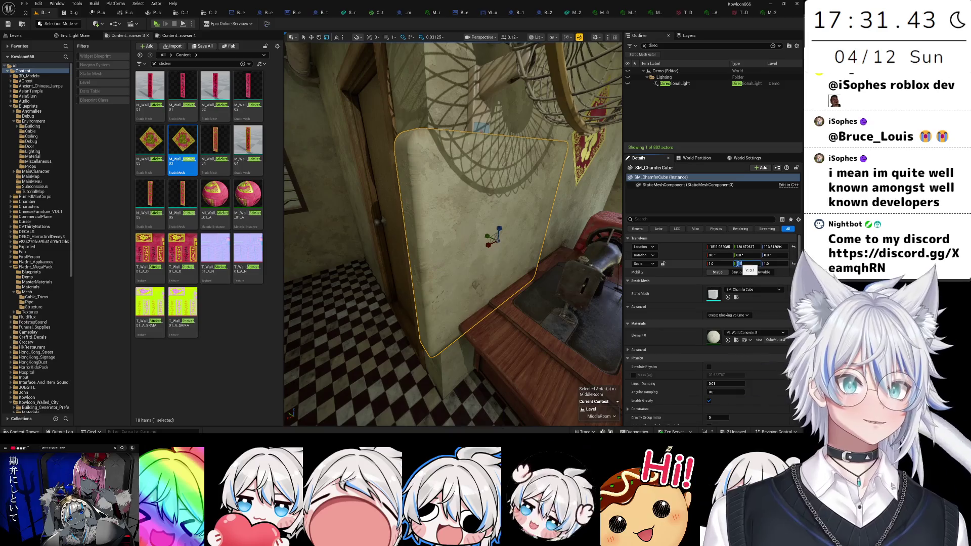
pyautogui.write('0.1')
pyautogui.press('Return')
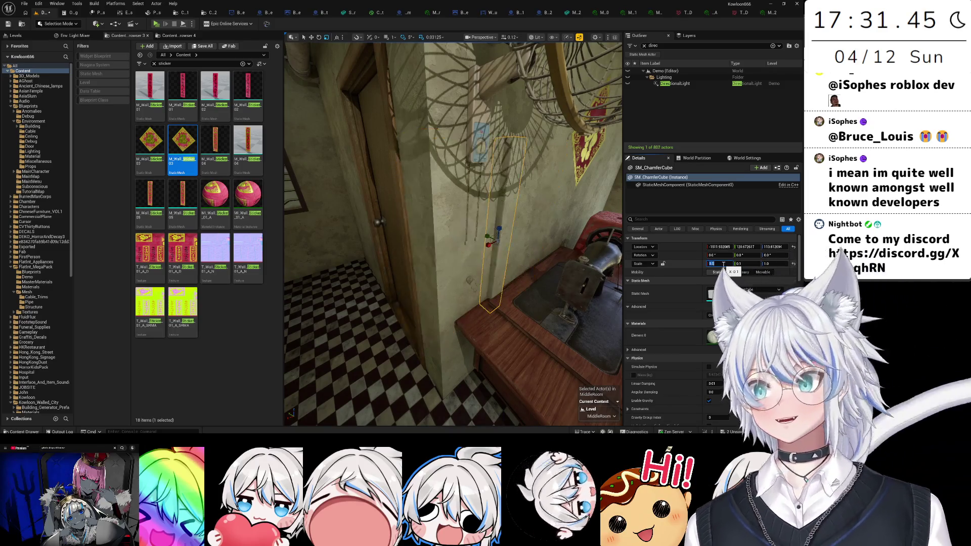
# - Nudge the thin slab into place and select the concrete wall beside the door
pyautogui.moveTo(556, 233); pyautogui.dragTo(460, 267)
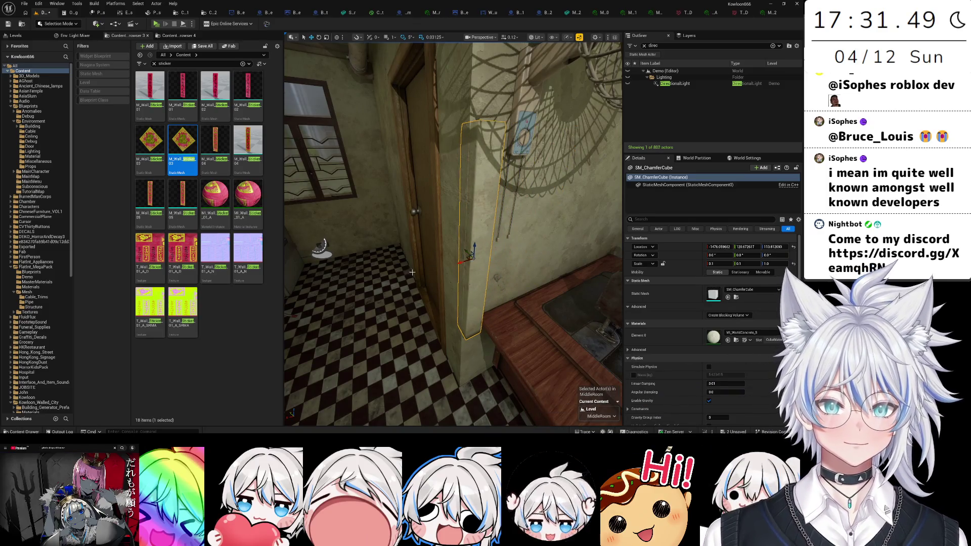
pyautogui.press('f')
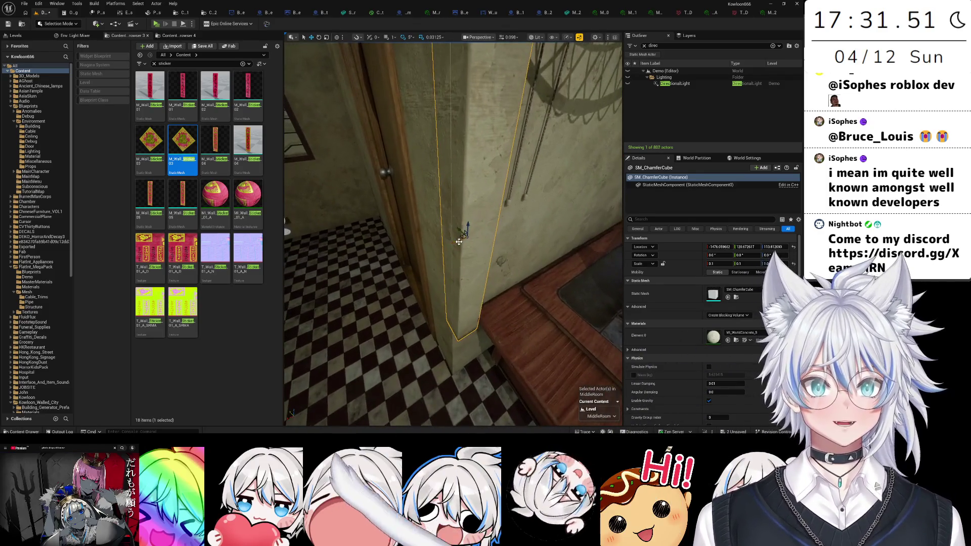
pyautogui.moveTo(457, 242); pyautogui.dragTo(452, 228)
pyautogui.click(448, 226)
pyautogui.press('f')
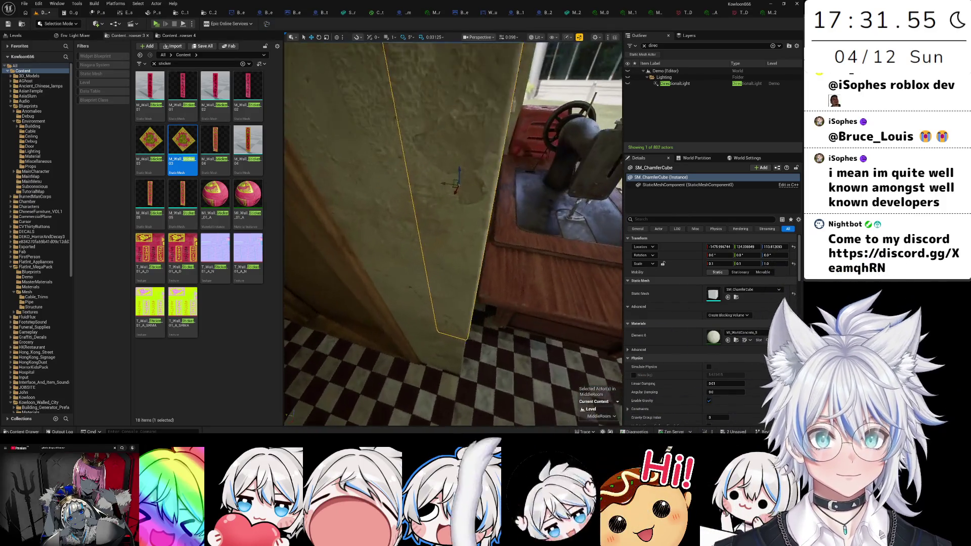
pyautogui.moveTo(482, 174); pyautogui.dragTo(394, 199)
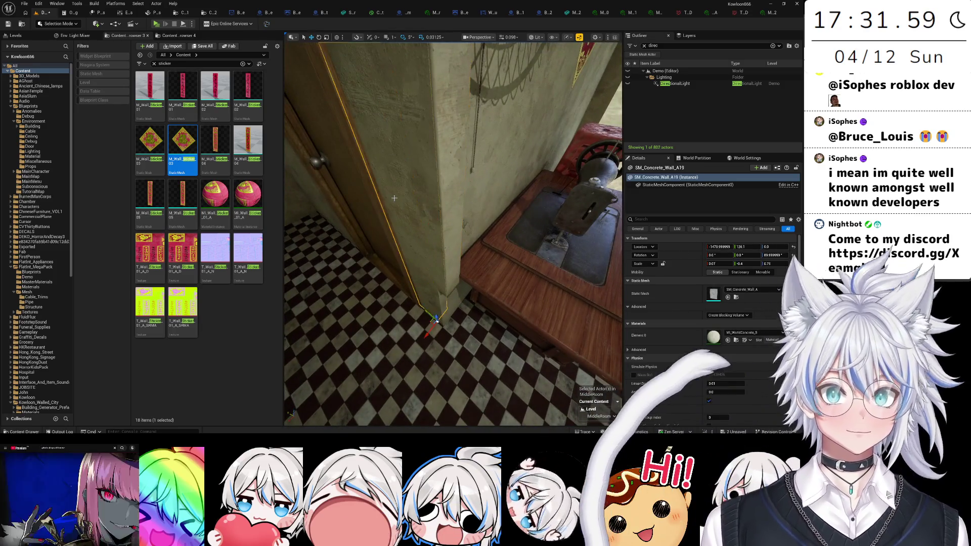
# - Position the chamfer panel at Location Y 125 against the wall
pyautogui.click(720, 247)
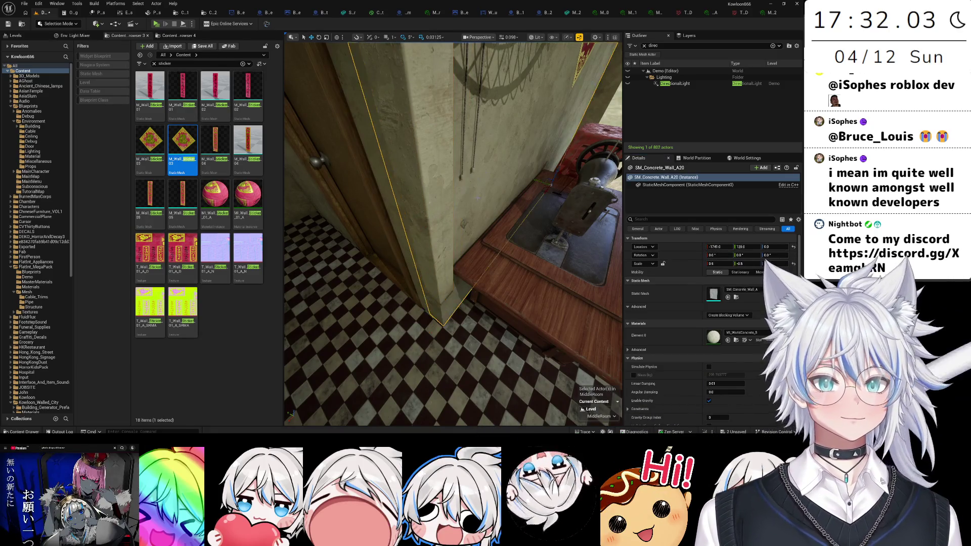
pyautogui.moveTo(477, 198)
pyautogui.mouseDown()
pyautogui.moveTo(425, 210)
pyautogui.moveTo(440, 230)
pyautogui.moveTo(419, 226)
pyautogui.mouseUp()
pyautogui.click(716, 247)
pyautogui.click(380, 253)
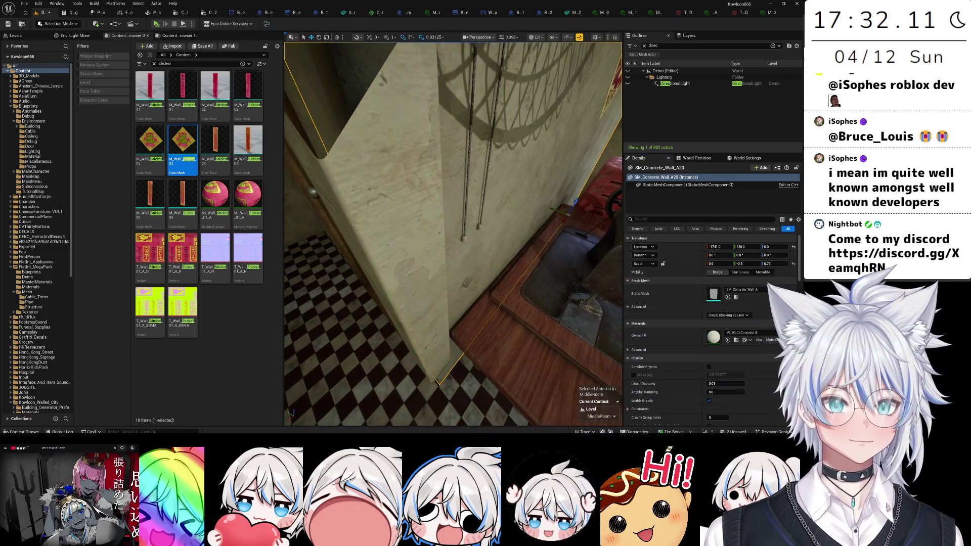
pyautogui.hotkey('ctrl', 'z')
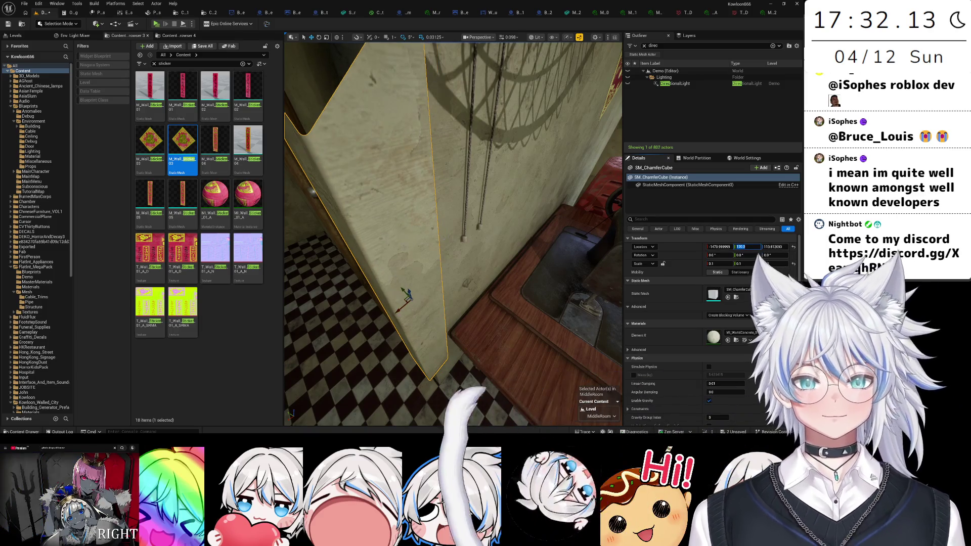
pyautogui.press('Return')
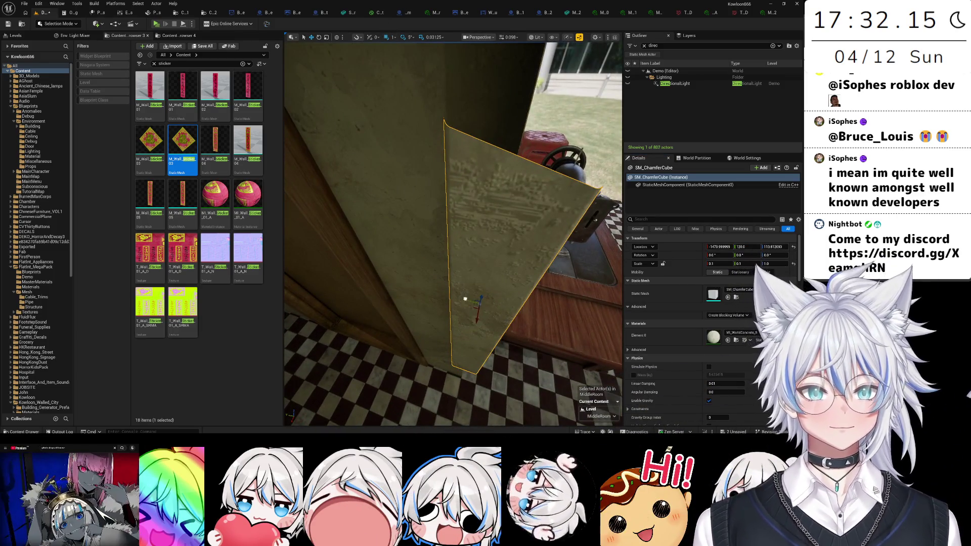
pyautogui.hotkey('ctrl', 'z')
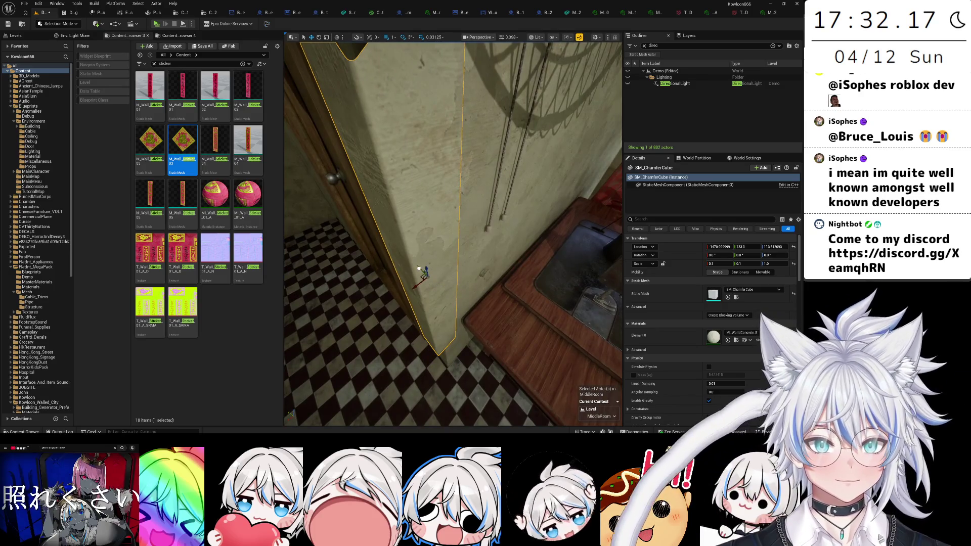
pyautogui.hotkey('ctrl', 'y')
pyautogui.moveTo(412, 263)
pyautogui.mouseDown()
pyautogui.moveTo(419, 275)
pyautogui.moveTo(547, 238)
pyautogui.mouseUp()
# - Narrow SM_Concrete_Wall_A20 to Scale X 0.83, then reselect the panel
pyautogui.click(435, 270)
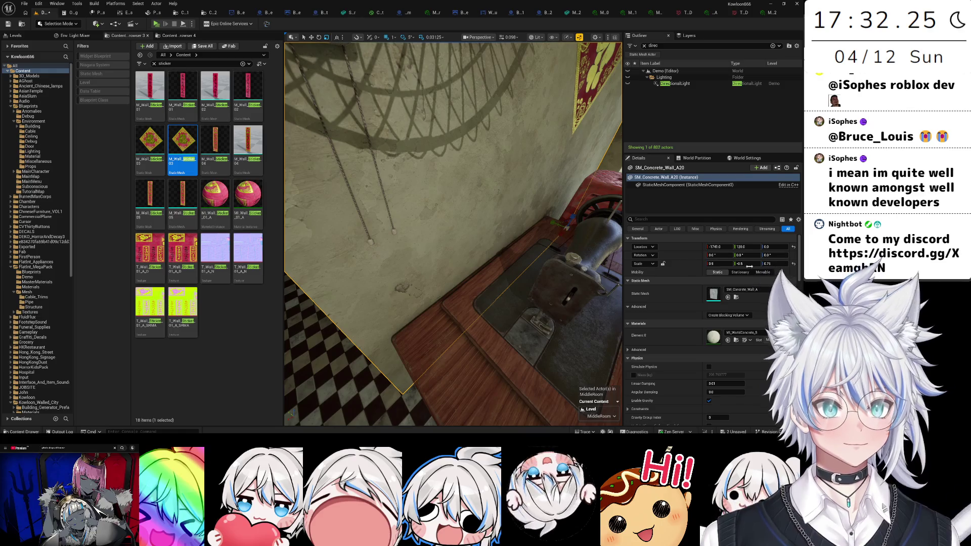
pyautogui.click(722, 263)
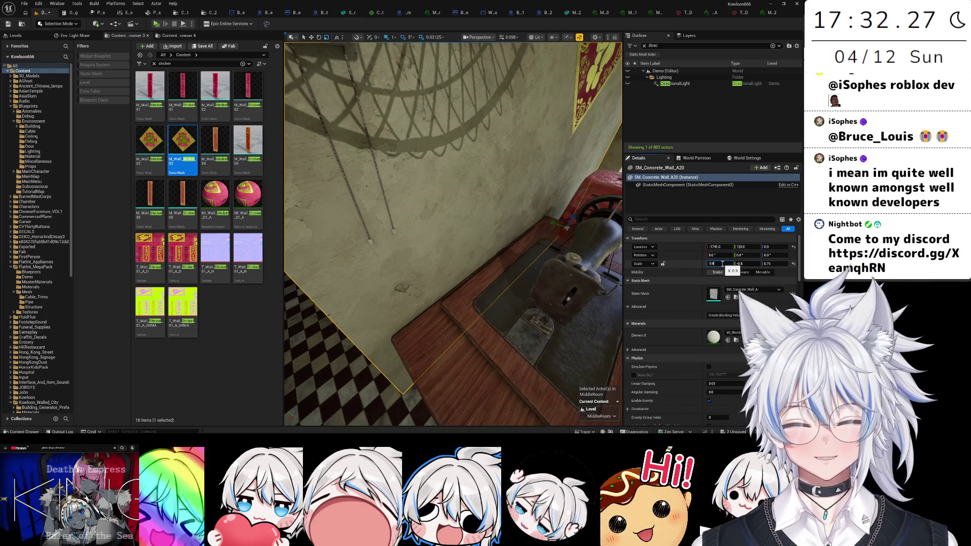
pyautogui.write('0.85')
pyautogui.press('Return')
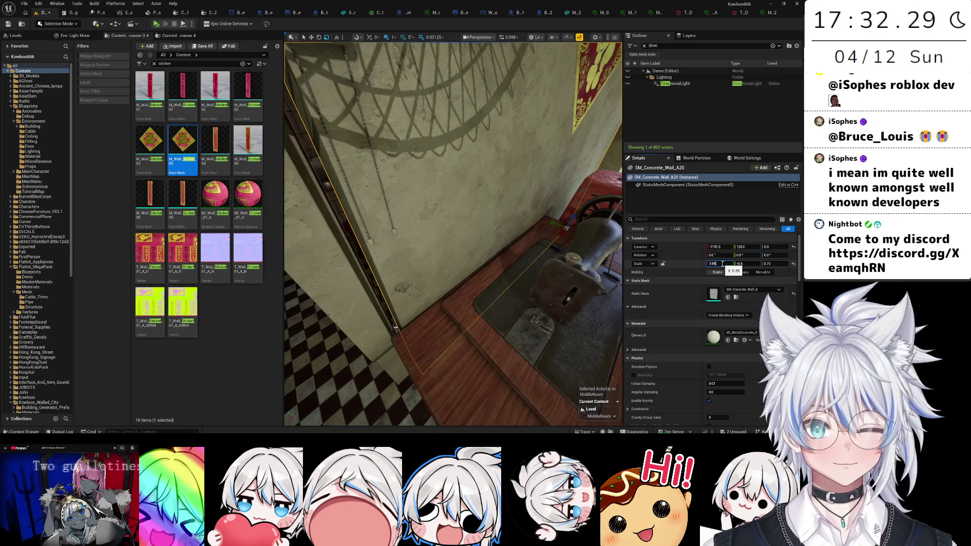
pyautogui.write('0.83')
pyautogui.press('Return')
pyautogui.click(449, 293)
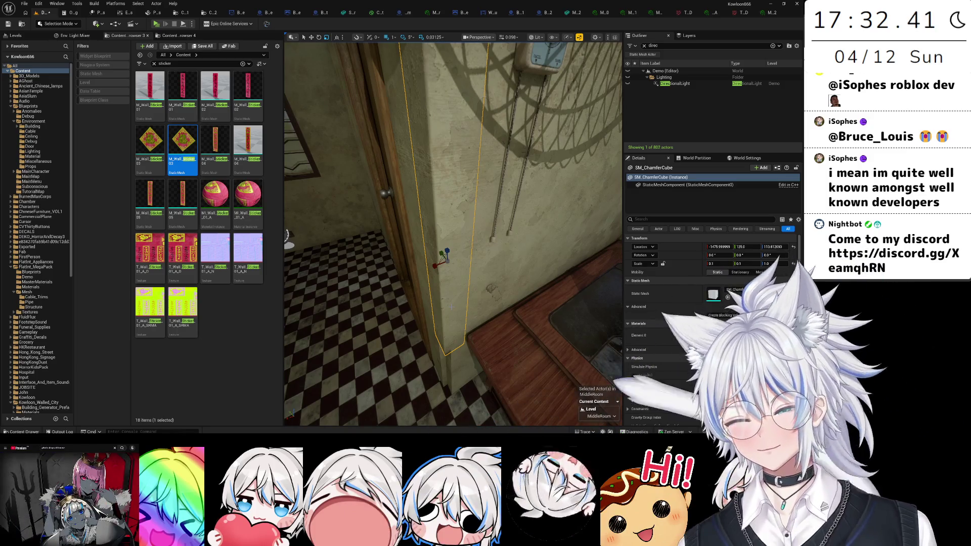
# - Stretch SM_ChamferCube to Scale Z 3.0 so it rises toward the ceiling
pyautogui.scroll(-5, 452, 232)
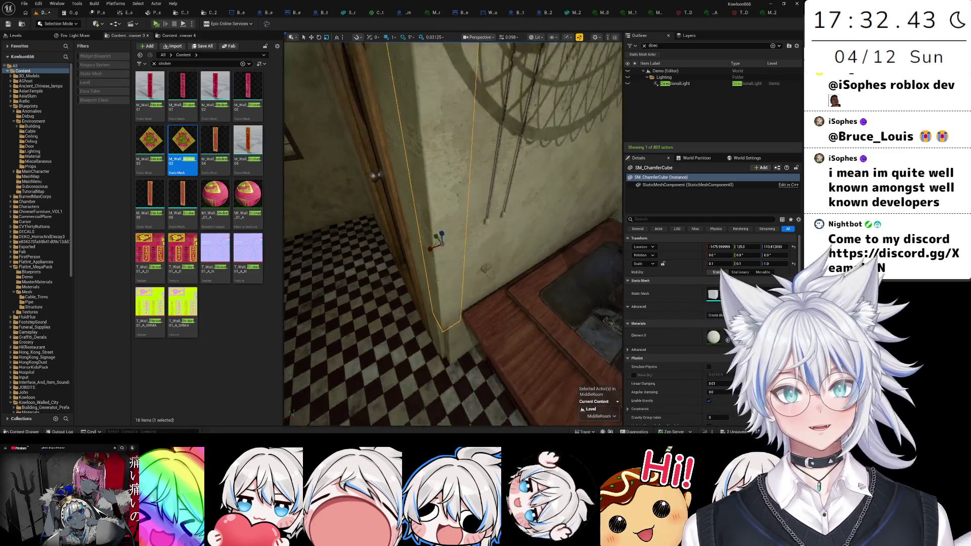
pyautogui.moveTo(445, 235); pyautogui.dragTo(445, 235)
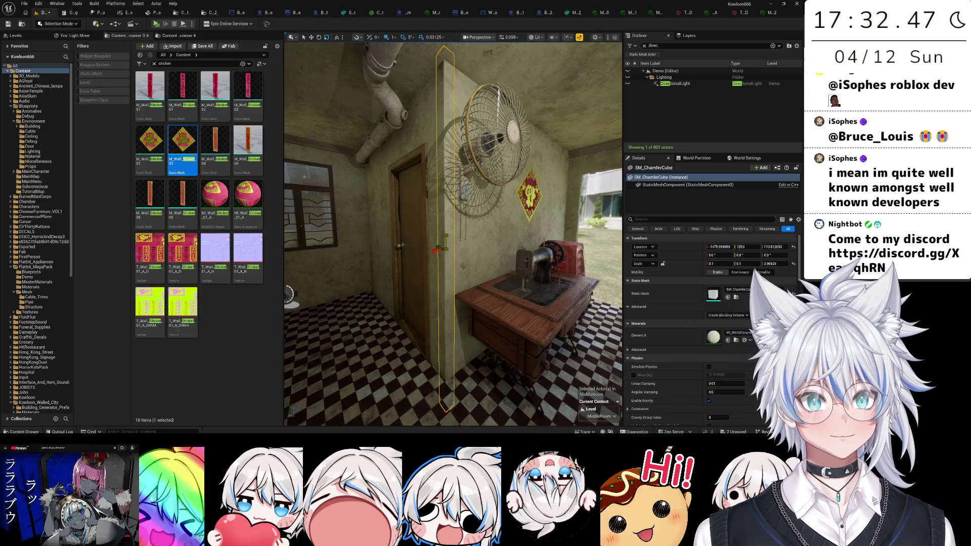
pyautogui.moveTo(444, 236); pyautogui.dragTo(446, 221)
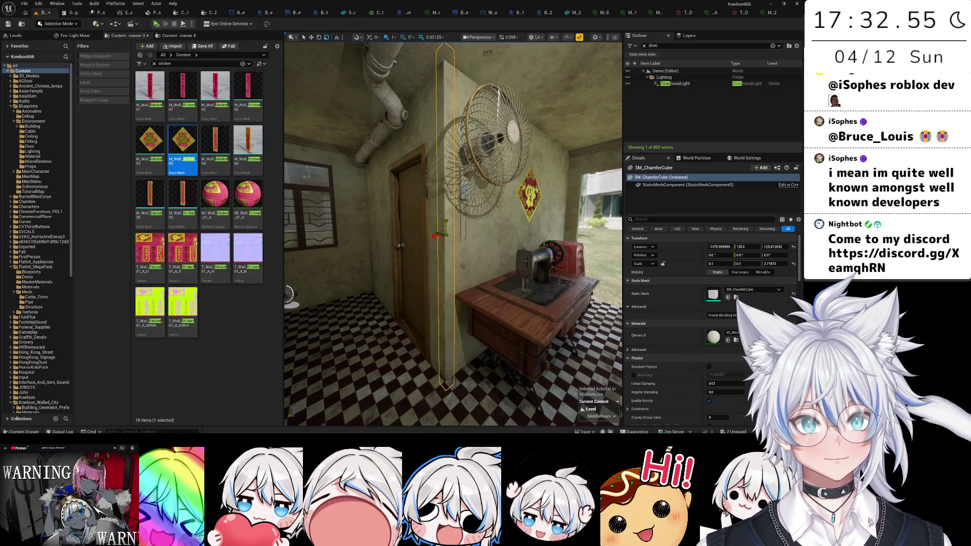
pyautogui.moveTo(445, 230)
pyautogui.mouseDown()
pyautogui.moveTo(473, 247)
pyautogui.moveTo(489, 311)
pyautogui.moveTo(460, 298)
pyautogui.moveTo(472, 336)
pyautogui.moveTo(465, 359)
pyautogui.moveTo(465, 341)
pyautogui.mouseUp()
pyautogui.click(489, 311)
pyautogui.click(473, 341)
pyautogui.press('f')
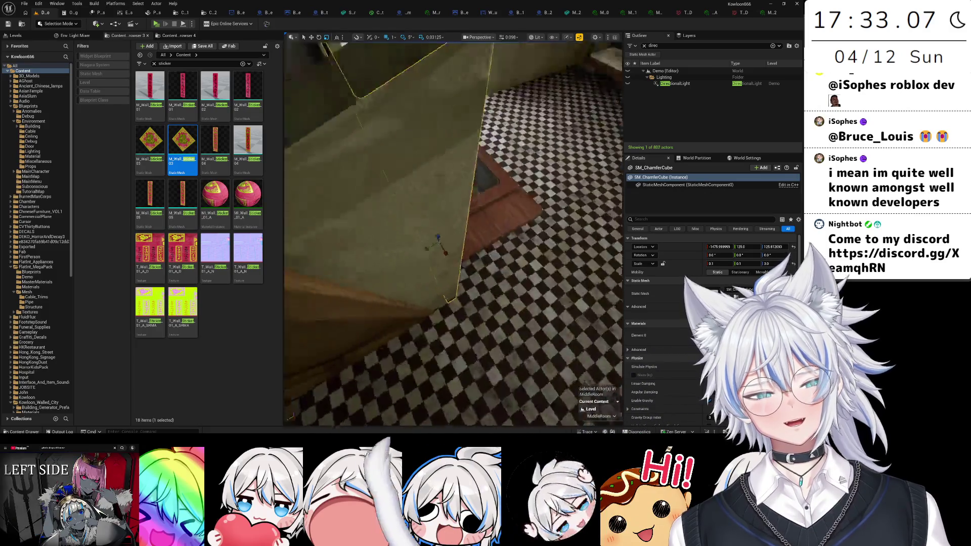